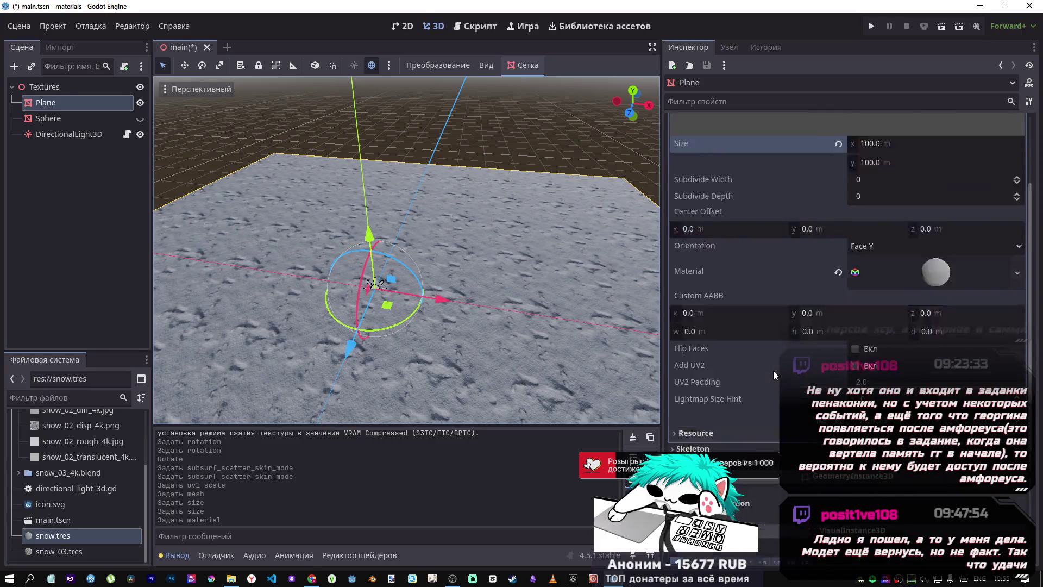
Step: Open snow.tres in the Inspector and set its UV1 scale to 100
left_click(54, 536)
scroll(796, 398, "down", 5)
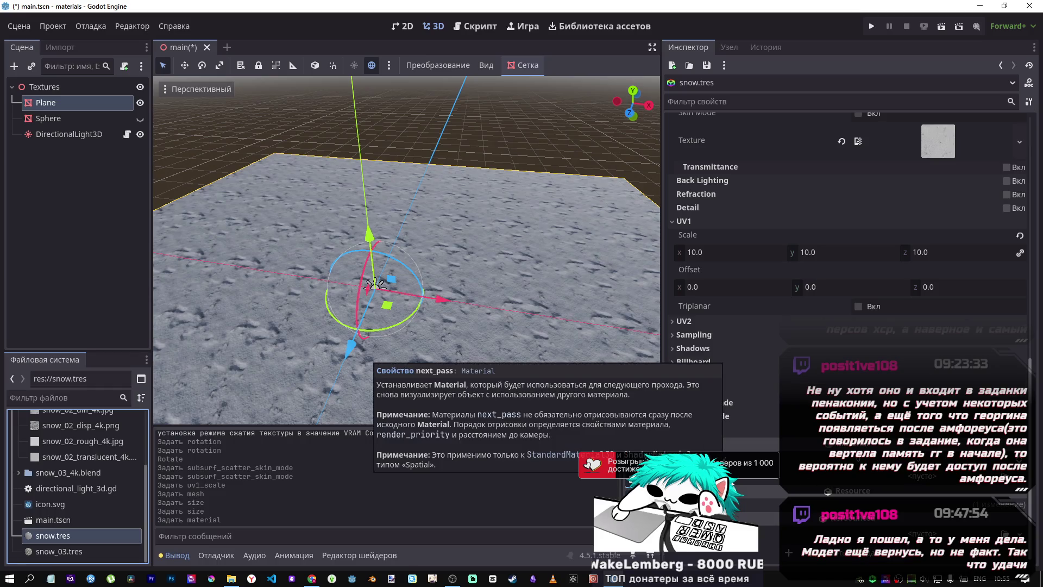
left_click(695, 319)
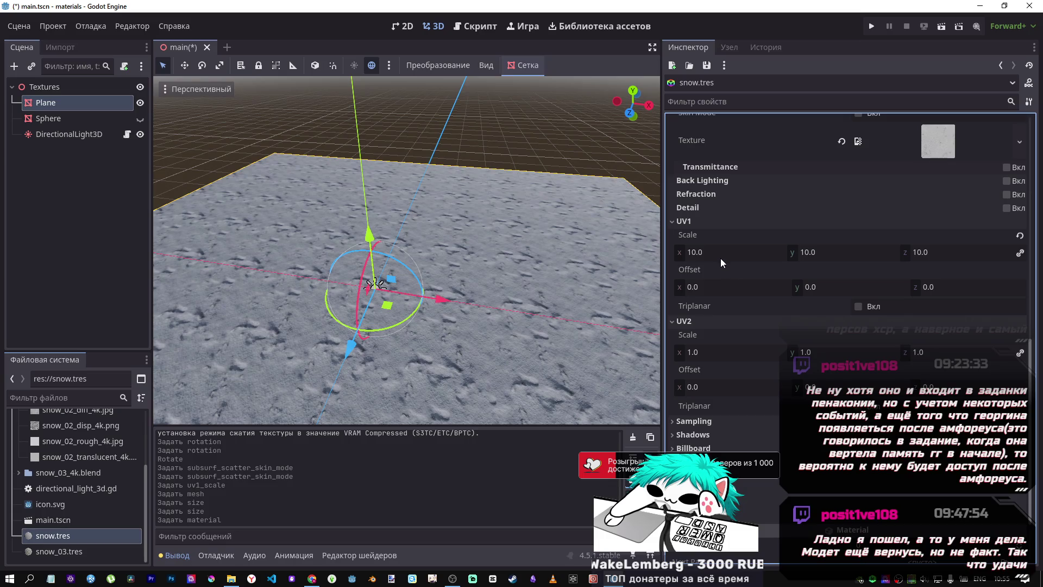
left_click(687, 321)
left_click(723, 255)
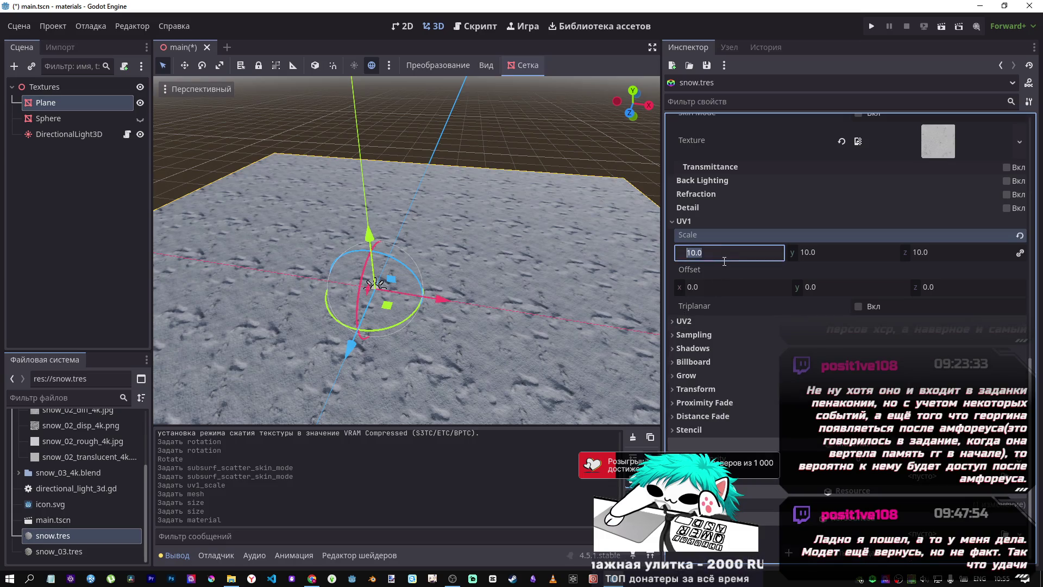
type("10")
key("Return")
Step: Shift the snow material's UV1 Y offset to about -5.475, viewing the surface close up
scroll(388, 302, "up", 5)
mouse_move(386, 299)
left_mouse_down()
mouse_move(374, 358)
mouse_move(331, 360)
left_mouse_up()
mouse_move(815, 287)
left_mouse_down()
mouse_move(782, 287)
mouse_move(924, 298)
left_mouse_up()
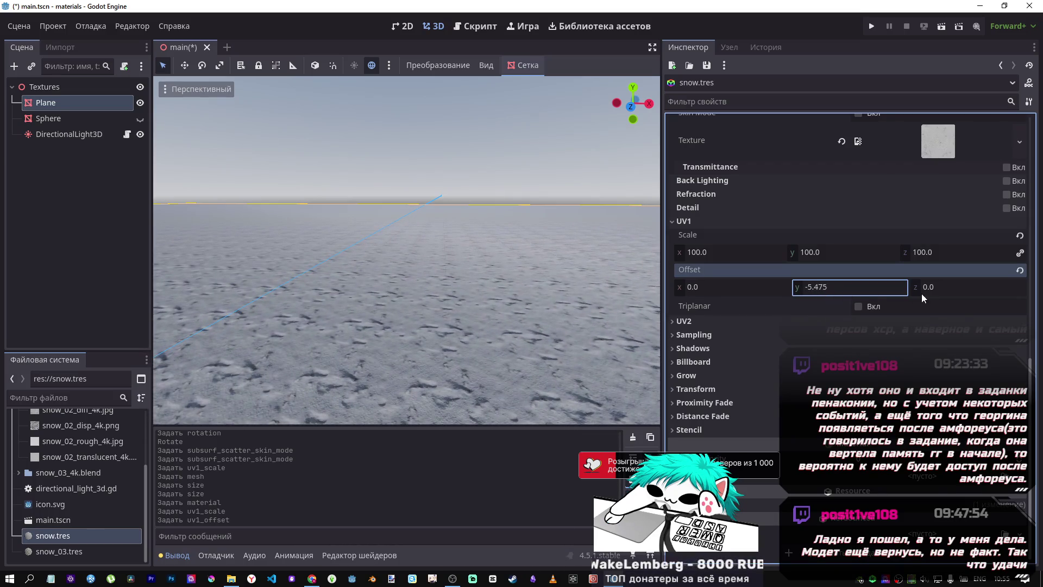
Step: Reset the UV1 offset to zero, enable triplanar mapping, and set UV1 scale to 1
left_click(1019, 270)
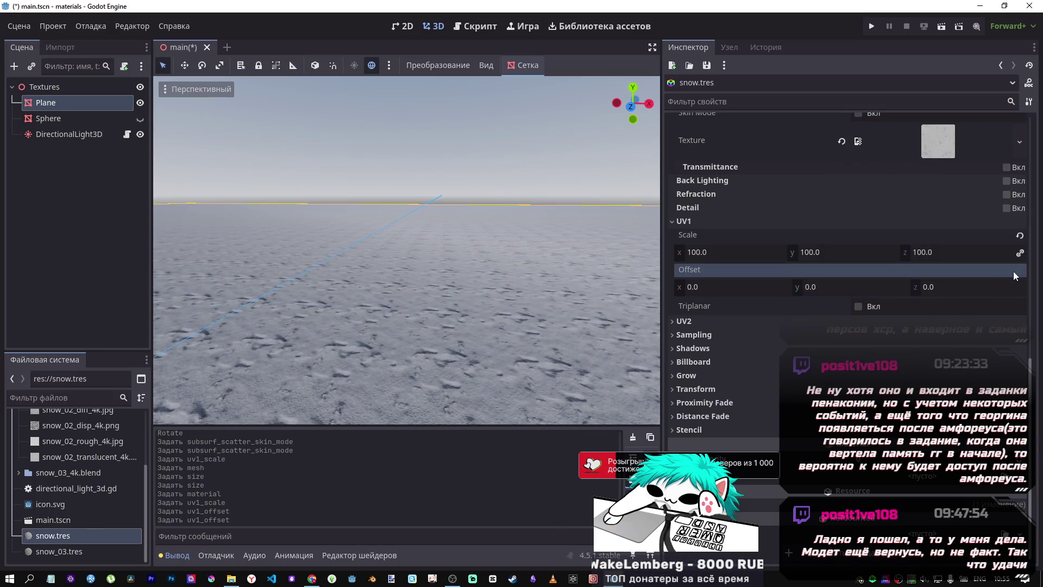
left_click(860, 307)
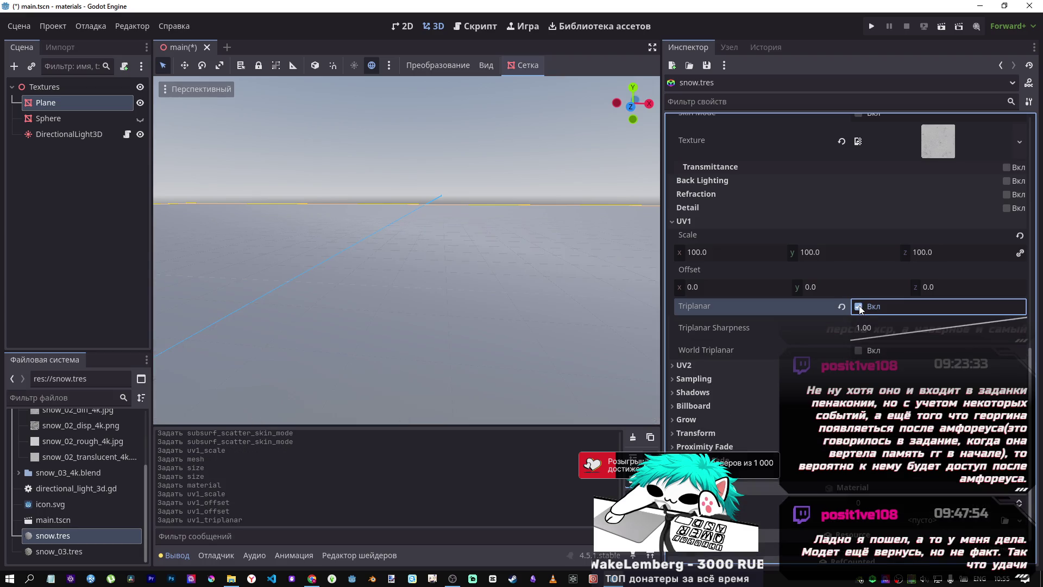
left_click(736, 253)
type("1")
key("Return")
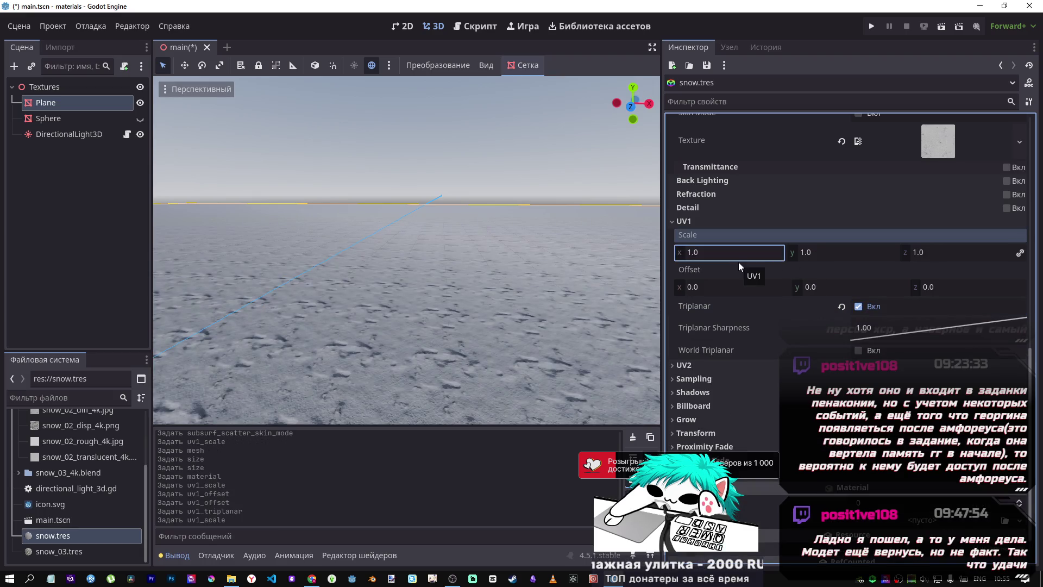
Step: Experiment with triplanar sharpness, revert it to 1, then turn triplanar mapping off
mouse_move(903, 328)
left_mouse_down()
mouse_move(858, 316)
mouse_move(969, 319)
left_mouse_up()
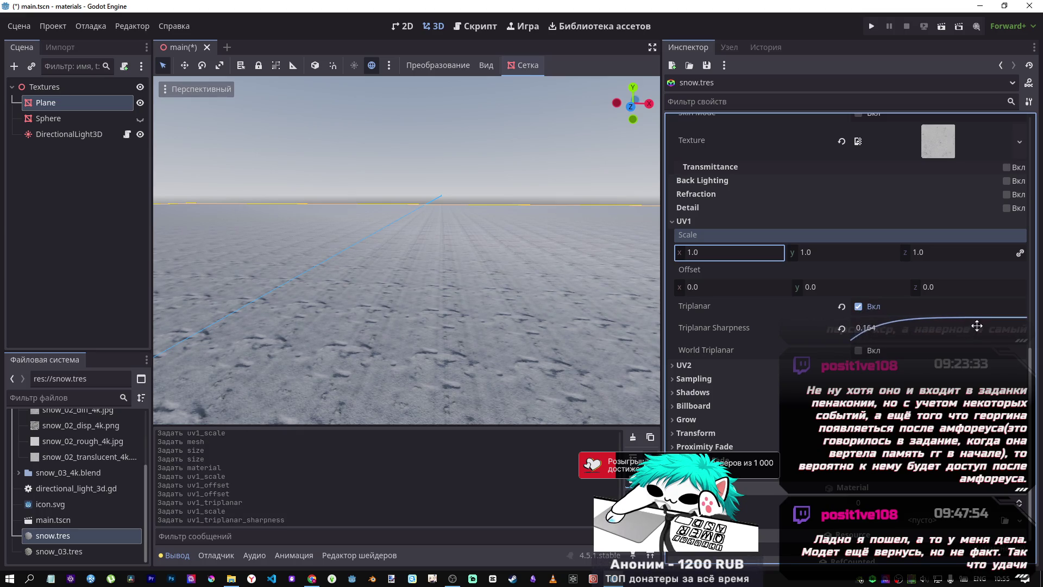
mouse_move(1022, 359)
left_mouse_down()
mouse_move(930, 310)
mouse_move(973, 360)
left_mouse_up()
left_click(842, 328)
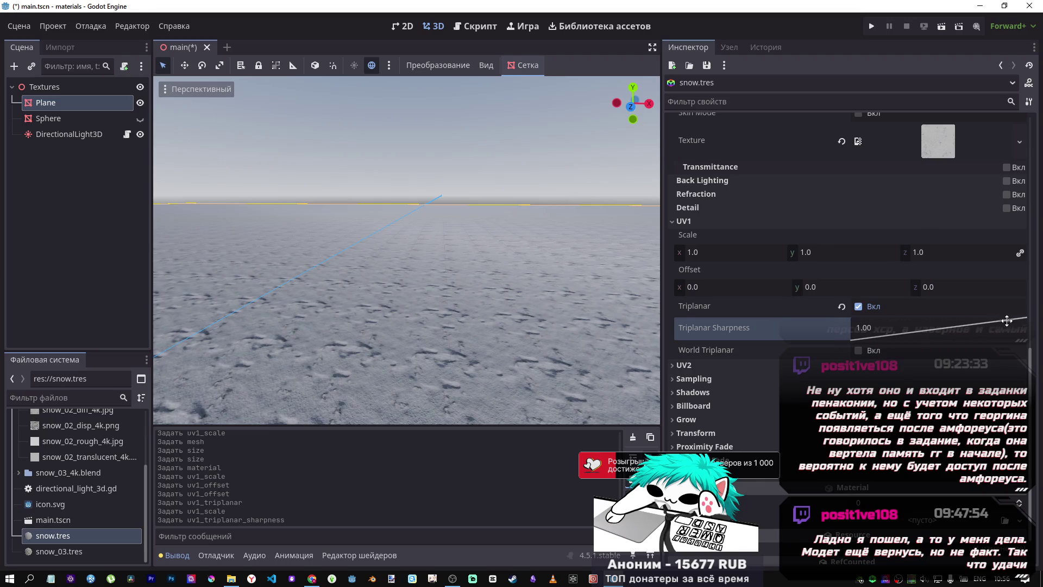
scroll(1006, 321, "up", 10)
scroll(764, 453, "down", 8)
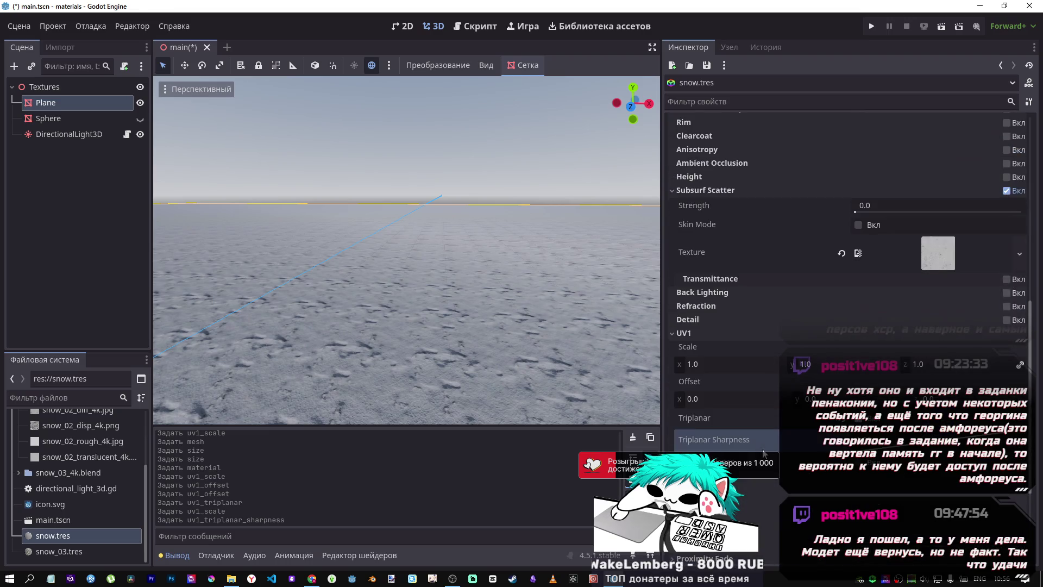
left_click(1014, 435)
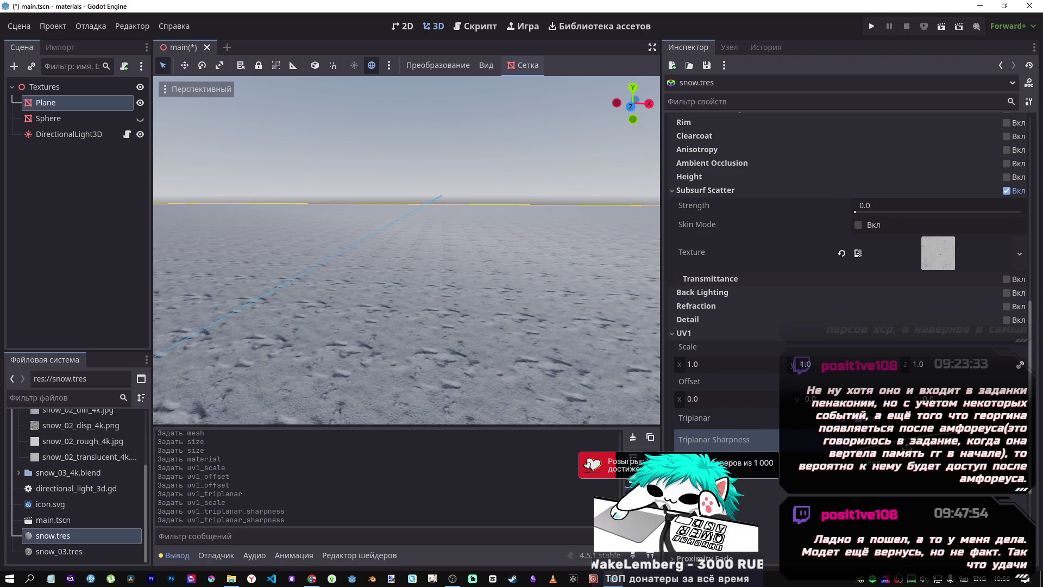
left_click(1013, 439)
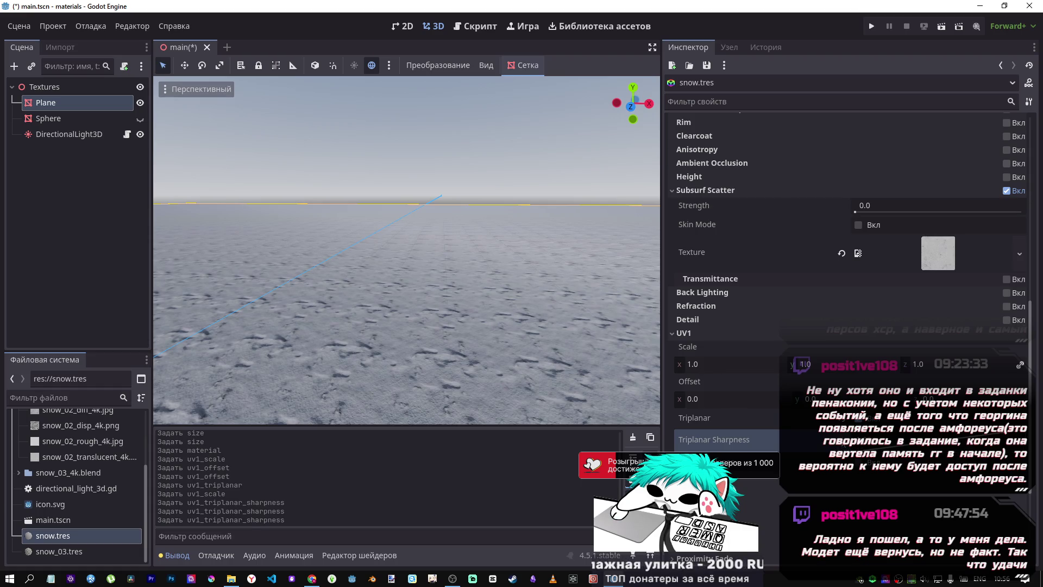
left_click(859, 418)
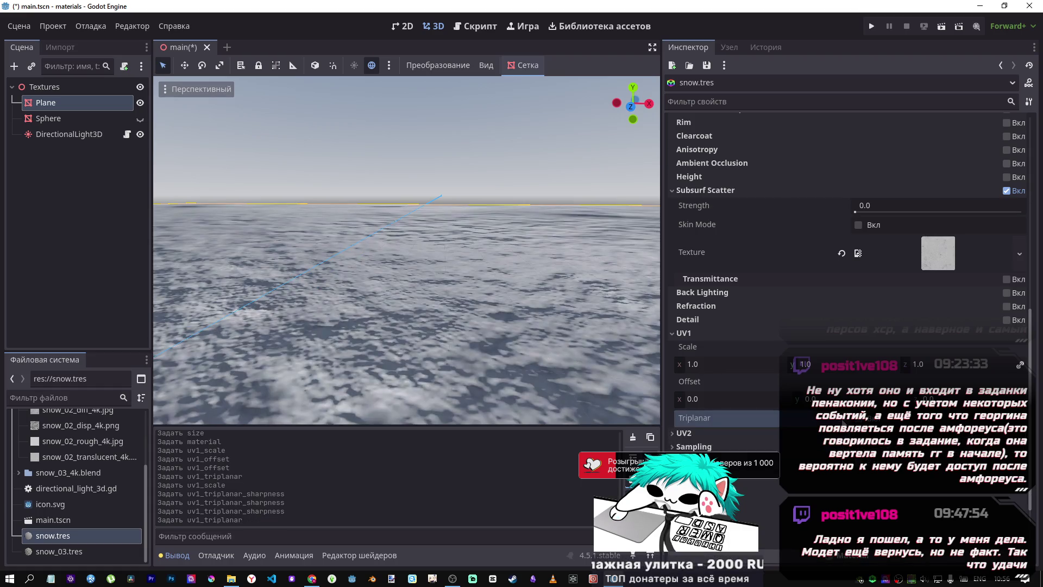
Step: Re-enable UV1 triplanar mapping and zoom in over the plane to inspect the snow tiling
left_click(861, 420)
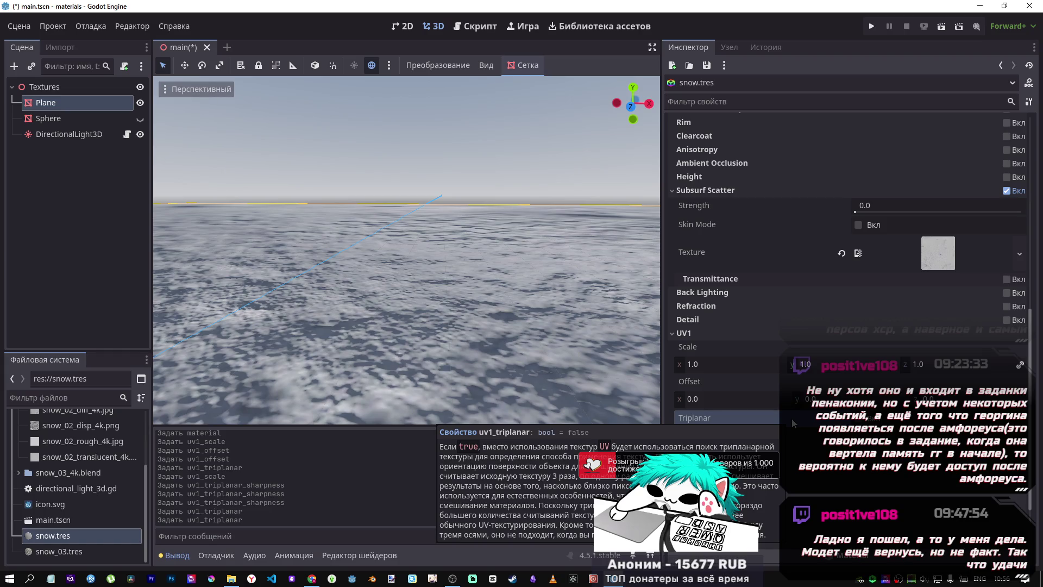
left_click(790, 418)
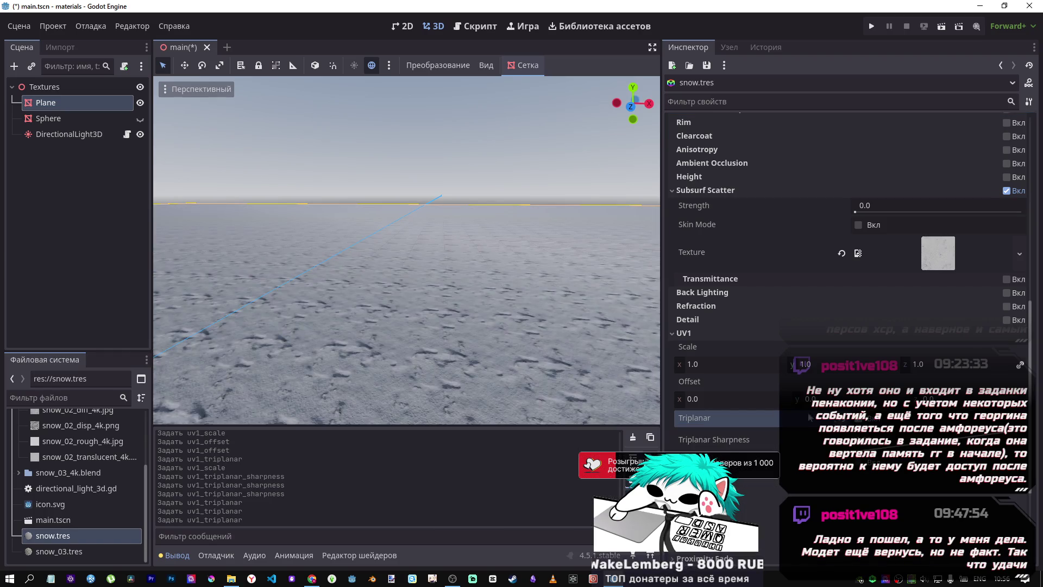
left_click_drag(408, 217, 408, 299)
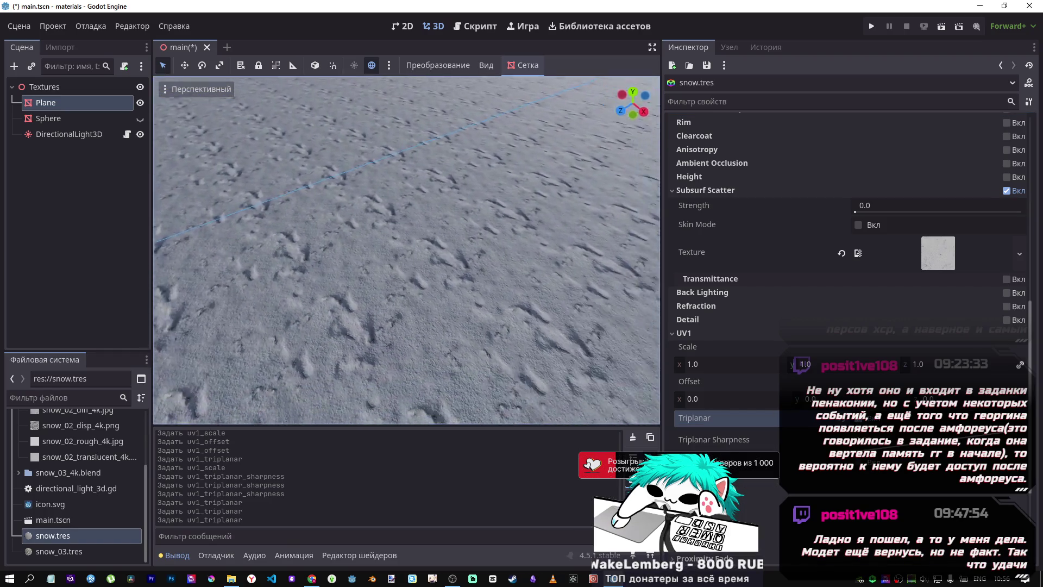
scroll(406, 250, "up", 5)
scroll(406, 250, "down", 5)
scroll(406, 250, "down", 2)
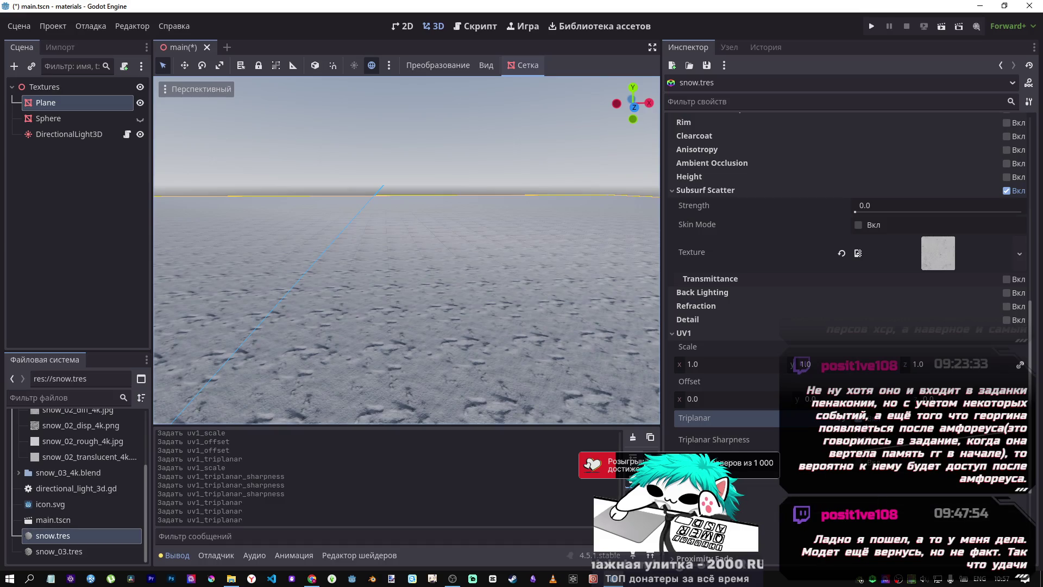
Step: Turn off triplanar mapping and try a UV1 scale of 60
left_click(858, 417)
left_click(728, 368)
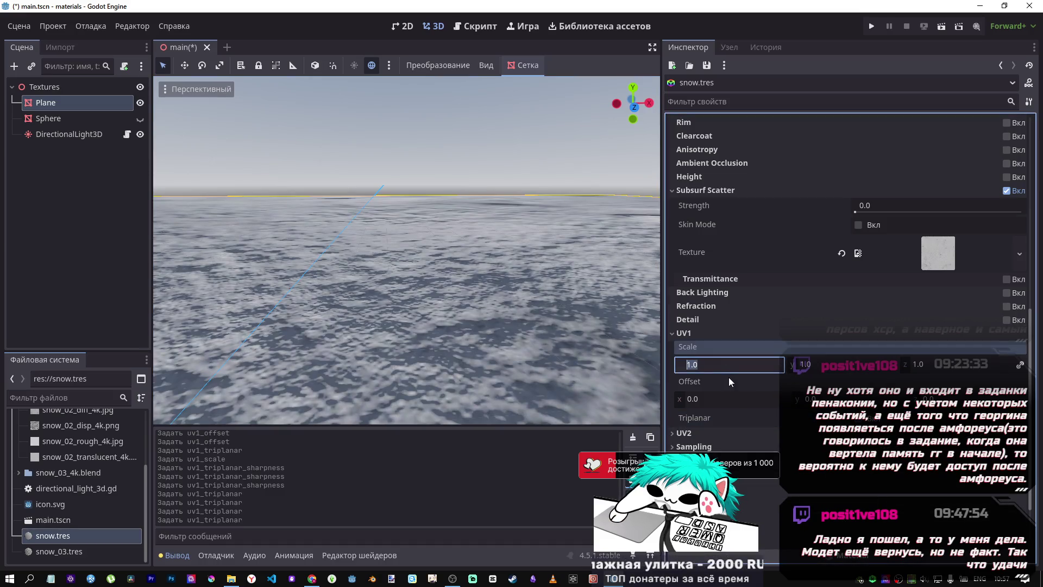
type("560")
key("Return")
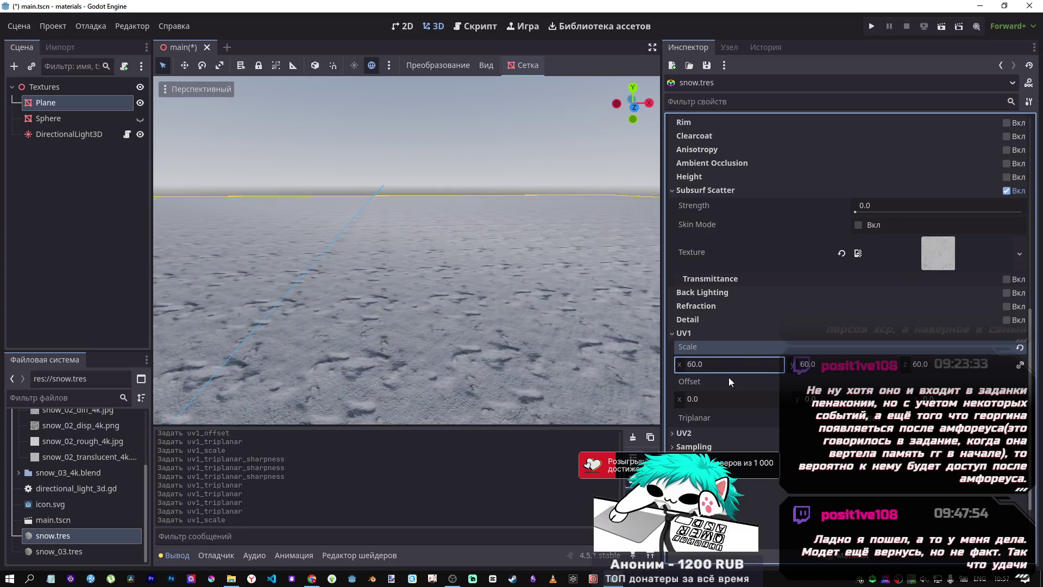
mouse_move(435, 326)
left_mouse_down()
mouse_move(347, 368)
mouse_move(741, 226)
left_mouse_up()
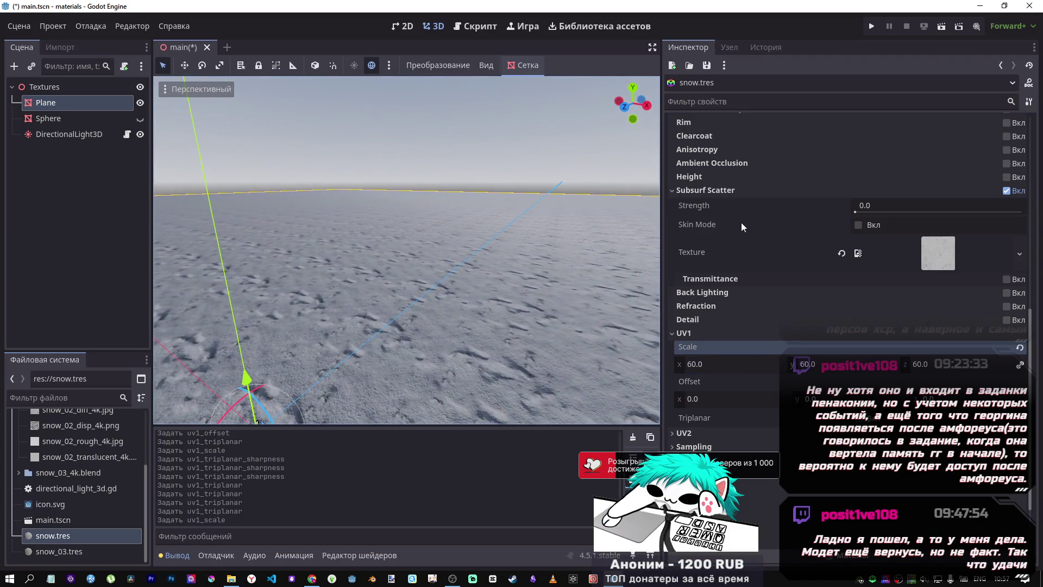
Step: Try UV1 scale 1, then settle the snow material's UV1 scale at 10
left_click(735, 363)
type("1\\")
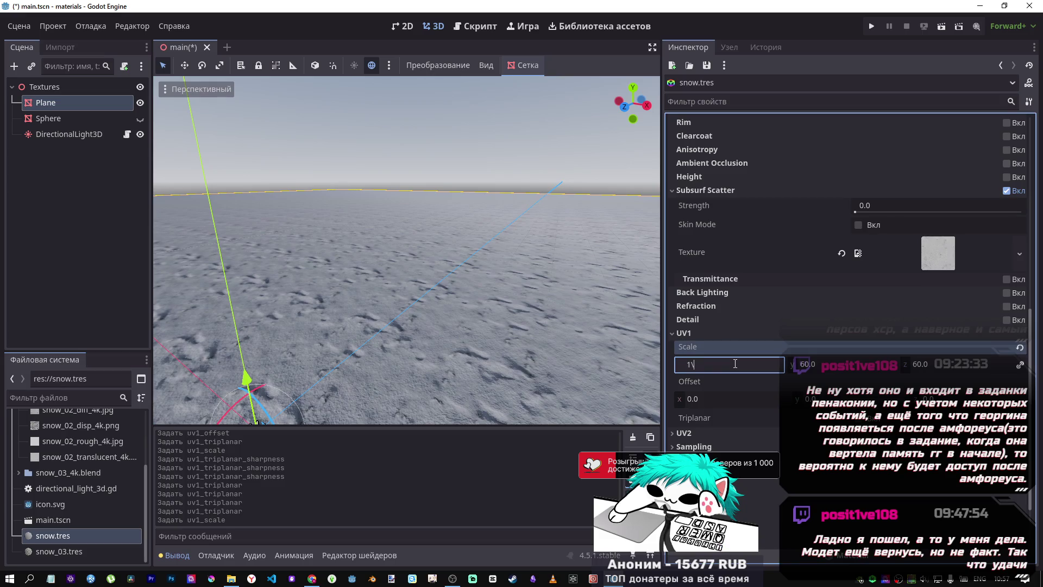
key("Return")
left_click_drag(520, 355, 402, 288)
left_click(723, 364)
type("10")
key("Return")
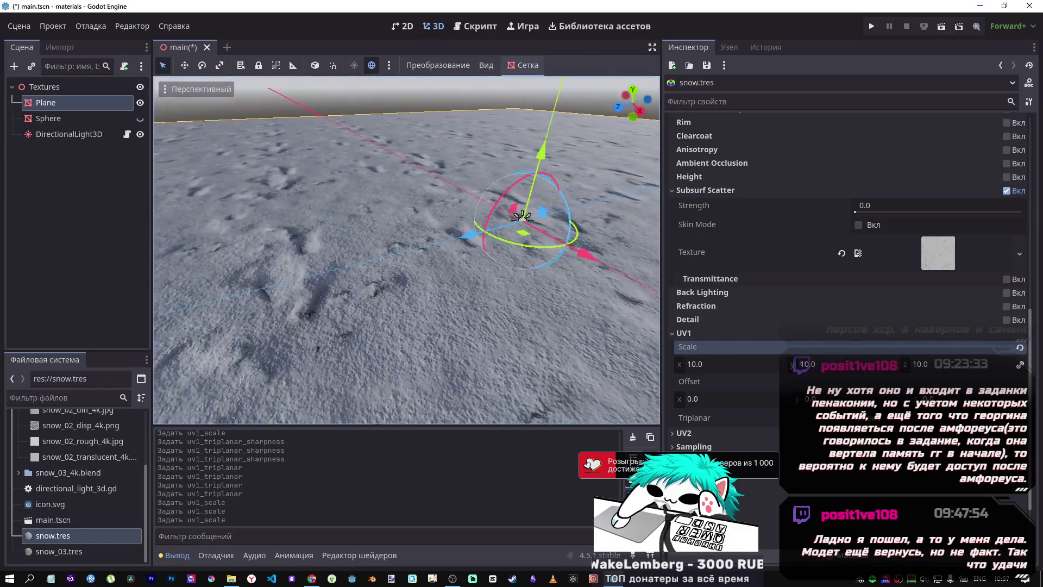
mouse_move(407, 250)
left_mouse_down()
mouse_move(342, 282)
mouse_move(332, 272)
mouse_move(299, 283)
mouse_move(310, 261)
mouse_move(309, 283)
left_mouse_up()
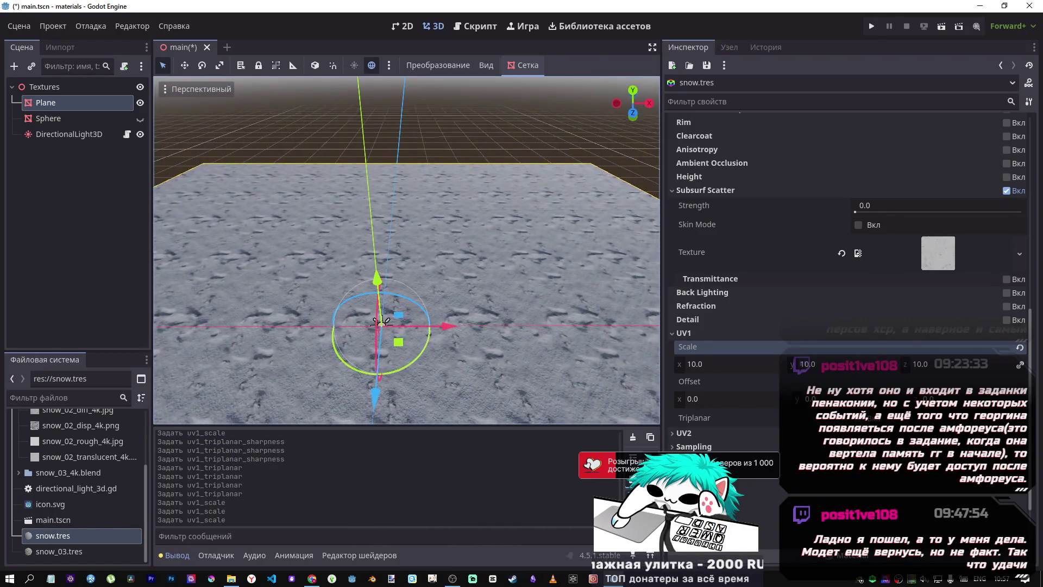
Step: Briefly adjust the UV2 scale value and collapse the UV2 section again
left_click(699, 432)
left_click_drag(701, 464, 717, 464)
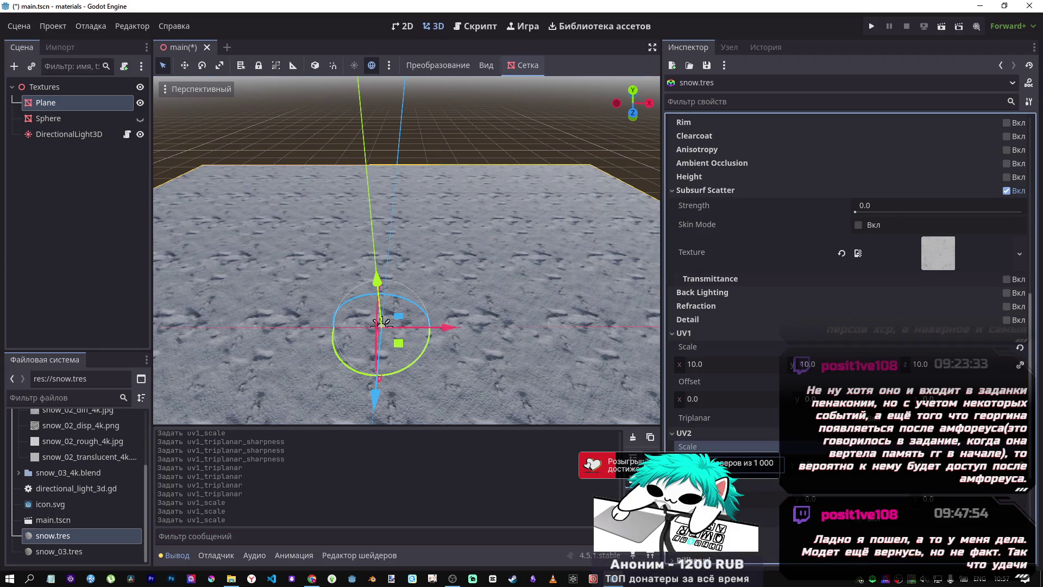
left_click_drag(717, 465, 713, 379)
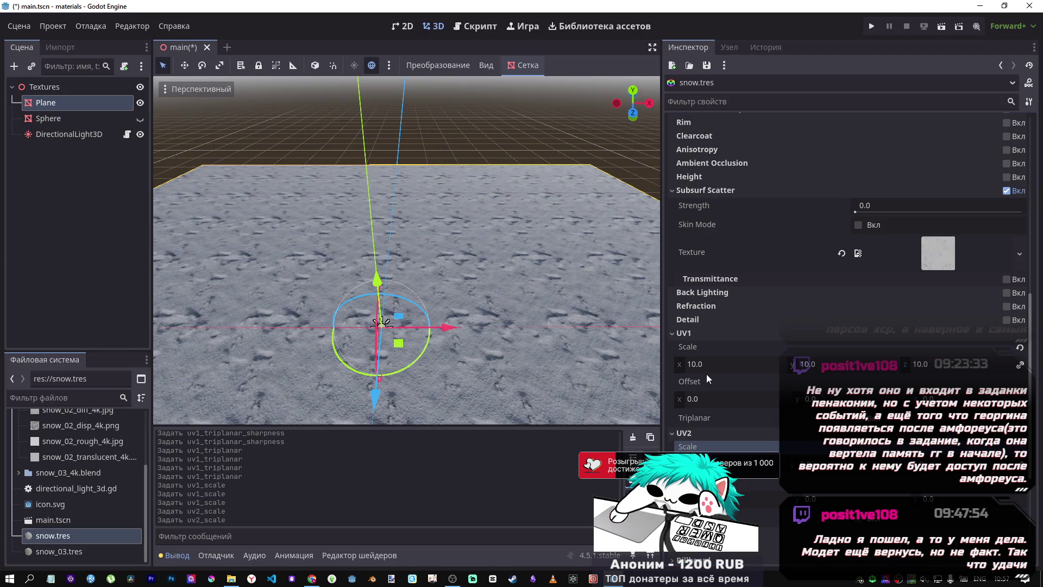
left_click(697, 434)
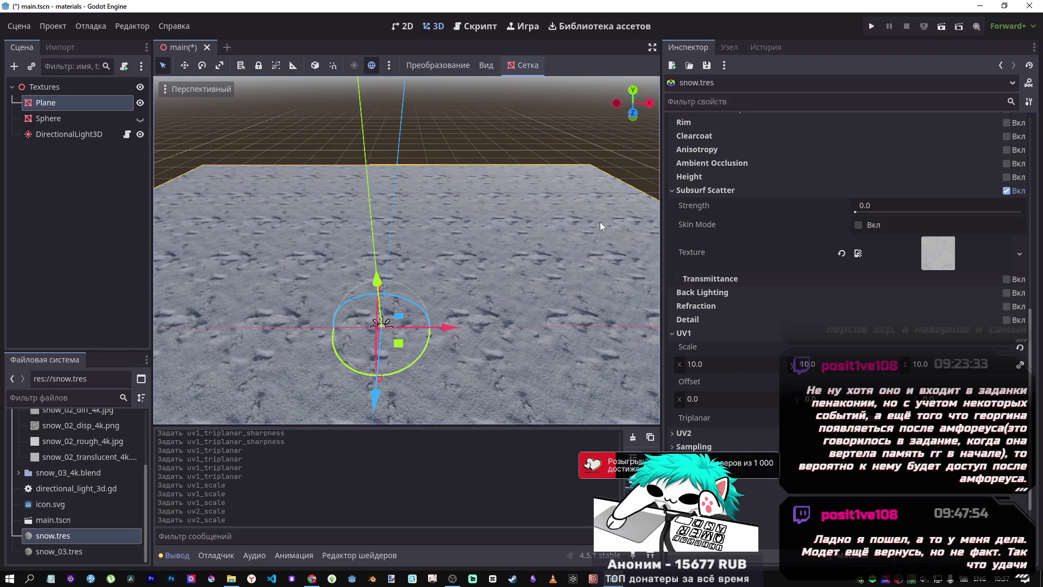
Step: Save main.tscn and select the Plane node in the Scene dock, keeping its name
key("ctrl+s")
left_click(64, 143)
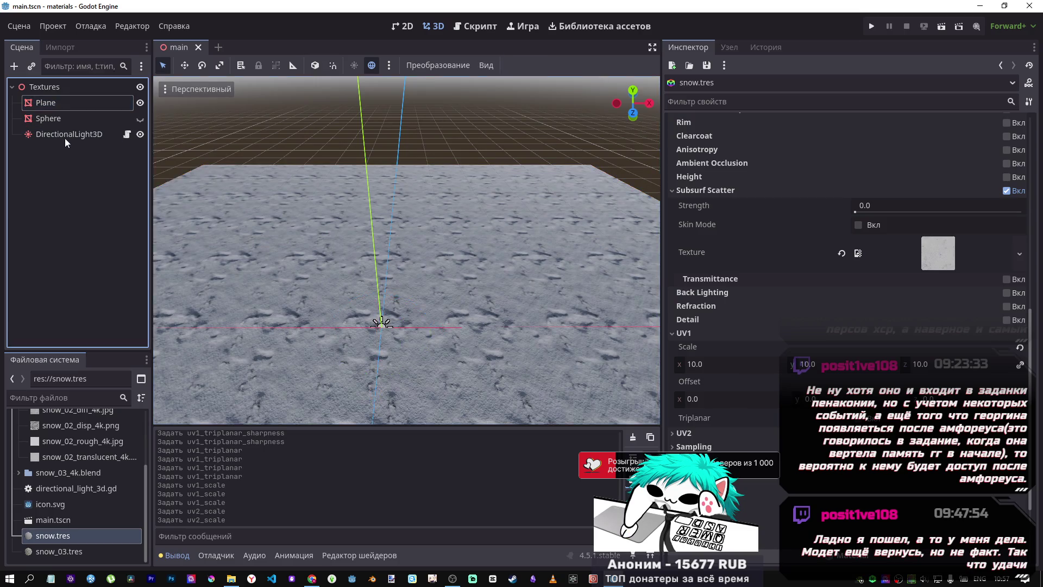
left_click(66, 105)
left_click(67, 104)
key("Escape")
left_click(296, 536)
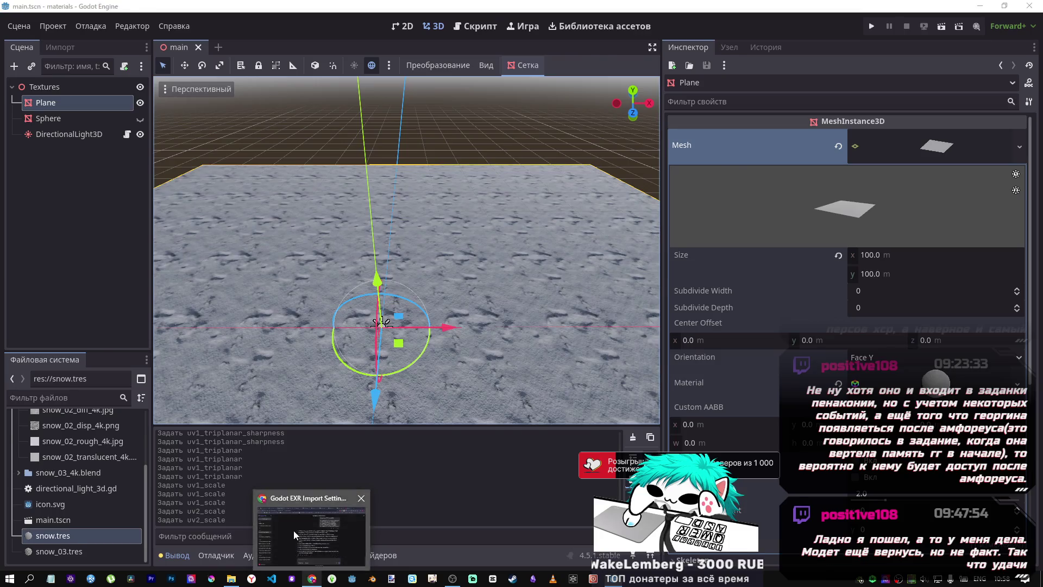
Step: Close the GitHub image loading issue, Google search and Procedural geometry docs tabs
left_click(312, 578)
left_click(782, 7)
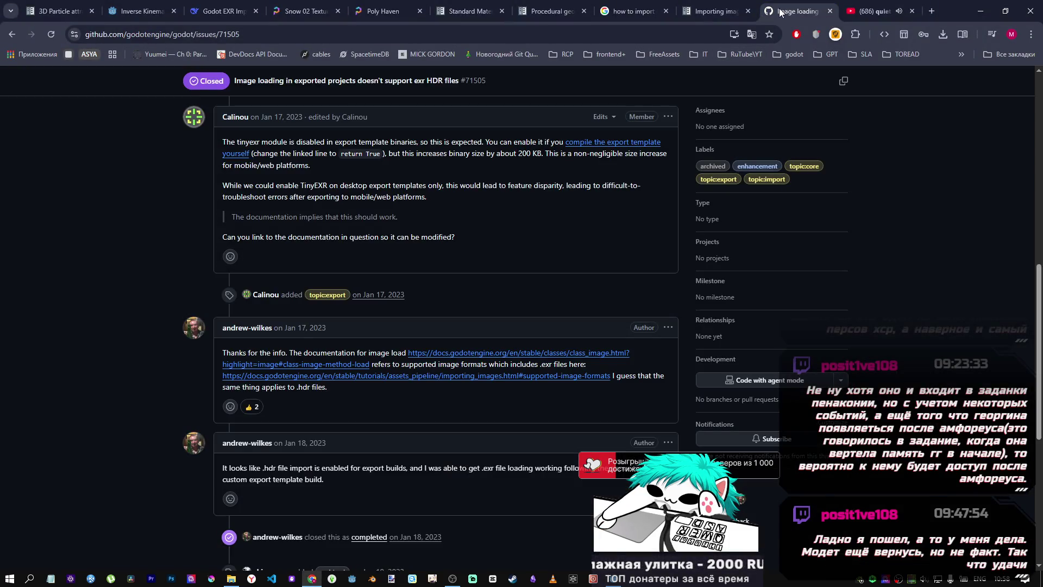
key("ctrl+w")
left_click(713, 11)
left_click(628, 10)
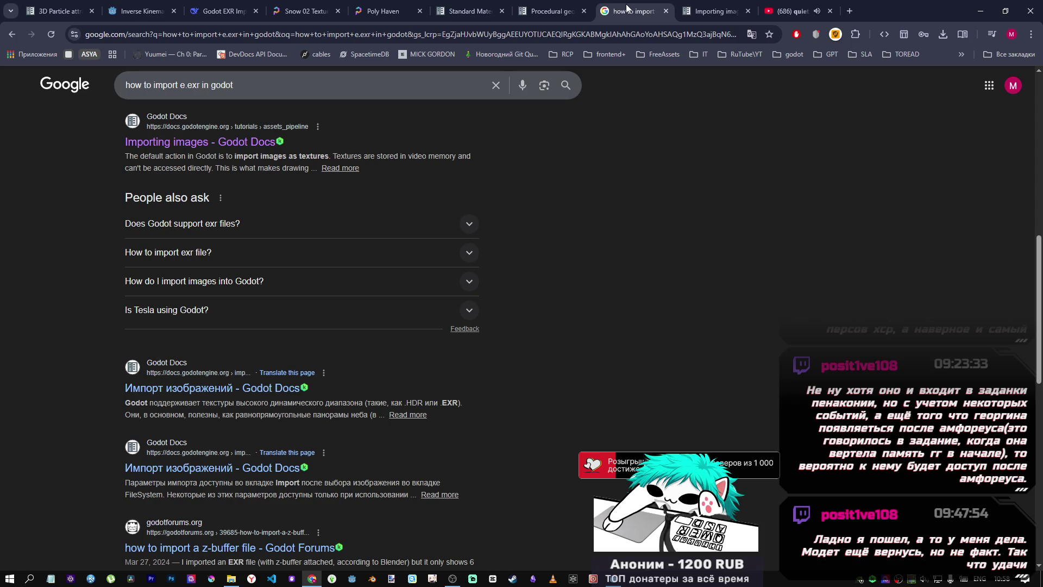
key("ctrl+w")
left_click(547, 6)
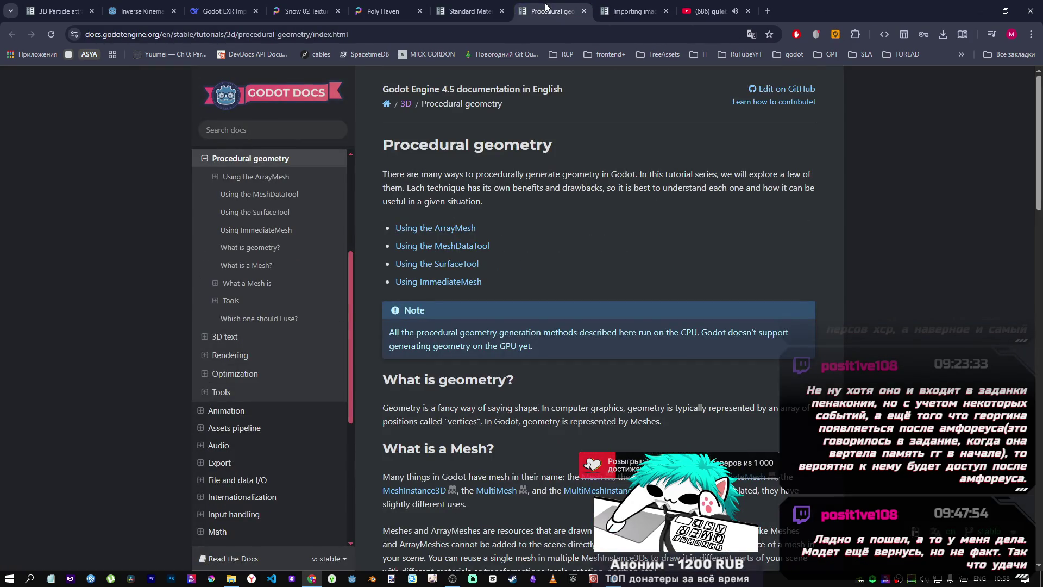
key("ctrl+w")
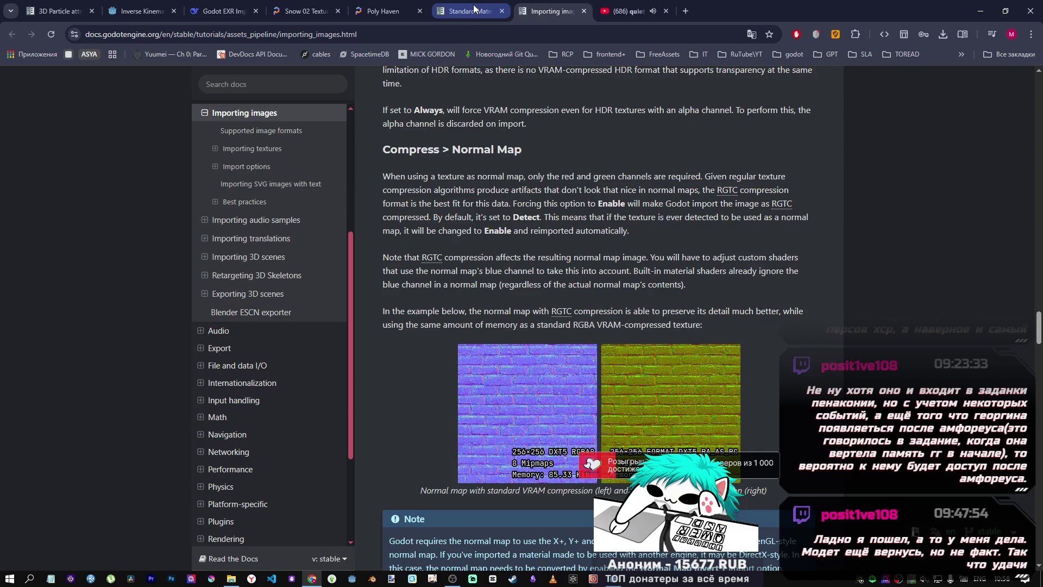
Step: Close the Importing images docs tab and bring up the Poly Haven home page
left_click(472, 8)
left_click(523, 7)
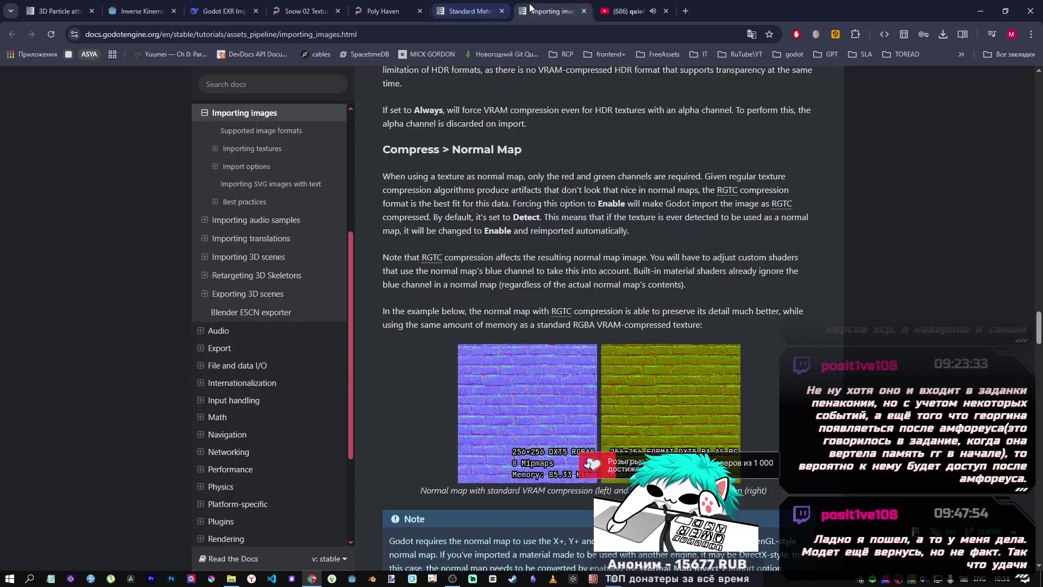
scroll(614, 340, "down", 10)
scroll(614, 342, "down", 15)
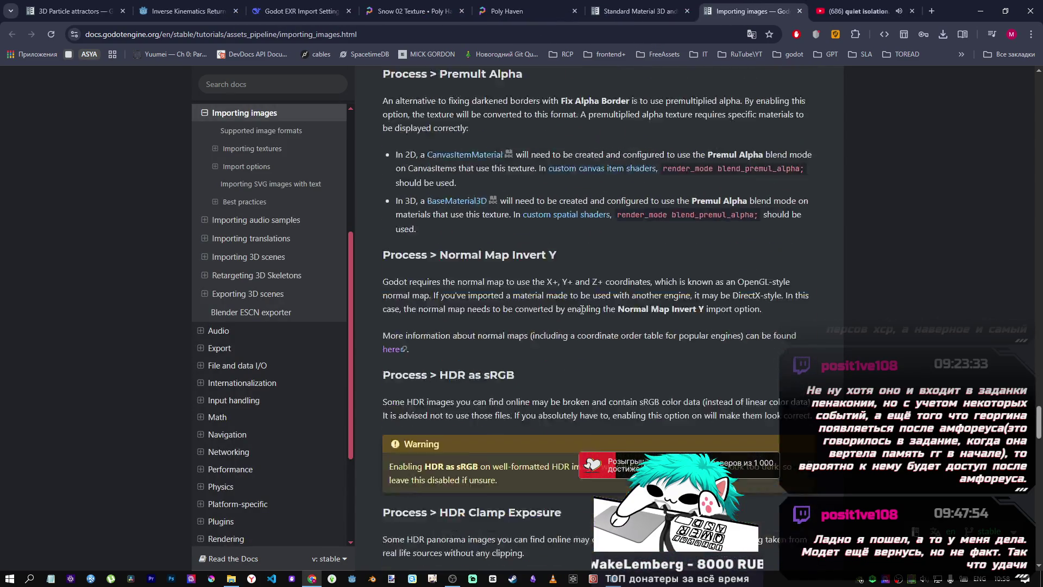
left_click(617, 7)
middle_click(719, 10)
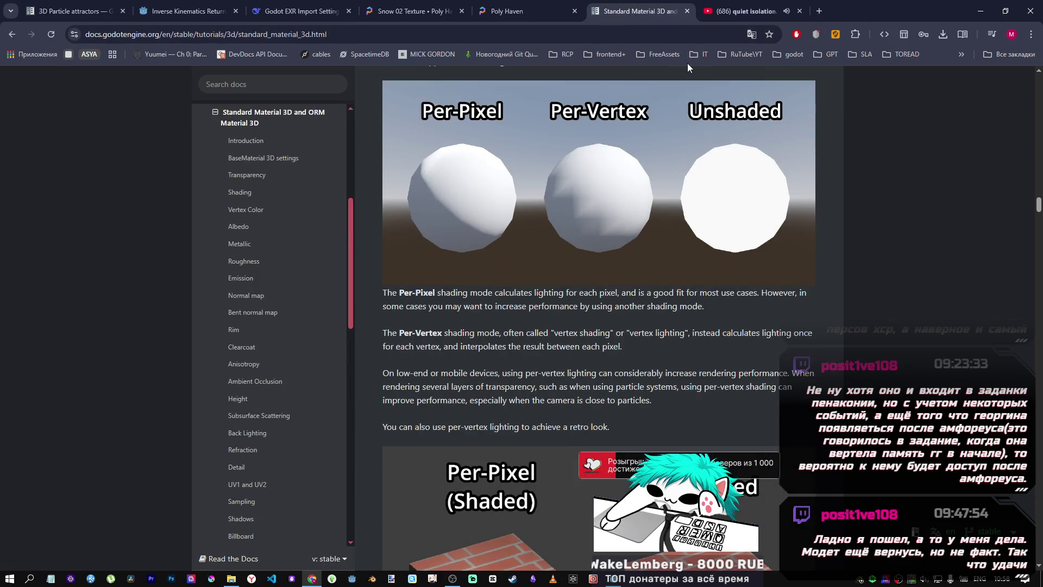
left_click(517, 10)
scroll(568, 217, "up", 5)
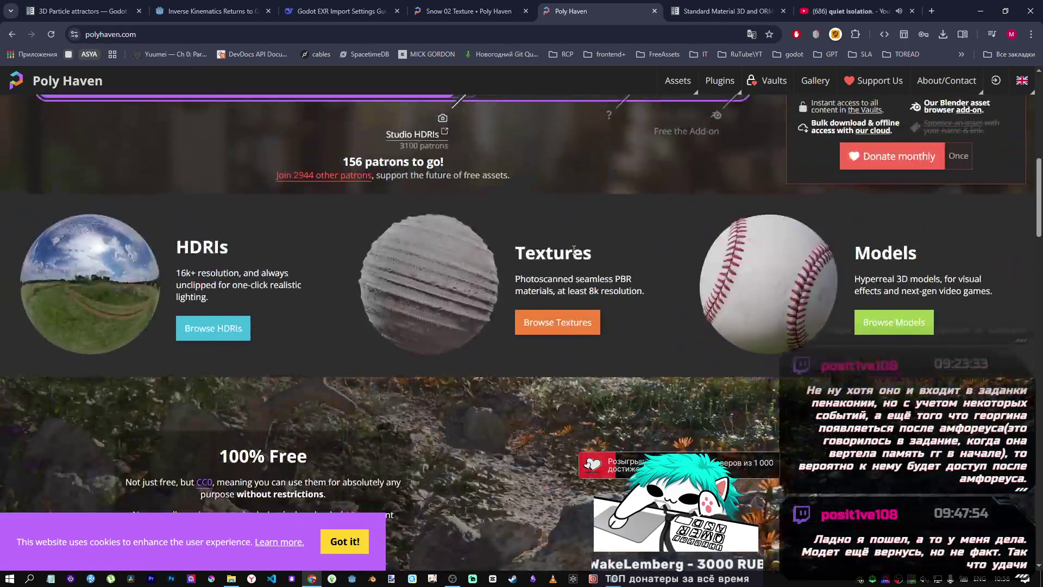
Step: Open the Snow Field Aerial texture page from the Snow 02 tab and dismiss the cookie notice
scroll(516, 248, "down", 6)
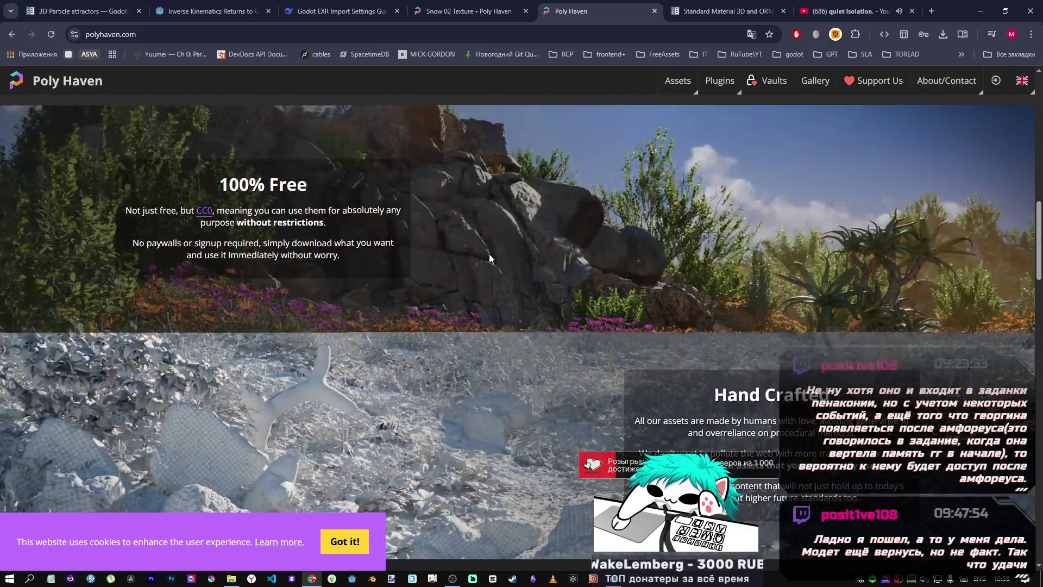
scroll(489, 253, "up", 7)
scroll(491, 250, "up", 7)
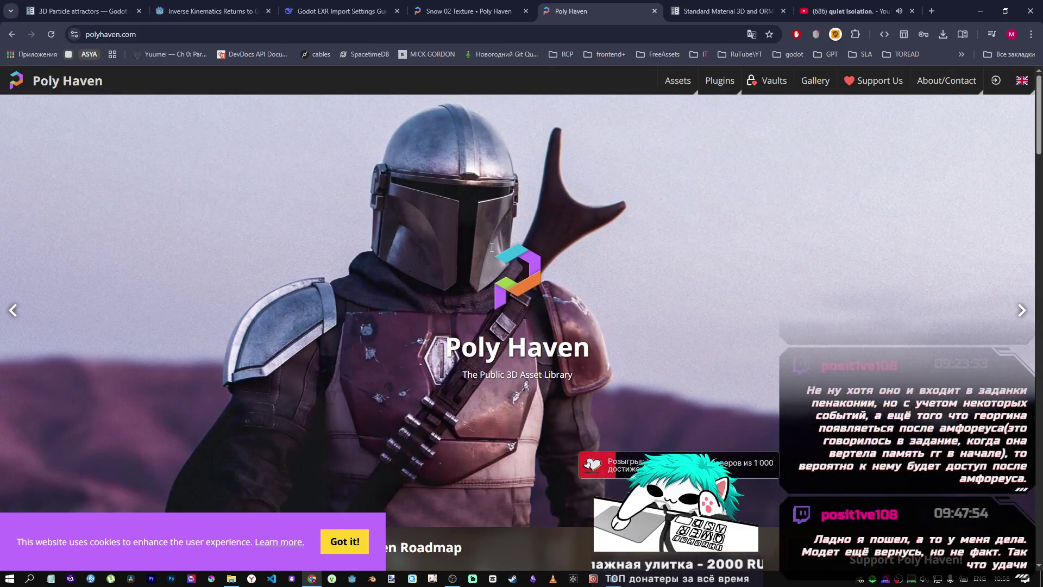
left_click(467, 11)
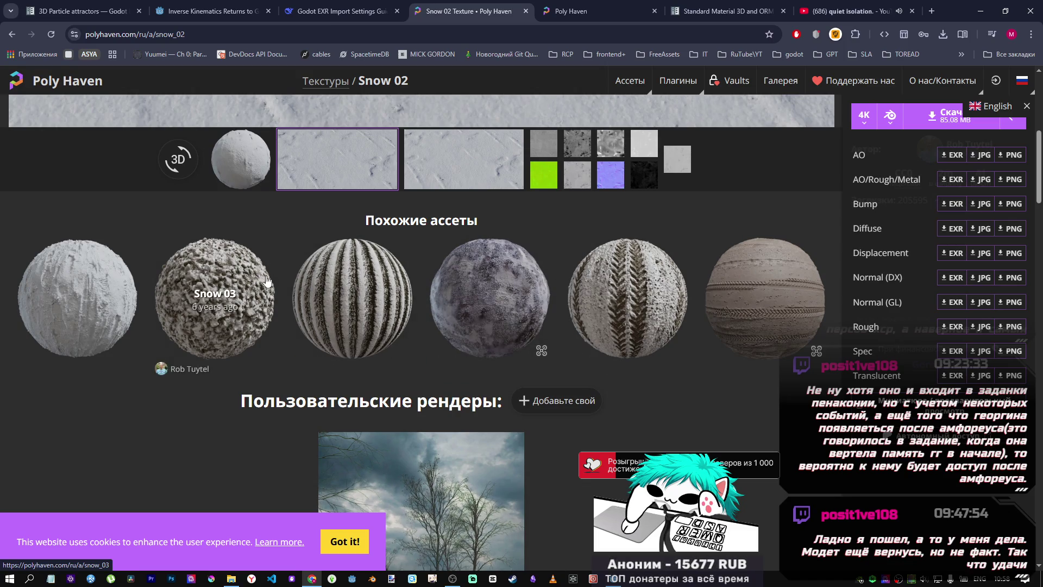
left_click(476, 278)
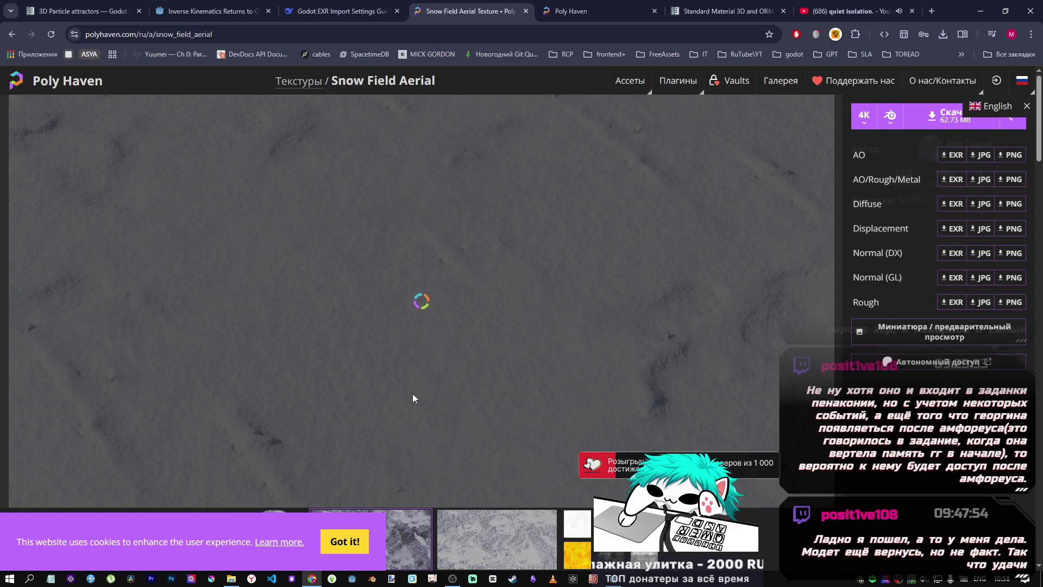
left_click(351, 535)
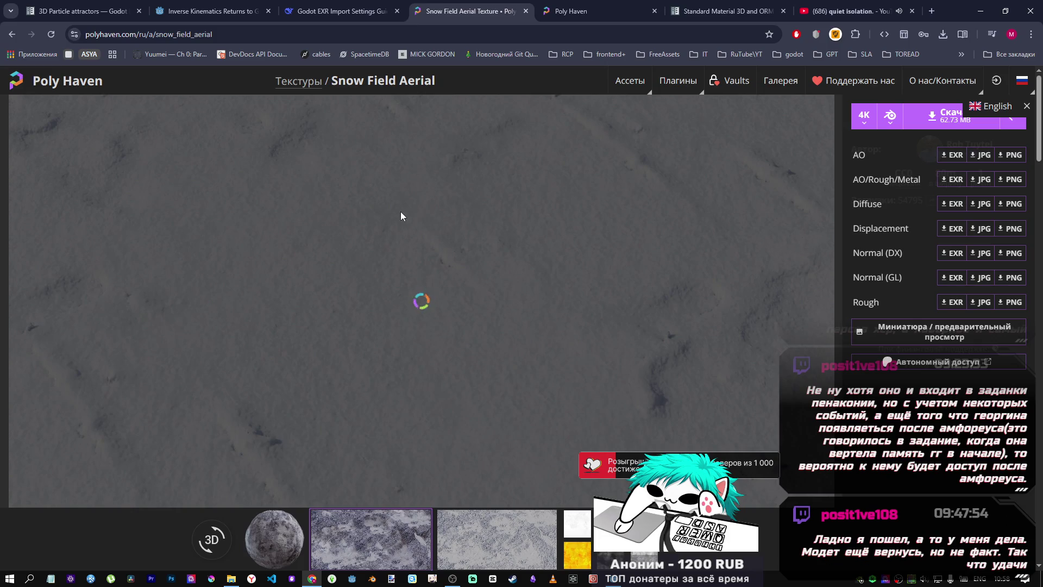
Step: Check the texture previews and start the 4K Snow Field Aerial download
left_click(1021, 80)
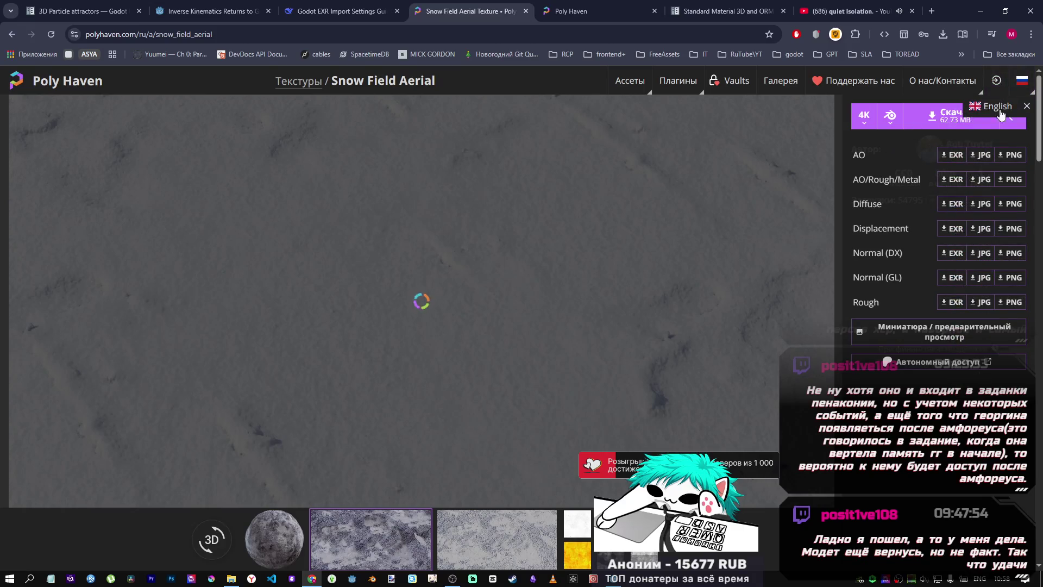
mouse_move(1020, 87)
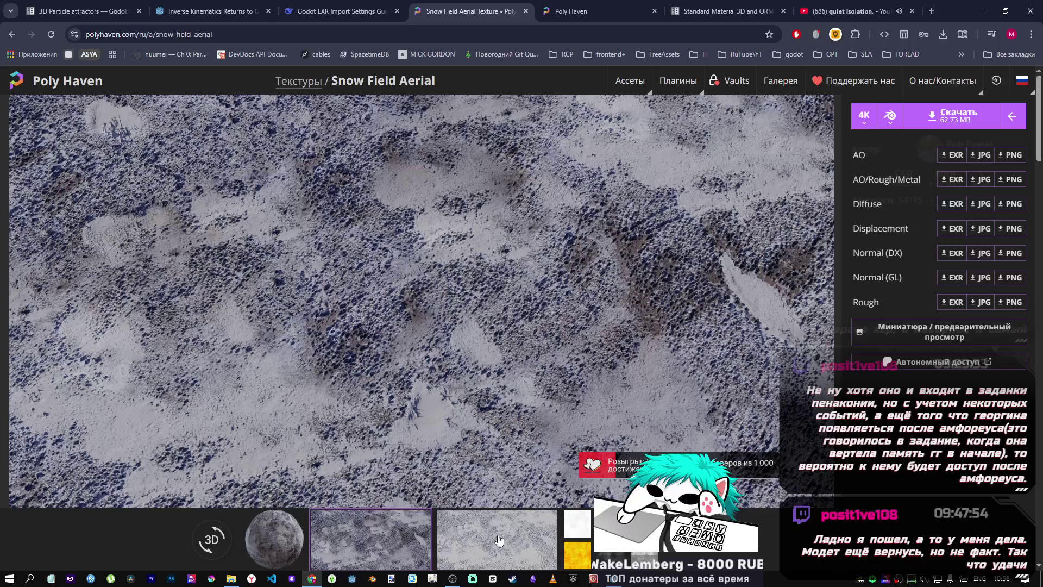
left_click(495, 539)
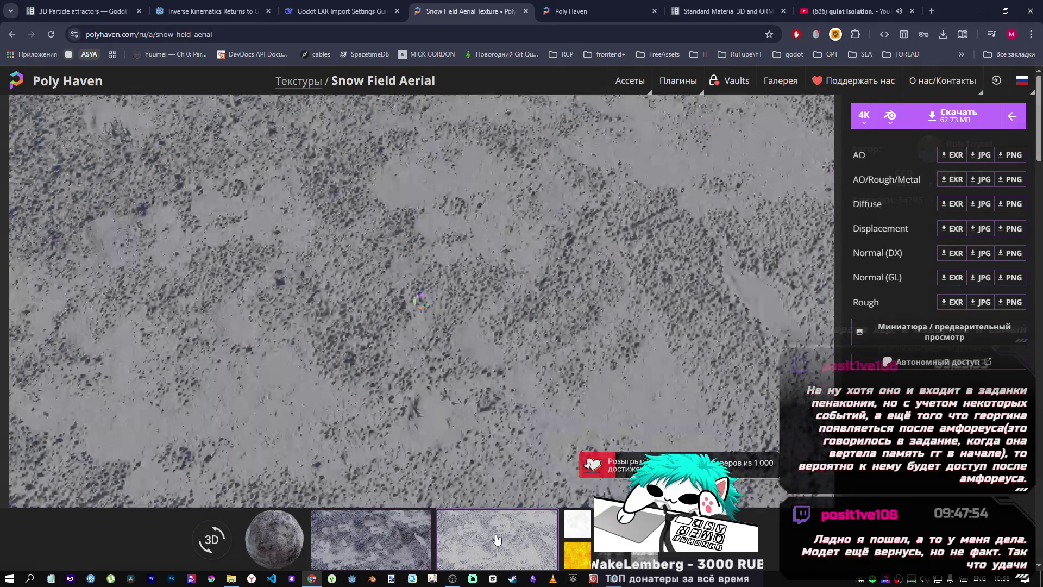
left_click(370, 537)
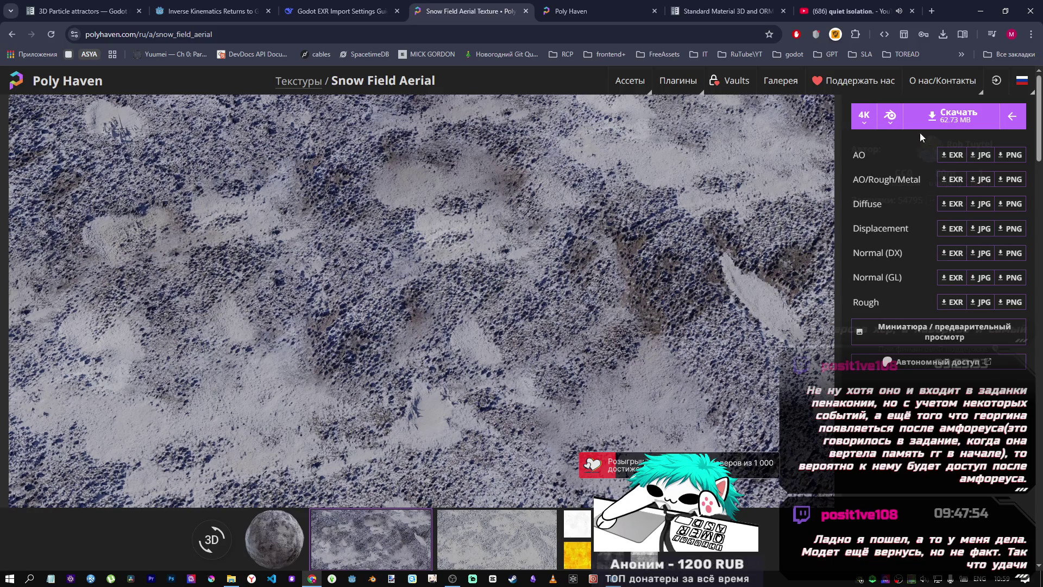
left_click(966, 113)
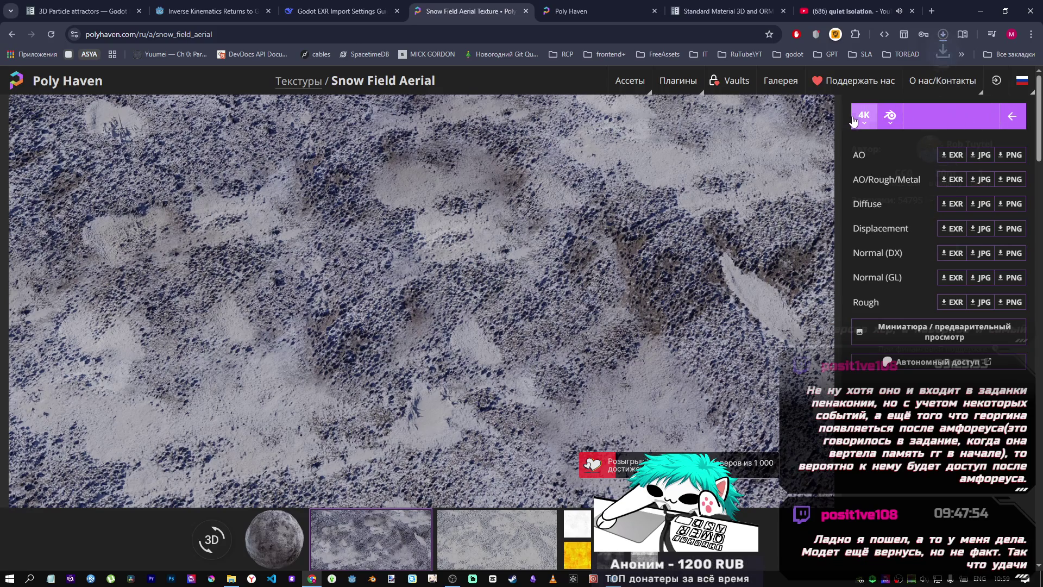
Step: Show Chrome's recent downloads list with snow_field_aerial_4k.blend.zip in progress
left_click(944, 34)
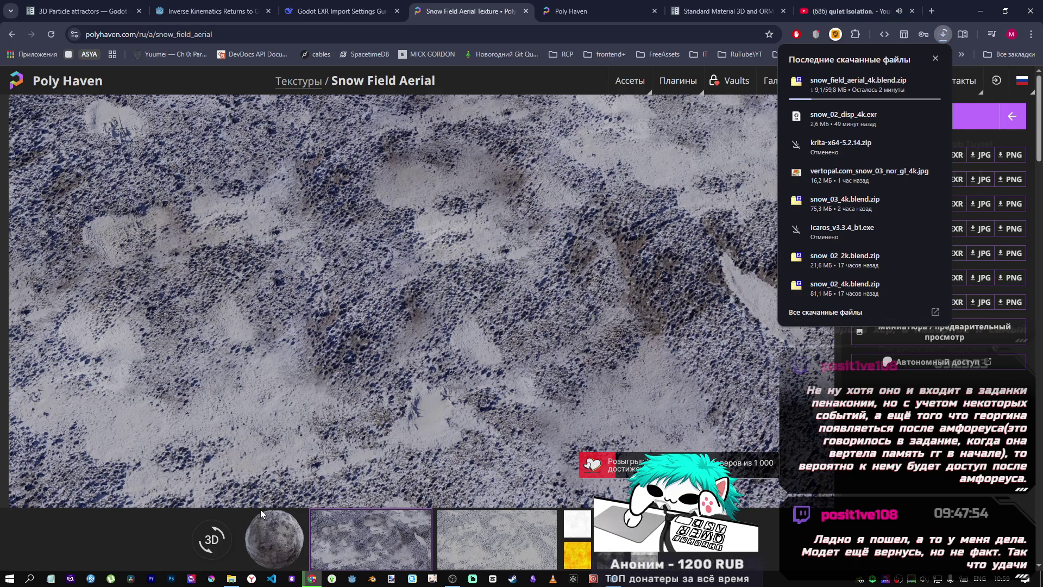
Step: Bring up the Explorer textures folder and go up to the Godot project folder
mouse_move(231, 579)
left_click(221, 550)
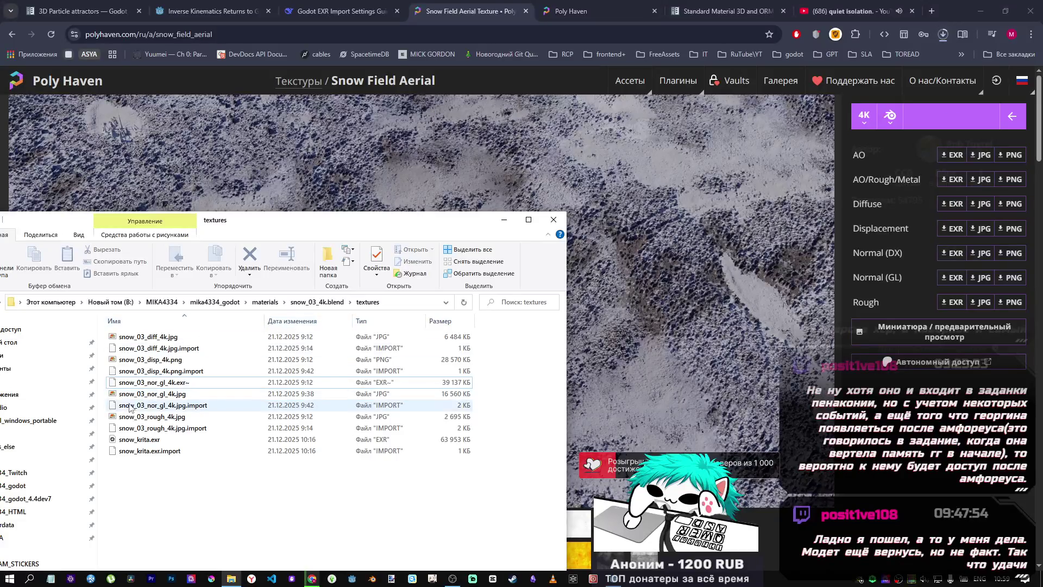
left_click(305, 308)
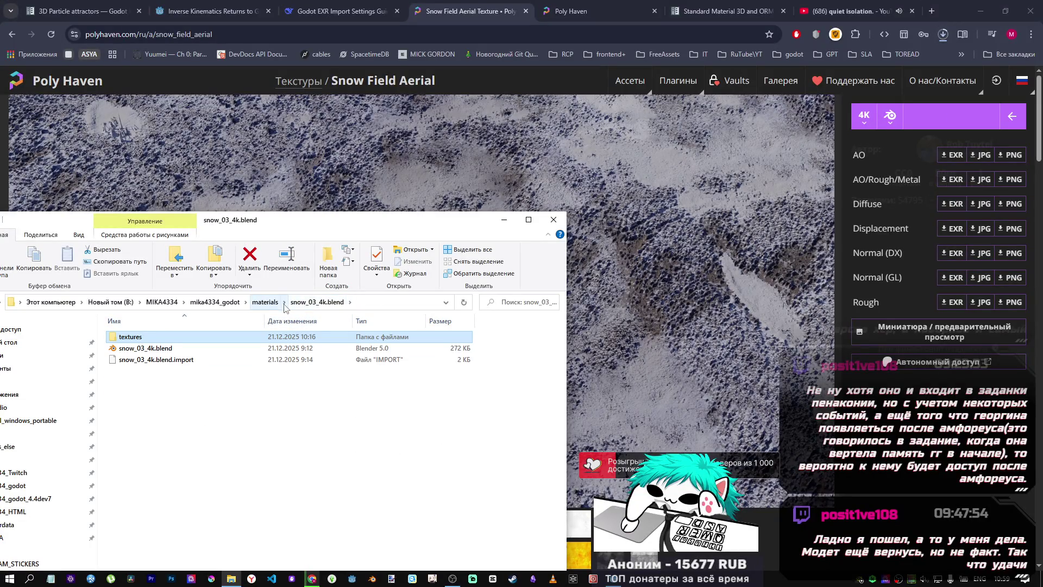
left_click(255, 303)
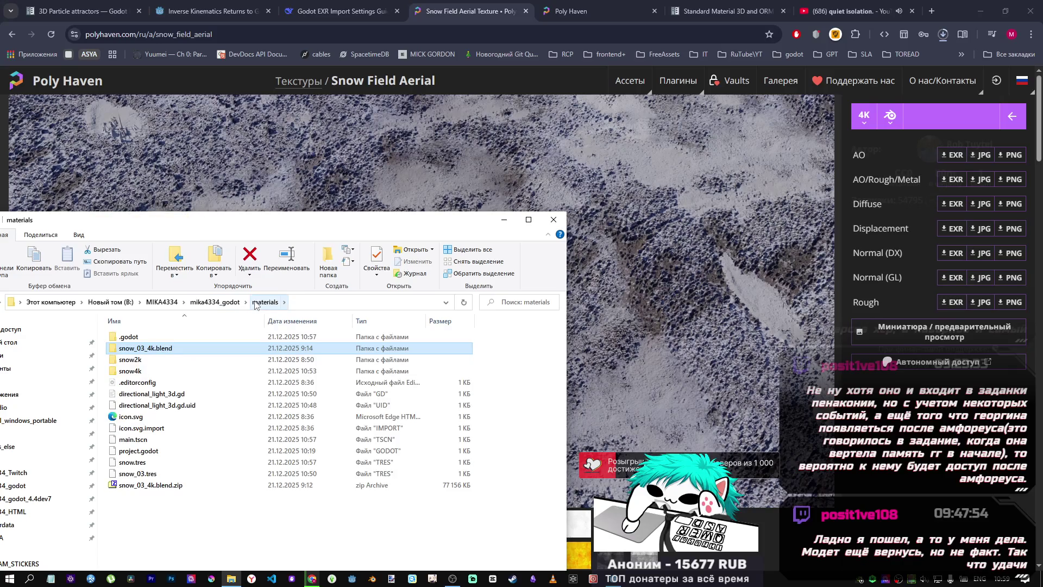
left_click(214, 302)
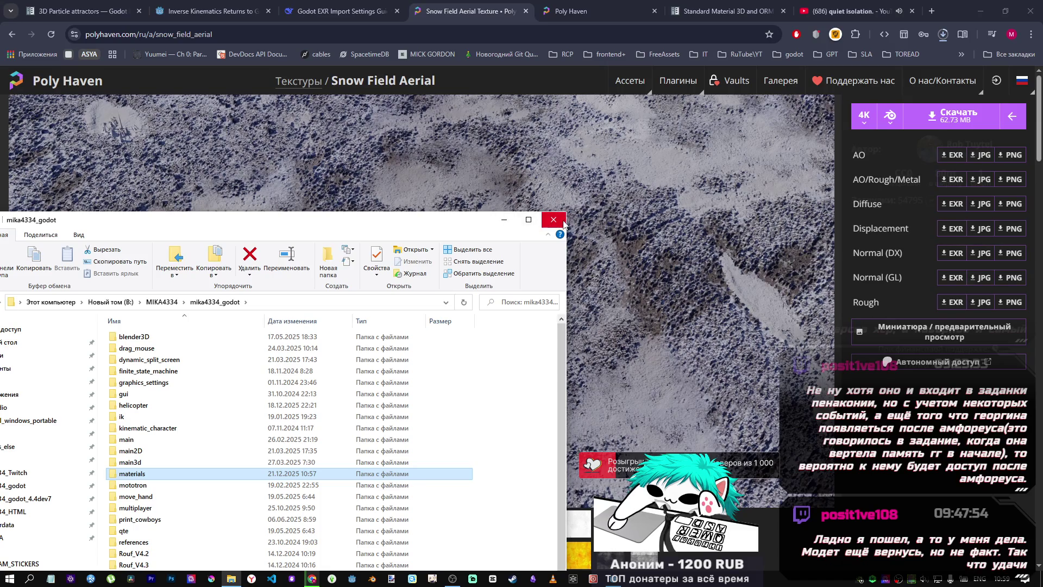
Step: Open the project's materials folder, then minimize Explorer and return to the browser
left_click(503, 219)
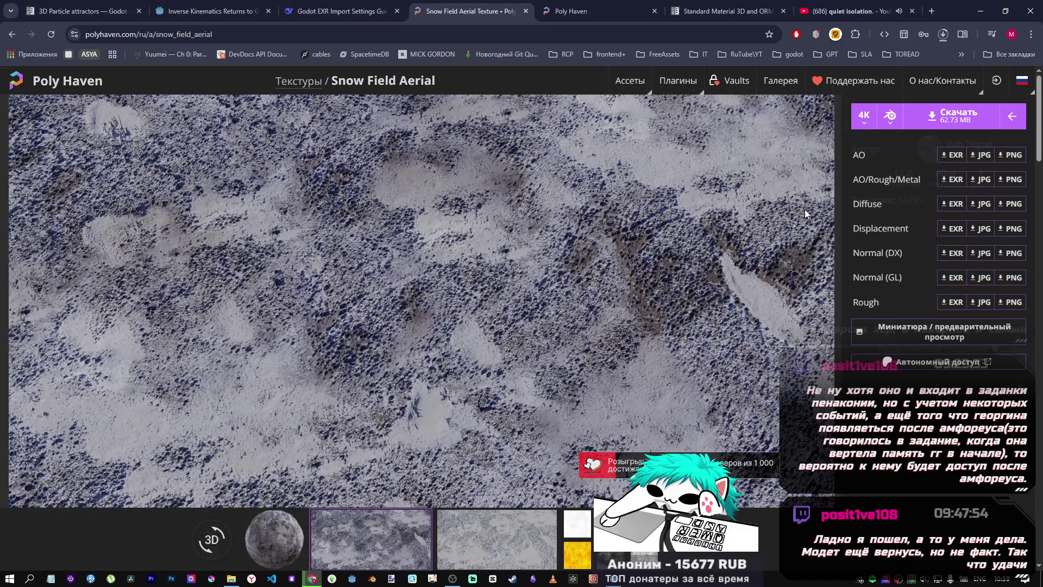
left_click(230, 578)
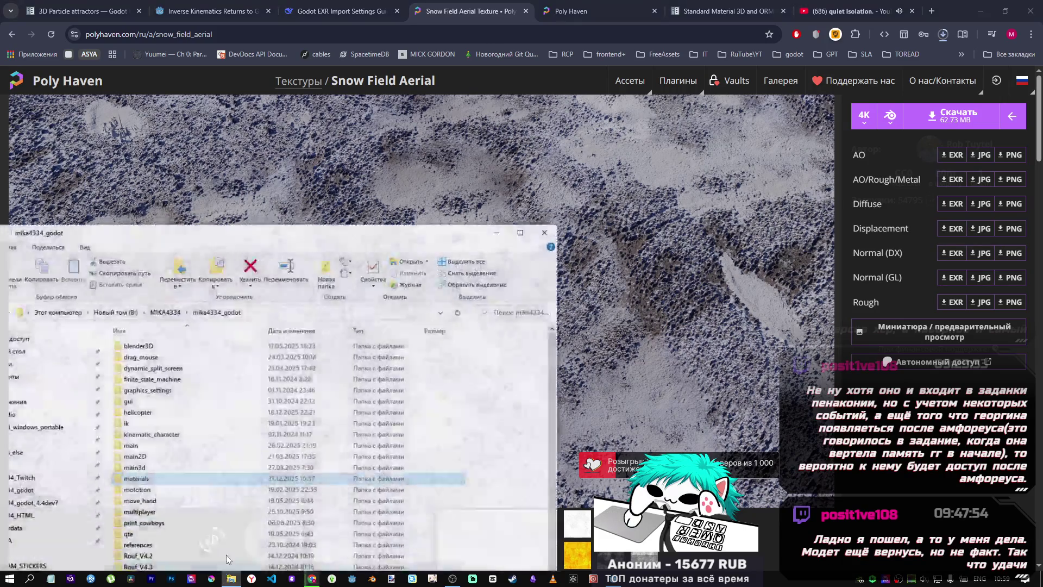
double_click(132, 473)
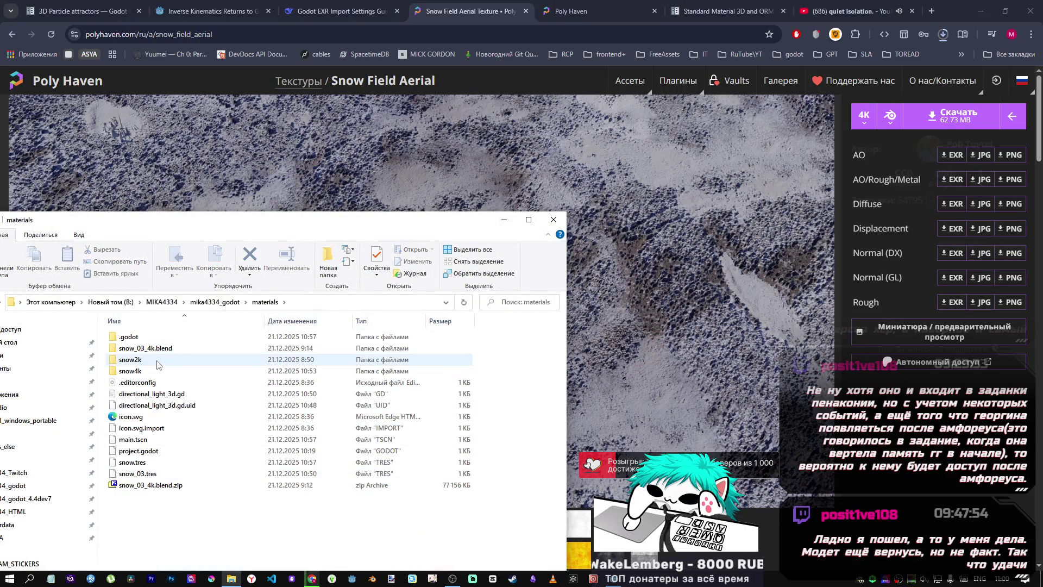
left_click(503, 220)
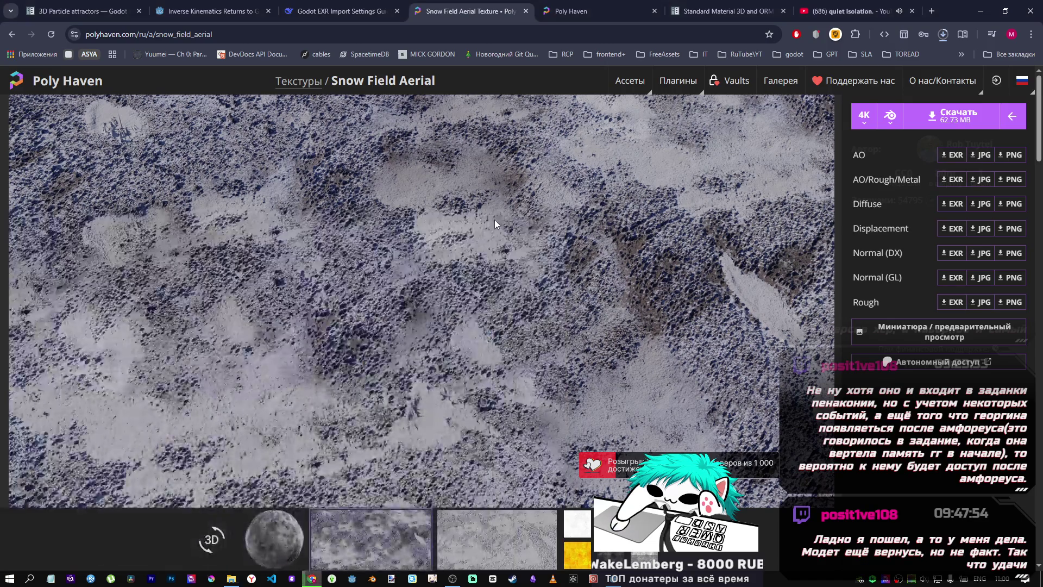
left_click(453, 579)
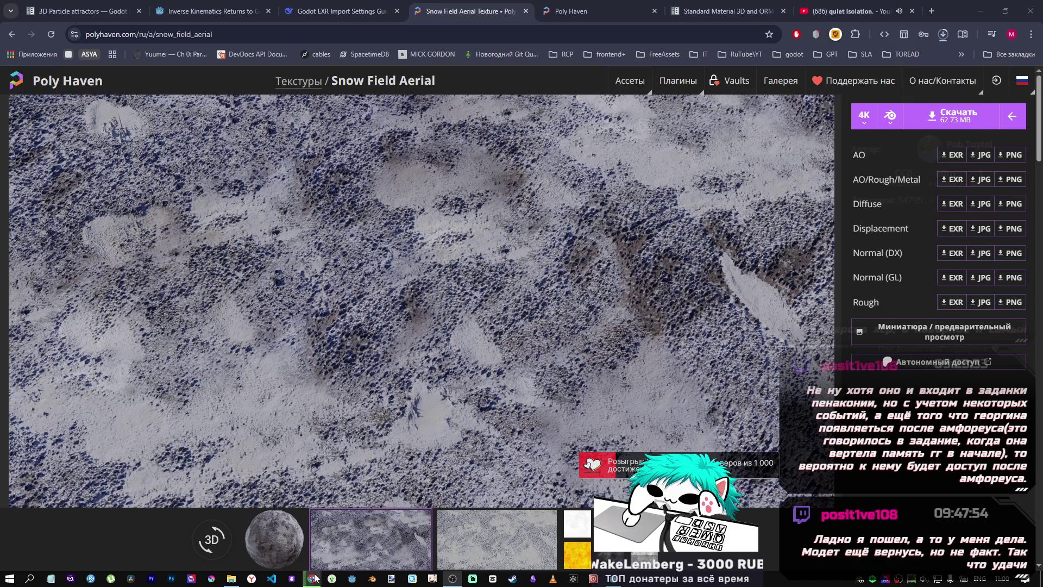
left_click(375, 374)
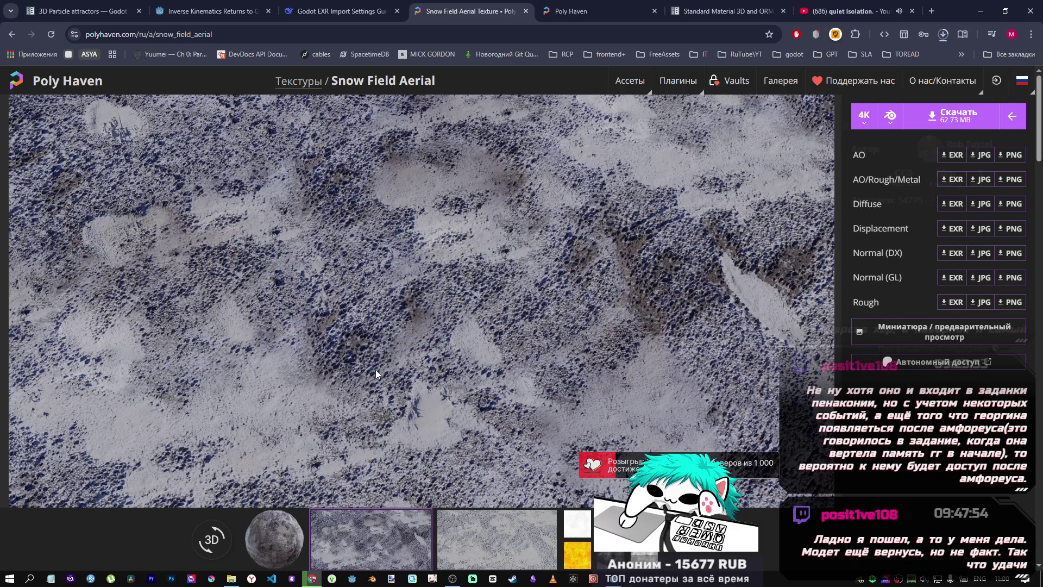
Step: Cancel the stalled download and reload the Snow Field Aerial page in an incognito window
left_click(941, 37)
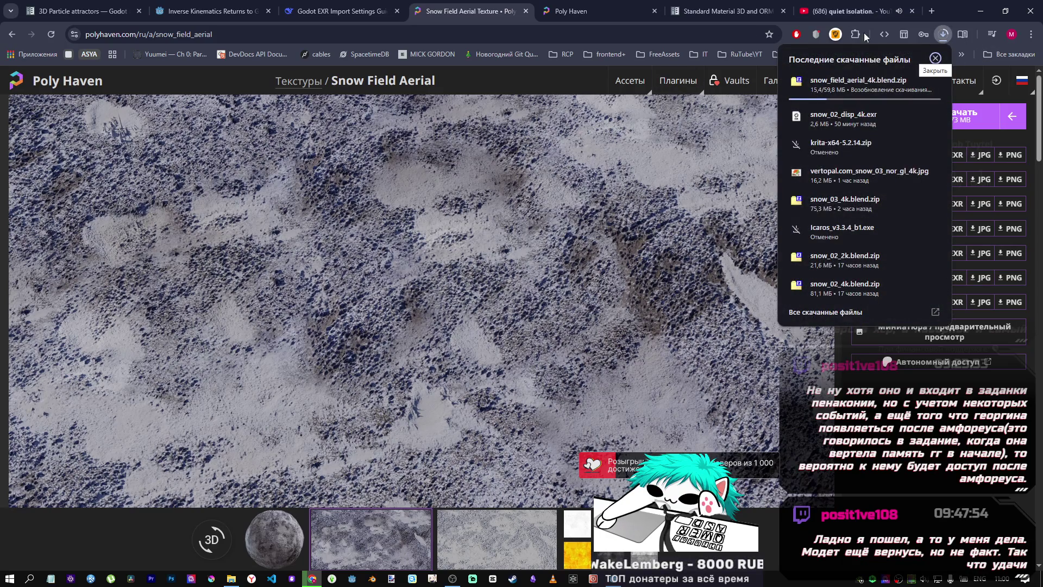
left_click(932, 85)
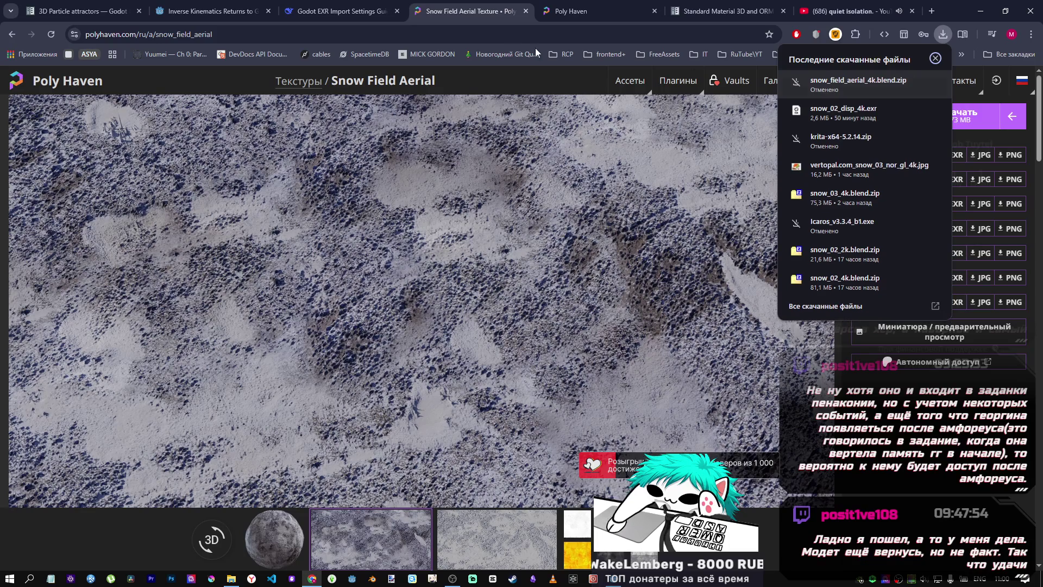
left_click(360, 34)
key("ctrl+c")
key("ctrl+shift+n")
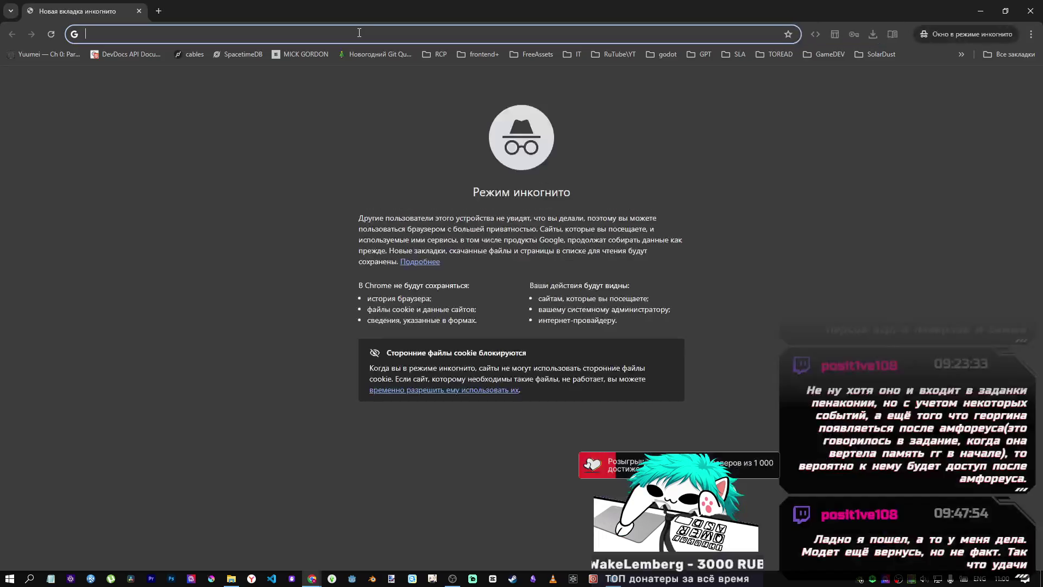
key("ctrl+v")
key("Return")
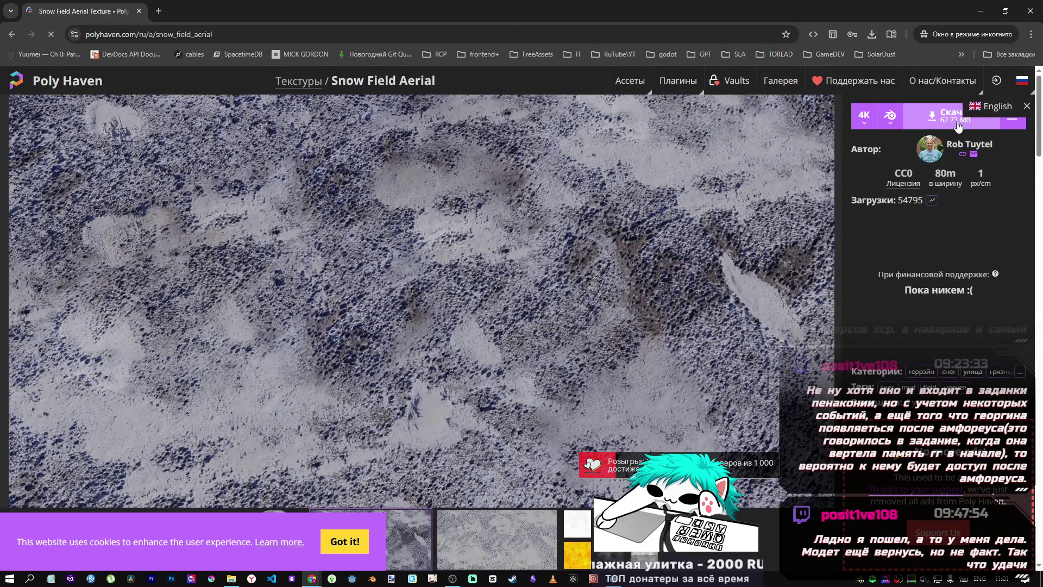
Step: Save the 4K archive to Downloads, show it in its folder, and close the incognito window
left_click(958, 127)
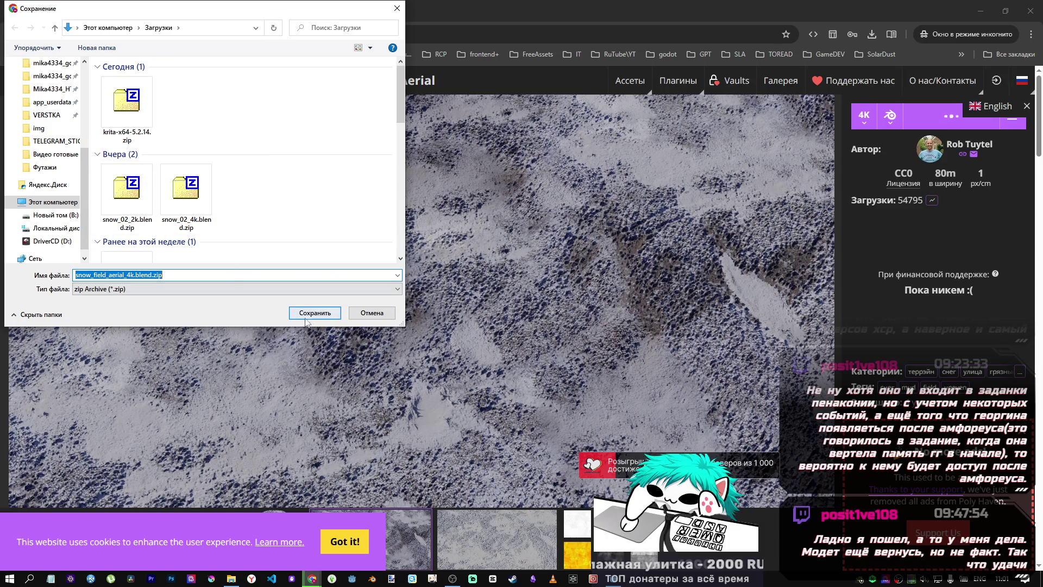
left_click(315, 313)
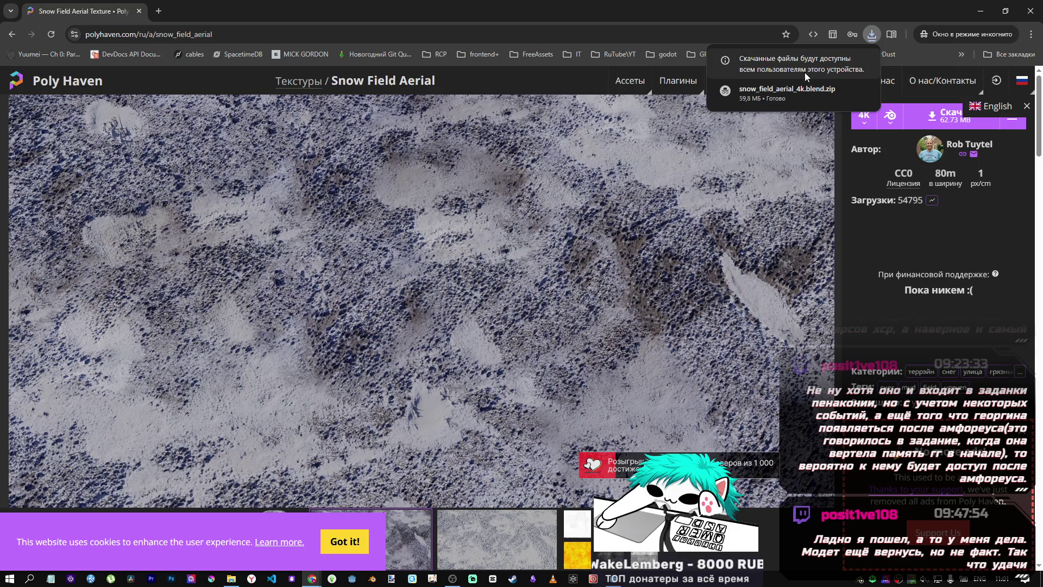
left_click(861, 90)
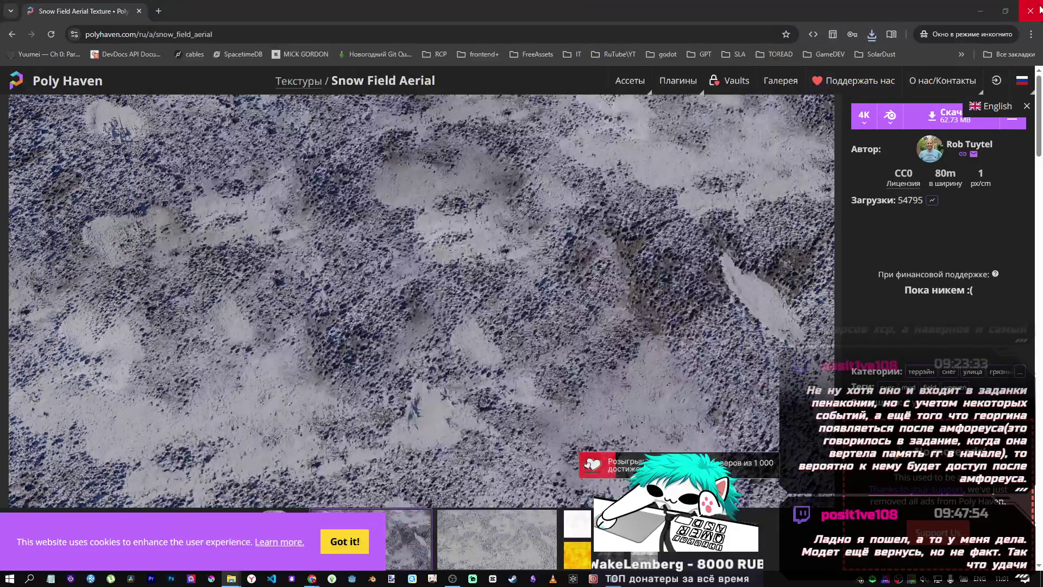
left_click(1037, 9)
Step: Open the downloaded zip, arrange the Downloads and materials windows, and browse snow_03_4k.blend
double_click(404, 165)
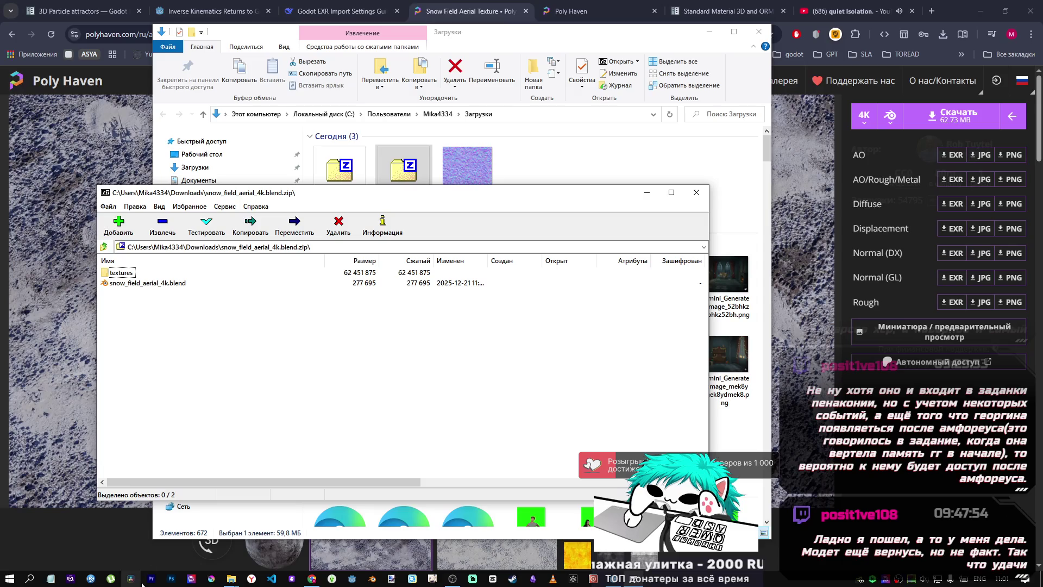
mouse_move(236, 582)
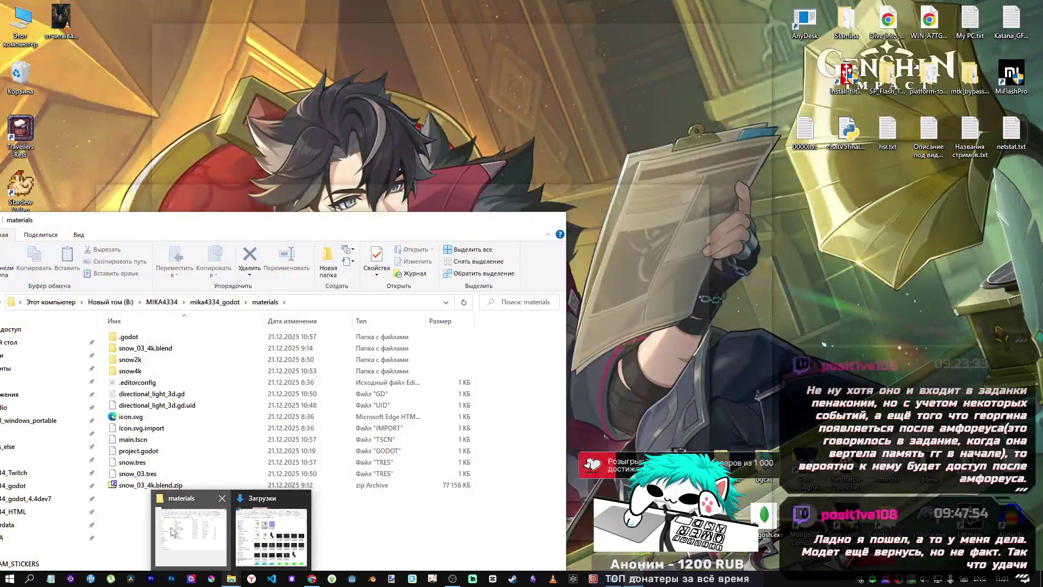
left_click(172, 531)
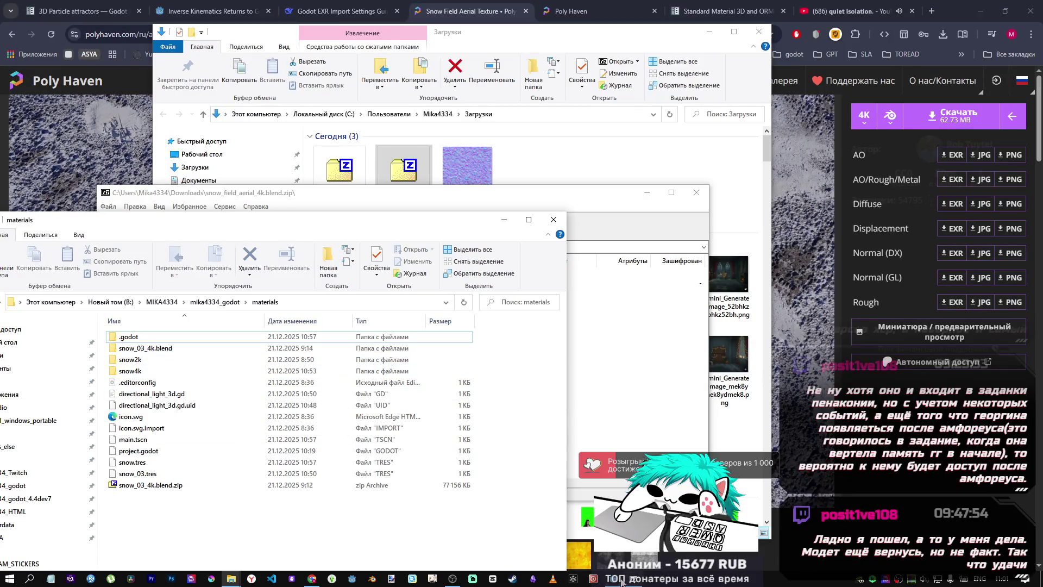
mouse_move(631, 581)
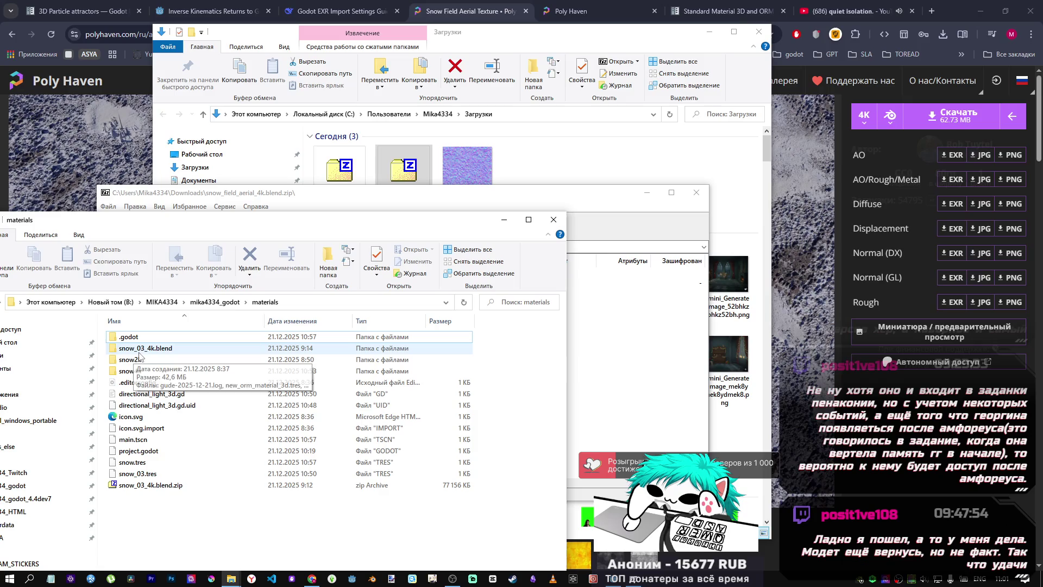
left_click_drag(491, 39, 704, 47)
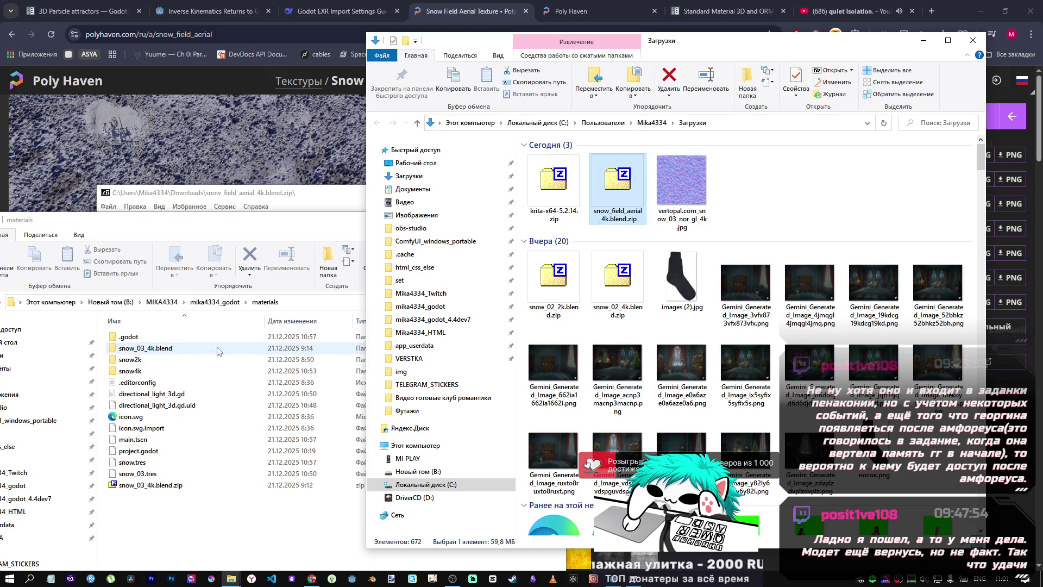
double_click(159, 350)
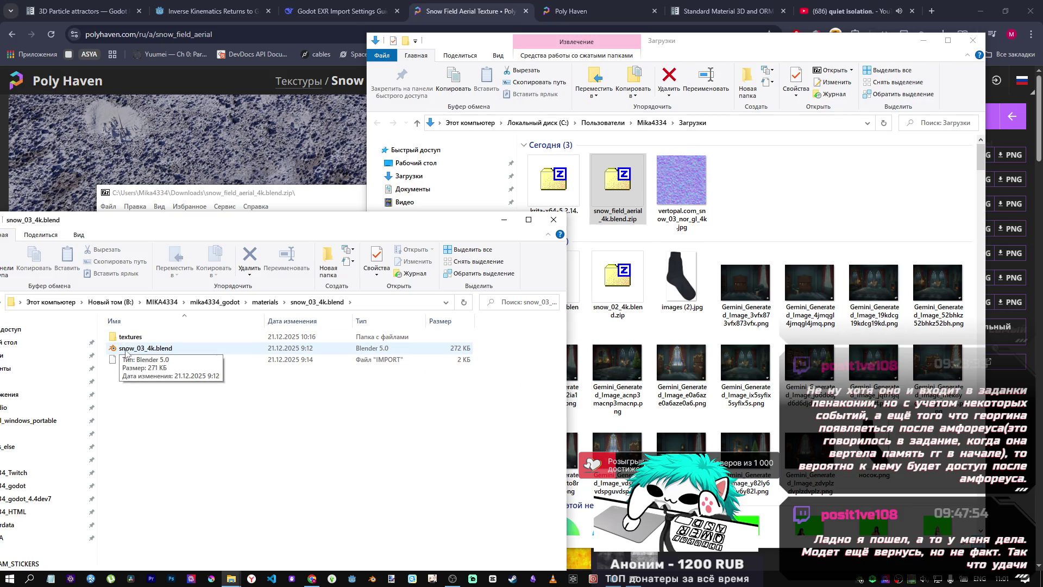
left_click(266, 302)
Step: Inspect the archive's textures folder in 7-Zip, then drag the zip into the materials folder
double_click(617, 182)
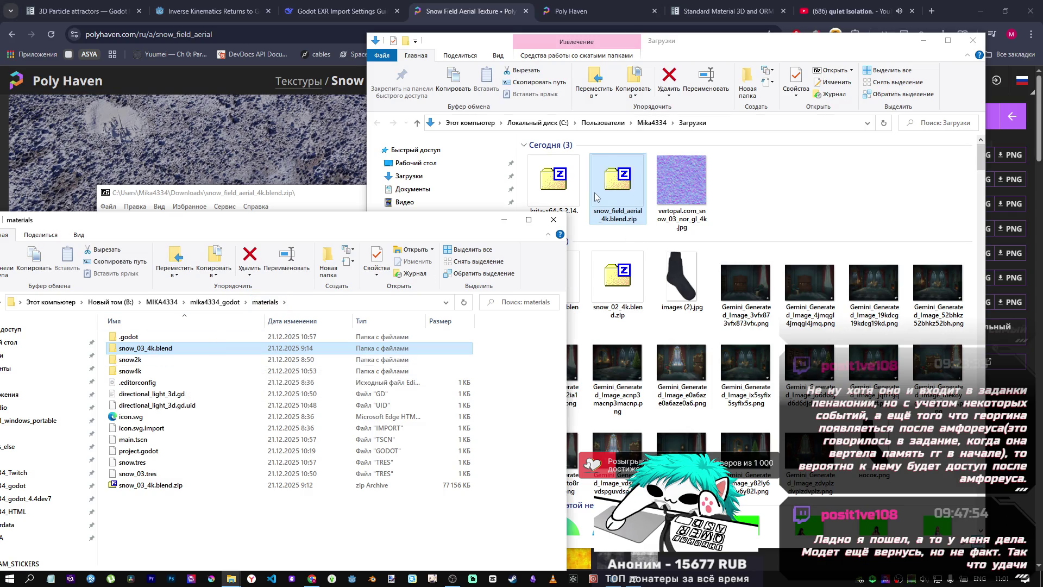
left_click_drag(341, 196, 634, 201)
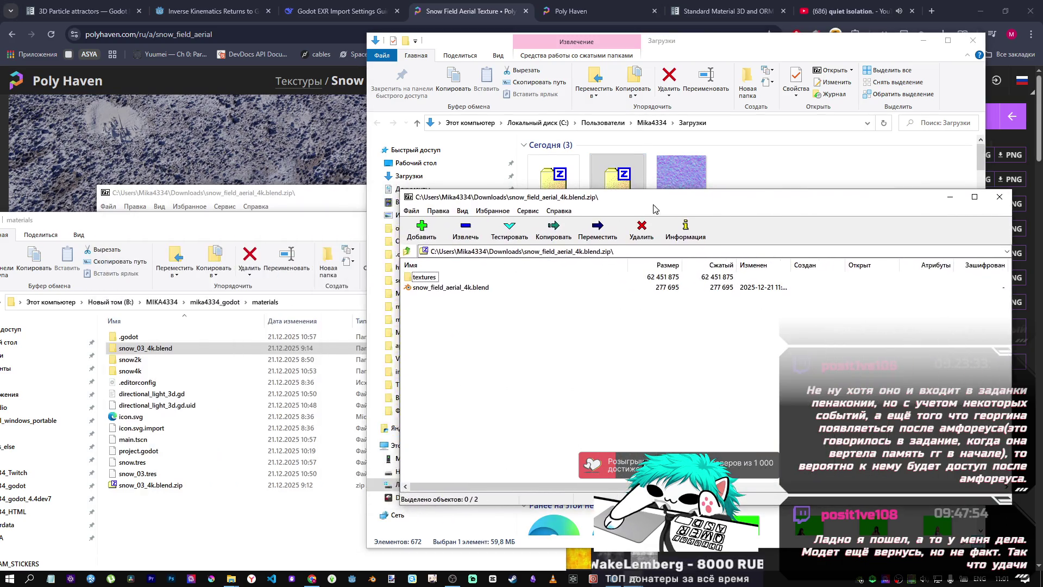
left_click(411, 279)
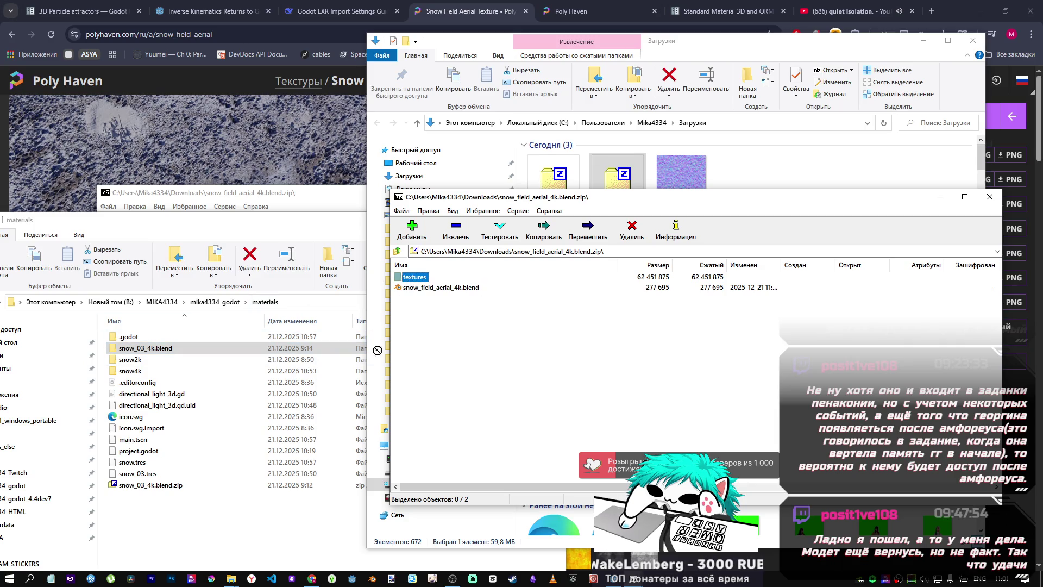
double_click(411, 279)
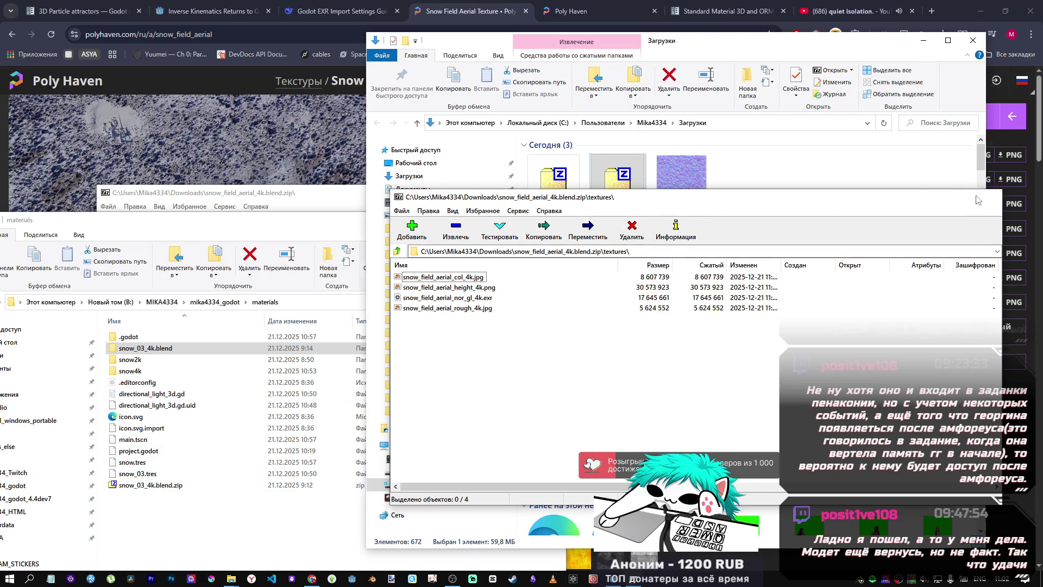
left_click(981, 200)
mouse_move(616, 203)
left_mouse_down()
mouse_move(245, 514)
mouse_move(217, 522)
mouse_move(176, 506)
left_mouse_up()
left_click_drag(181, 523, 181, 524)
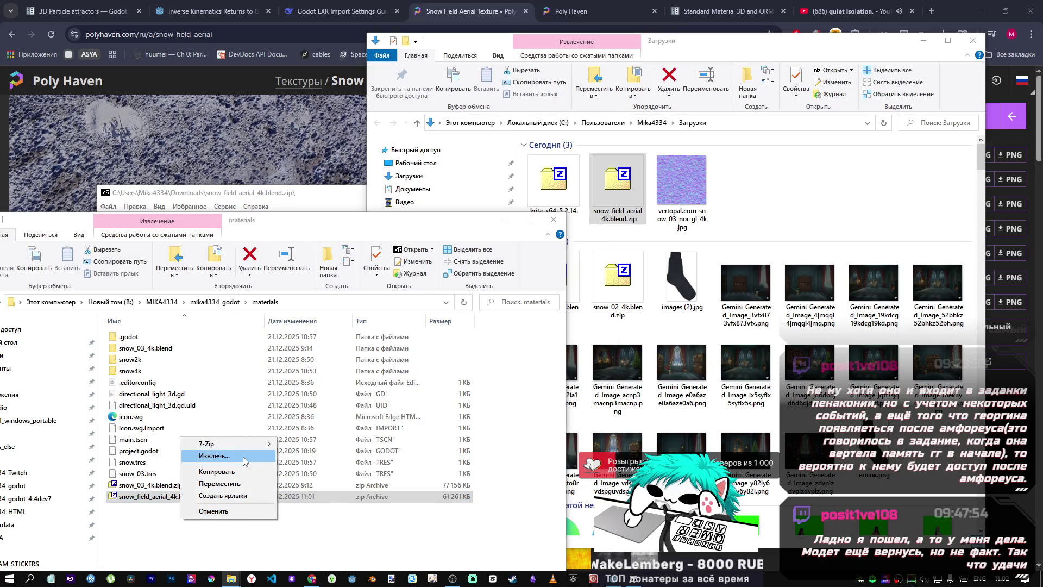
Step: Extract the zip with 7-Zip into a snow_field_aerial_4k.blend folder, then delete today's three downloads
mouse_move(255, 443)
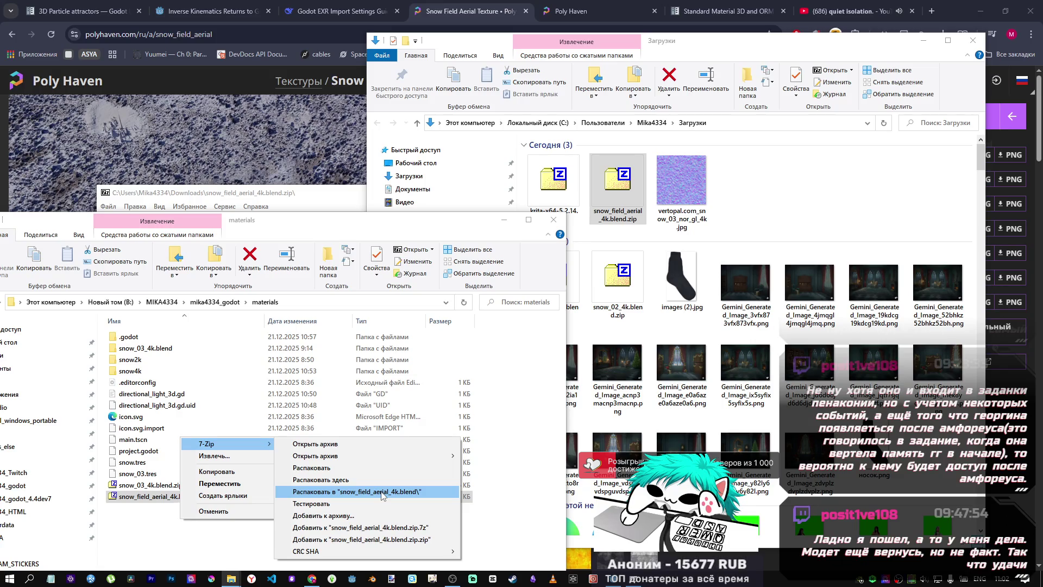
left_click(383, 492)
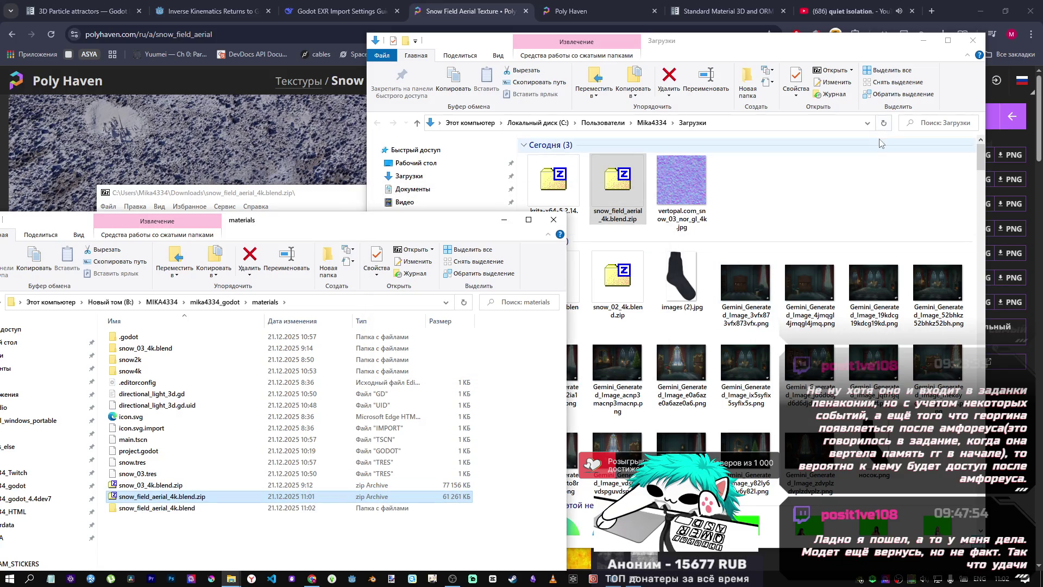
left_click(973, 44)
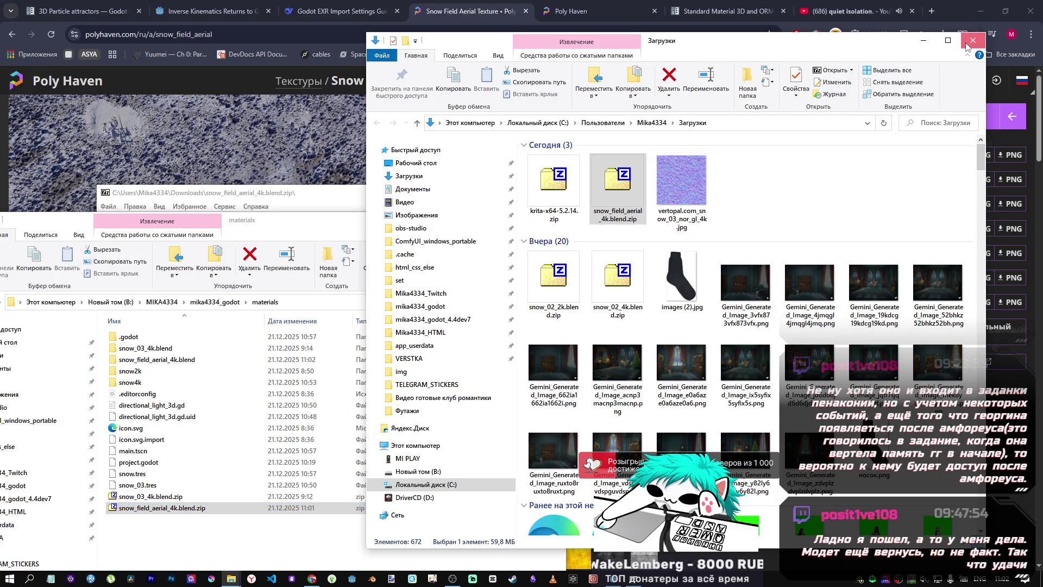
left_click_drag(782, 173, 552, 181)
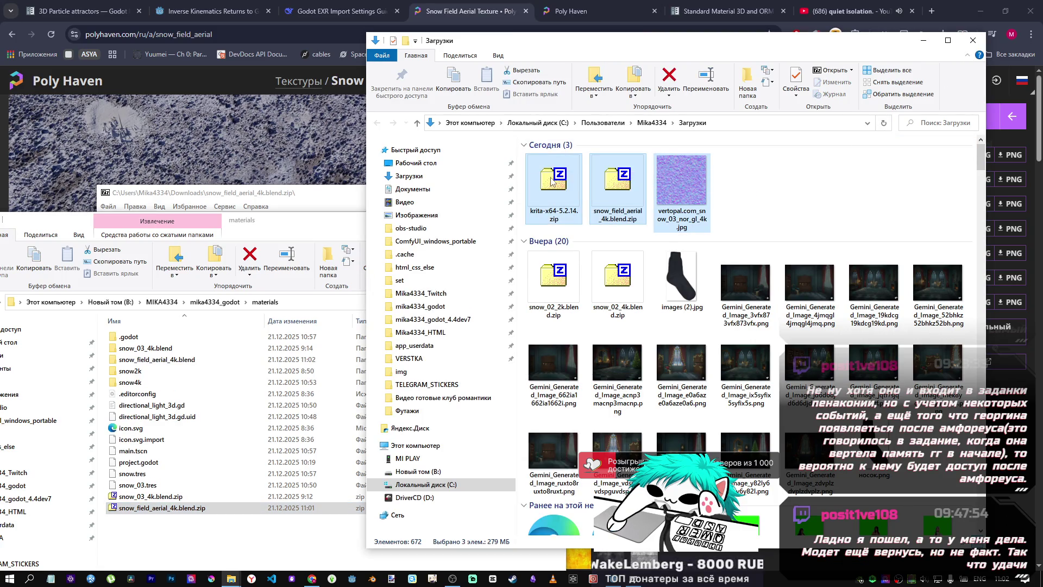
key("Delete")
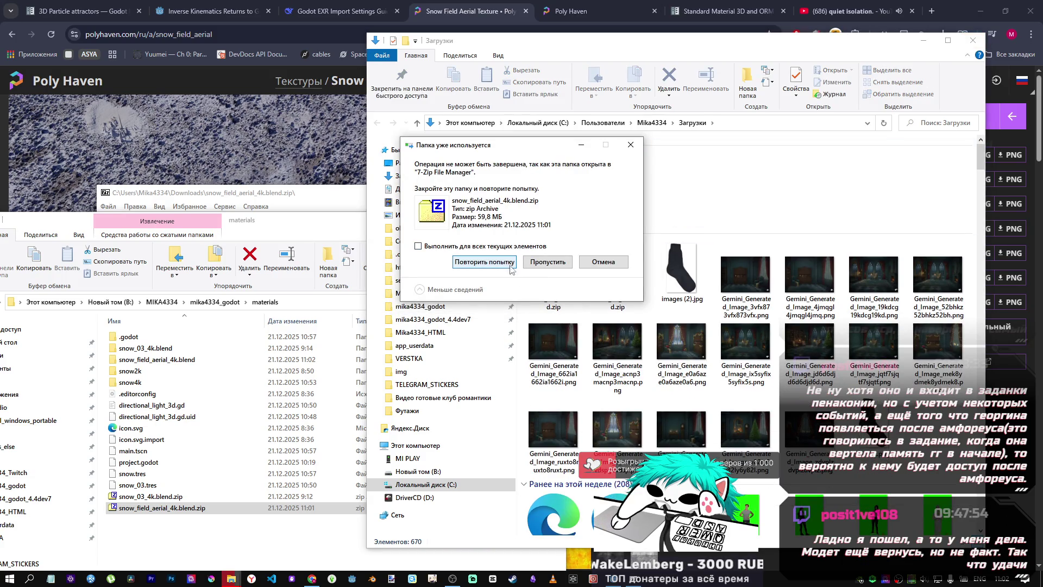
left_click(296, 196)
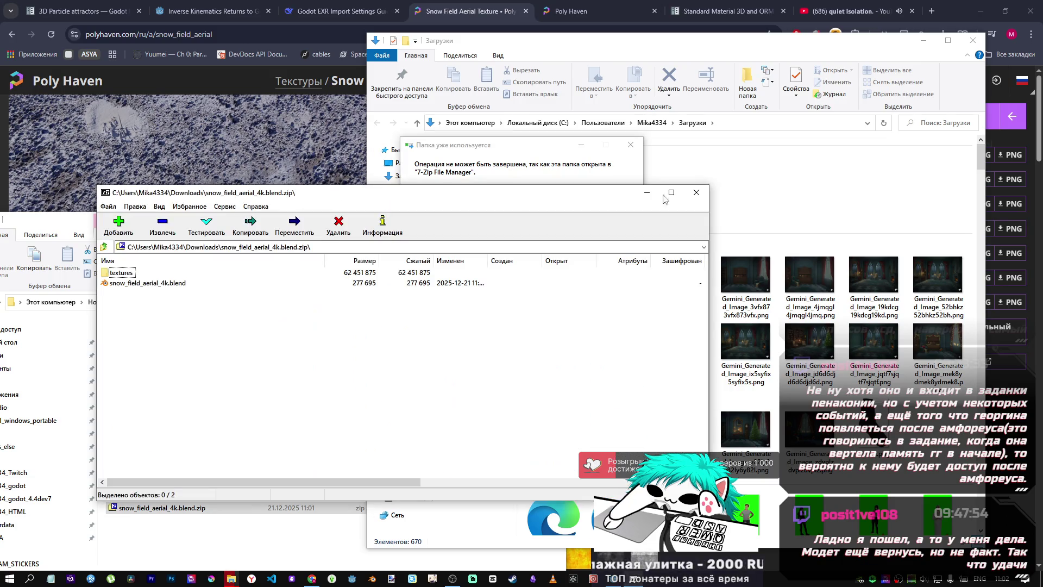
left_click(697, 195)
left_click(468, 260)
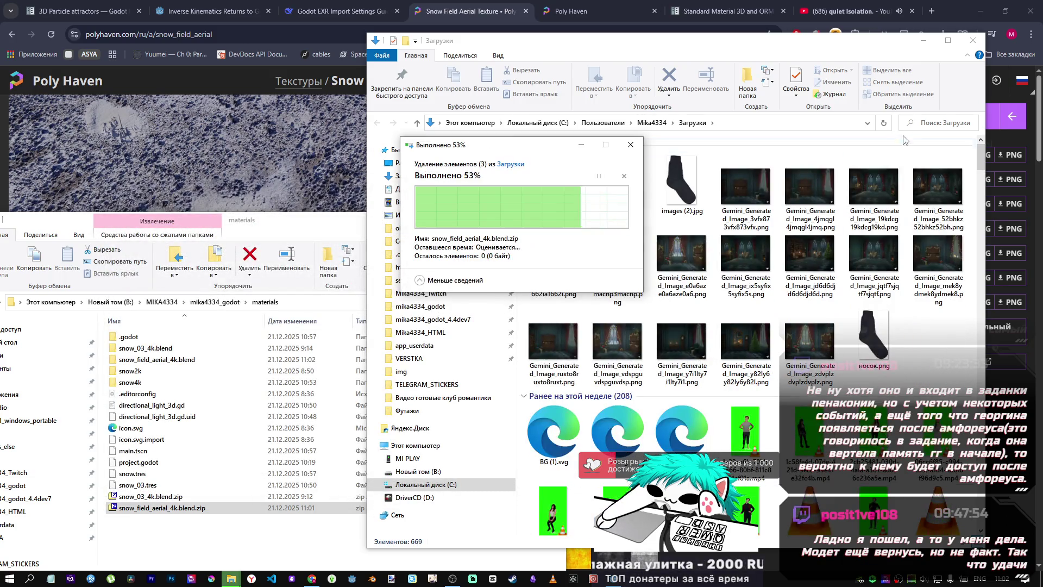
left_click(971, 48)
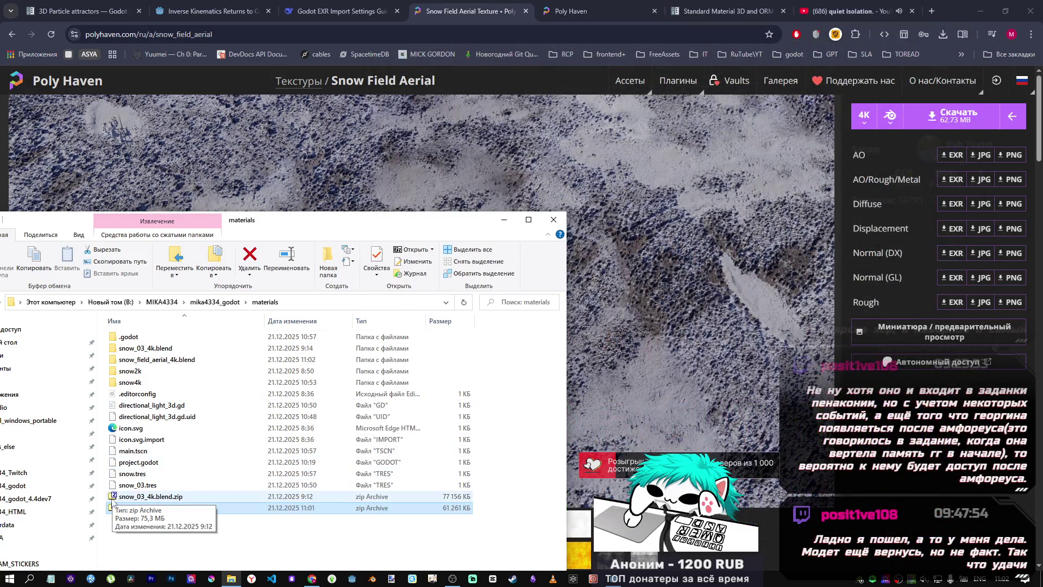
Step: Minimize Explorer and return to Godot while it imports the snow_field_aerial_4k.blend textures
left_click(504, 220)
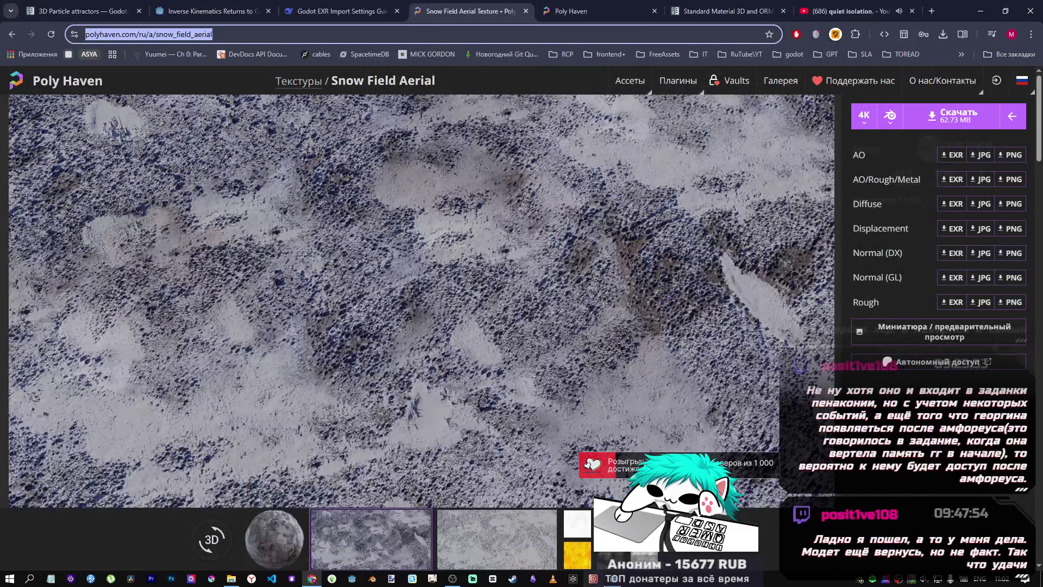
key("alt+Tab")
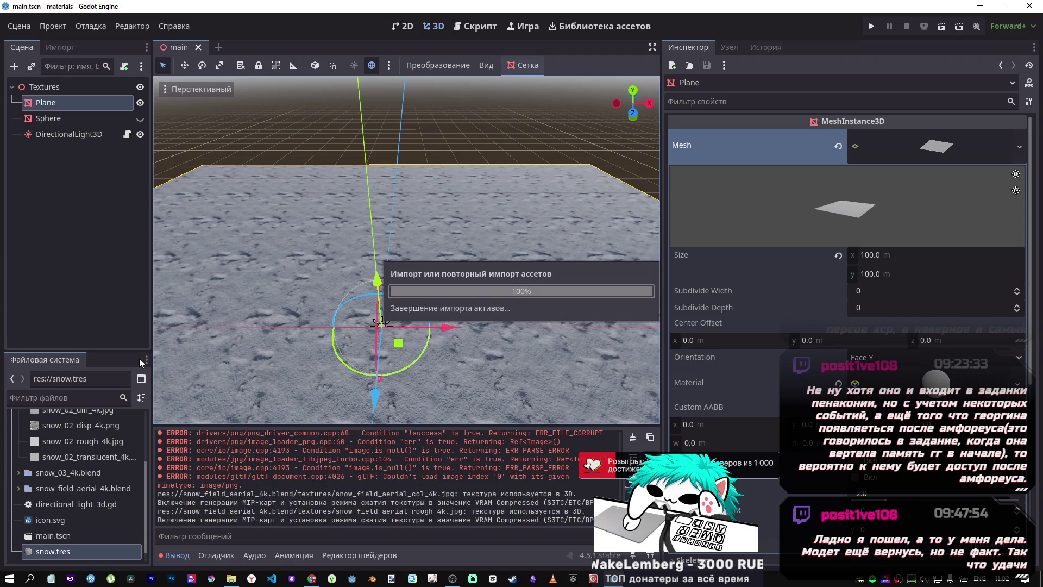
scroll(87, 432, "up", 2)
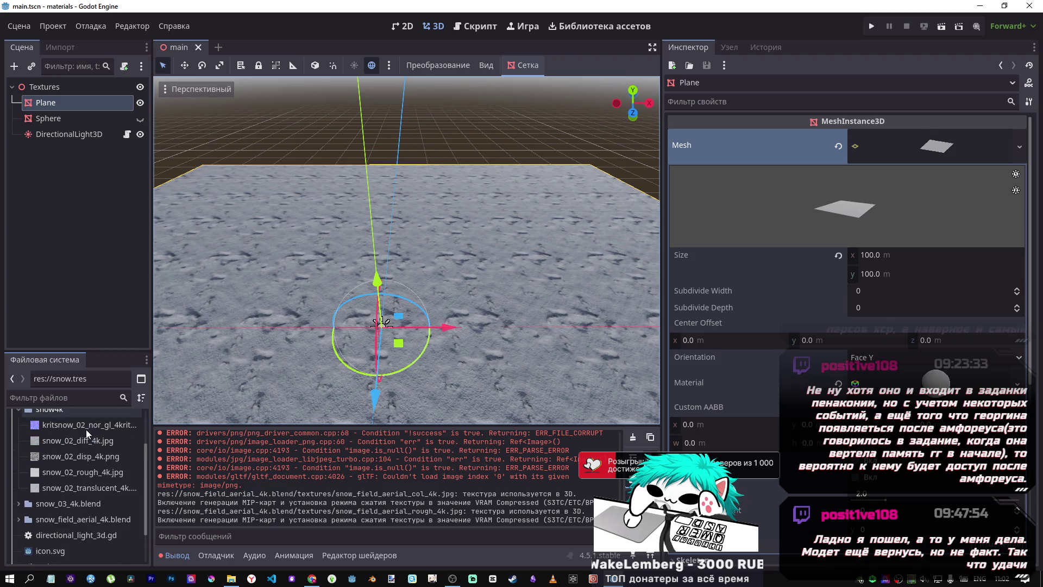
scroll(81, 429, "up", 3)
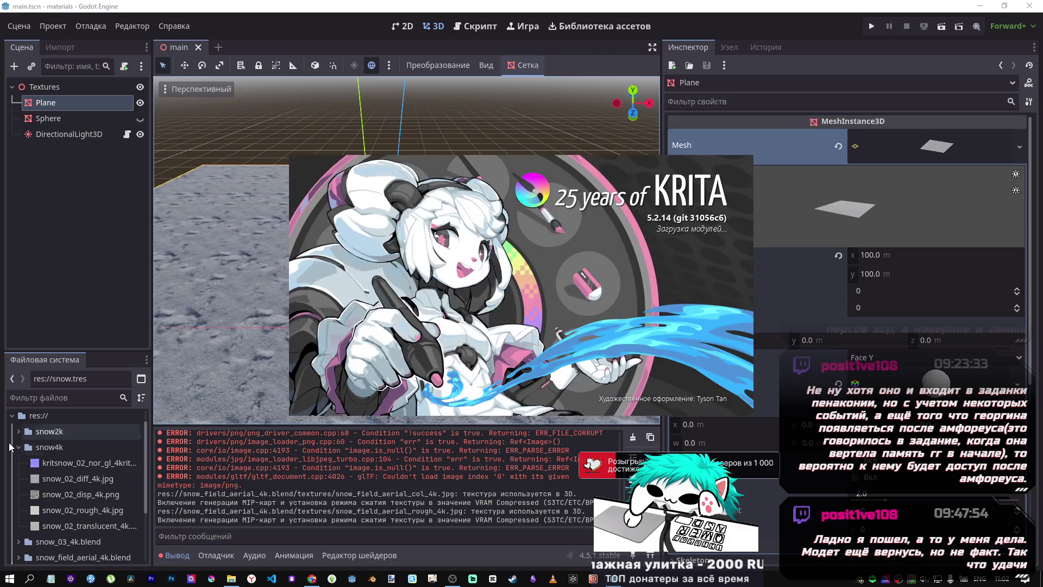
Step: Collapse the snow4k folder in the FileSystem dock and bring the Krita window forward
left_click(21, 448)
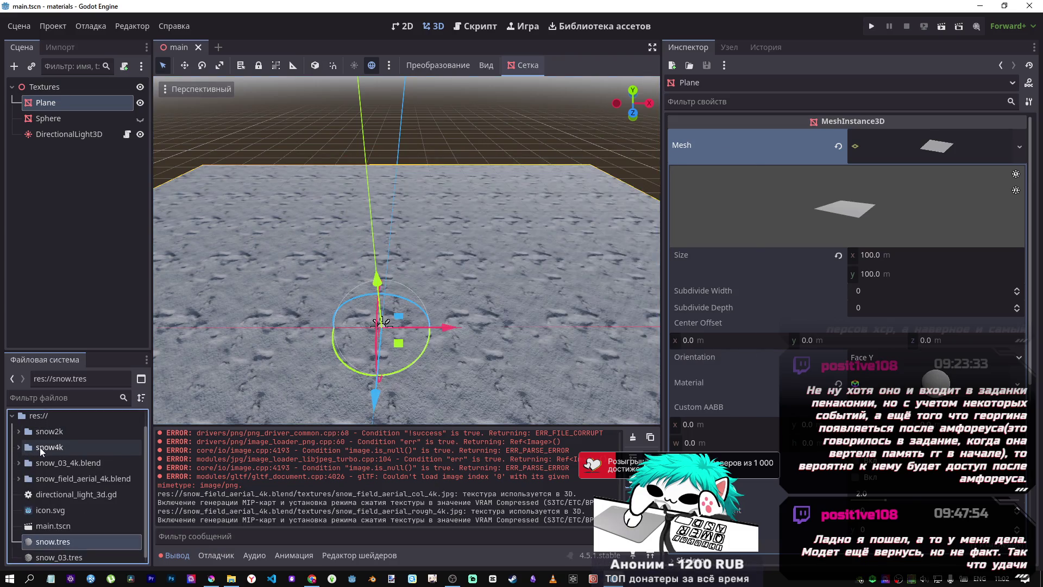
scroll(46, 448, "down", 1)
mouse_move(212, 578)
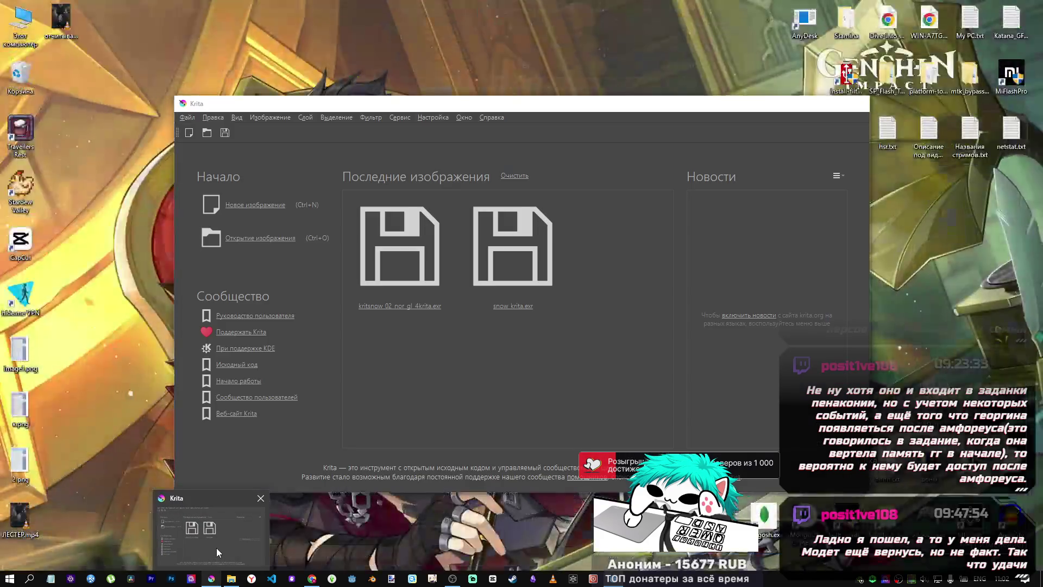
left_click(216, 547)
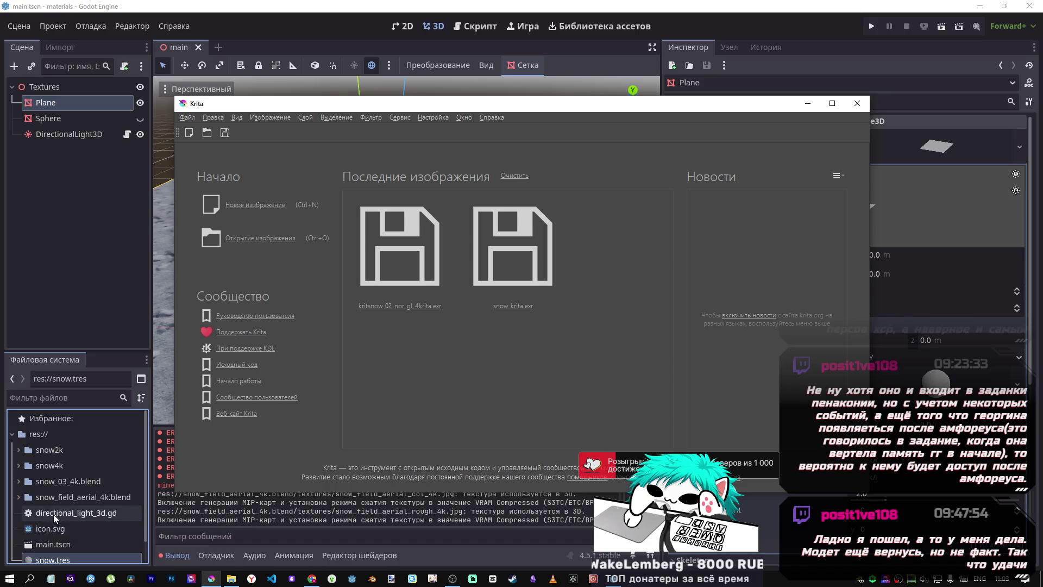
scroll(24, 465, "up", 3)
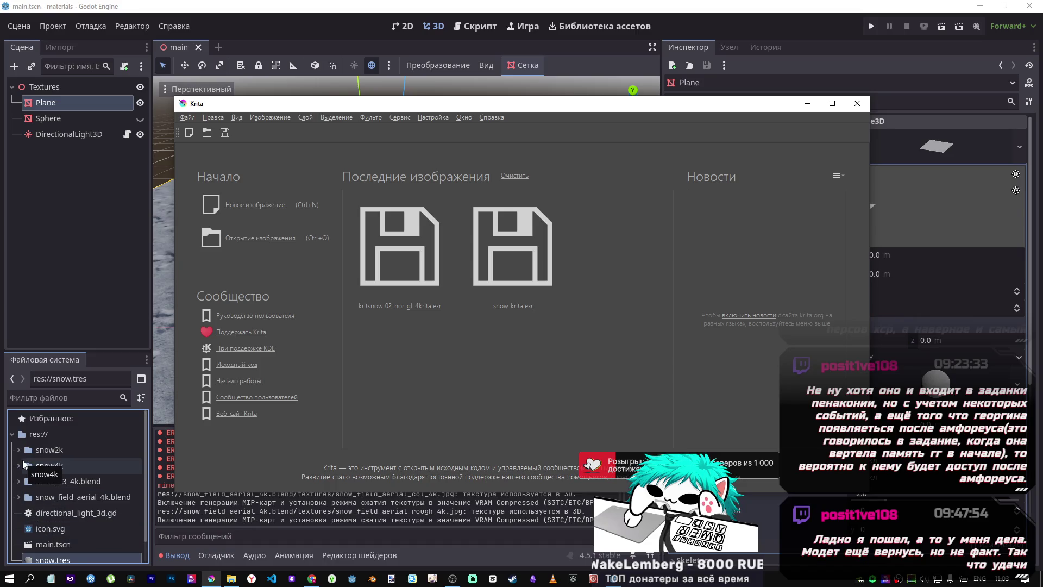
Step: Open snow_field_aerial_4k.blend > textures and drag snow_field_aerial_nor_gl_4k.exr into Krita
mouse_move(231, 578)
left_click(212, 533)
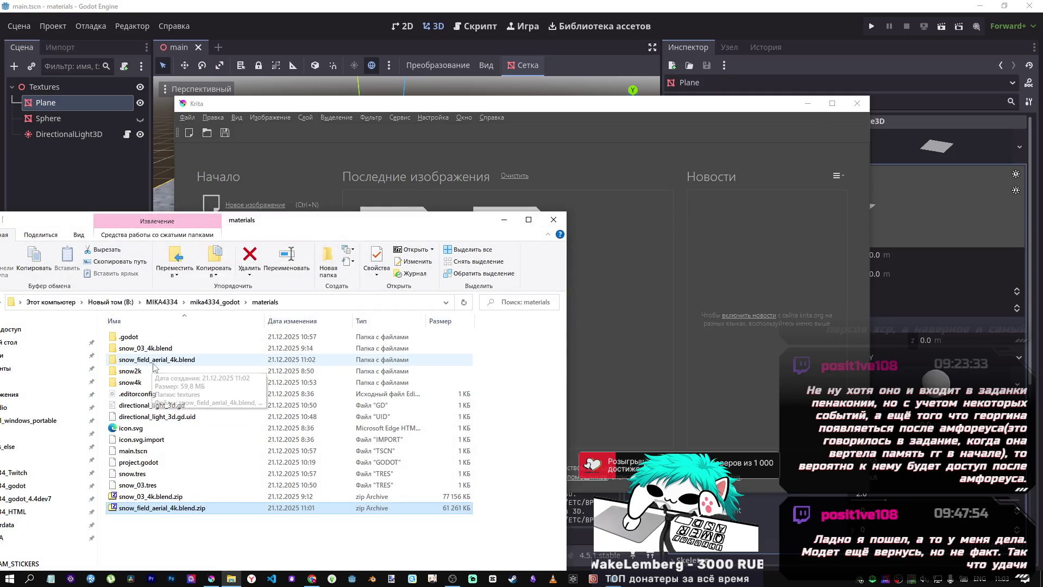
double_click(155, 359)
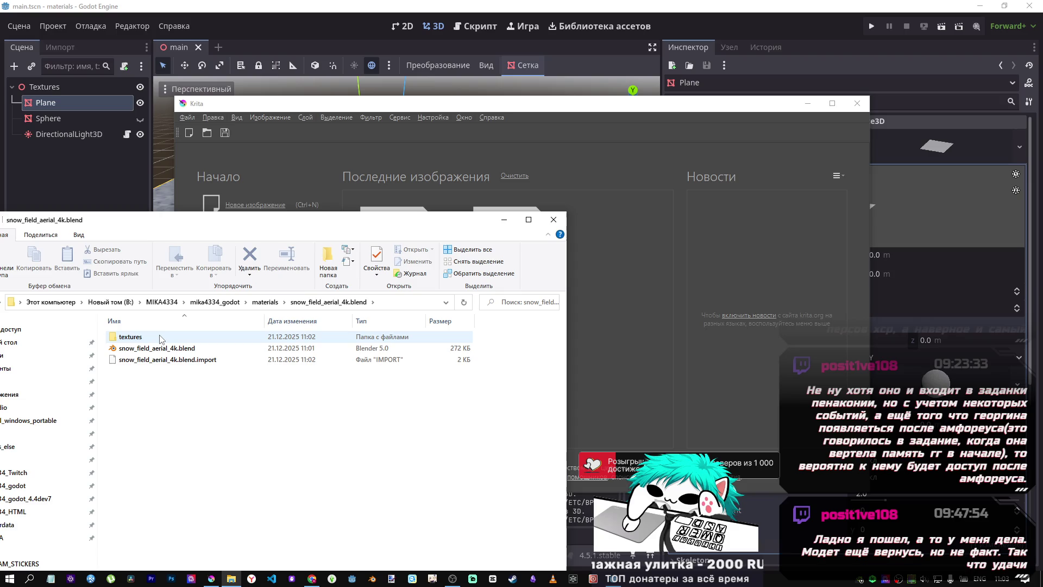
double_click(161, 338)
mouse_move(170, 384)
left_mouse_down()
mouse_move(687, 323)
mouse_move(672, 272)
left_mouse_up()
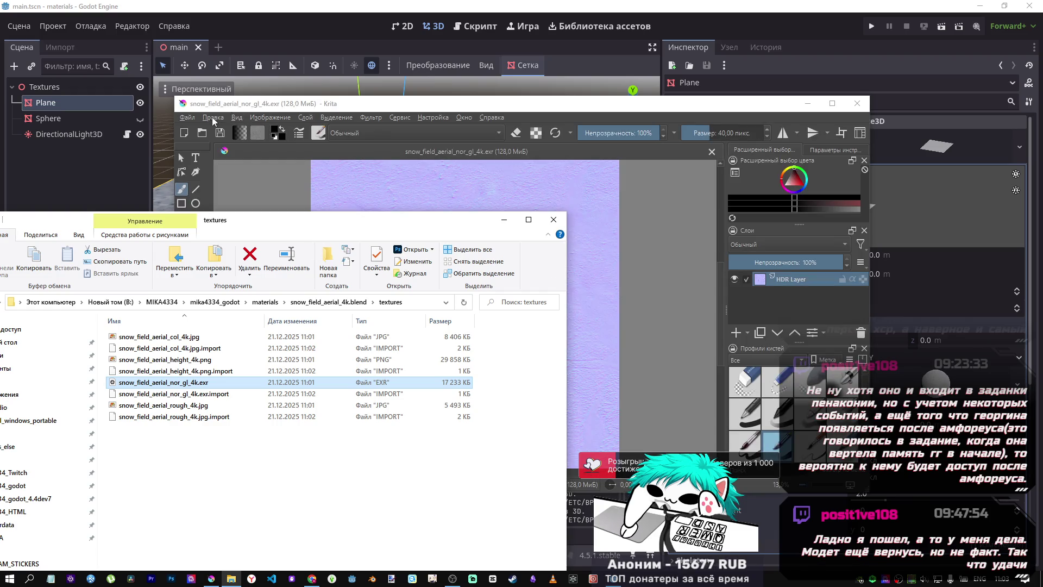
left_click(184, 118)
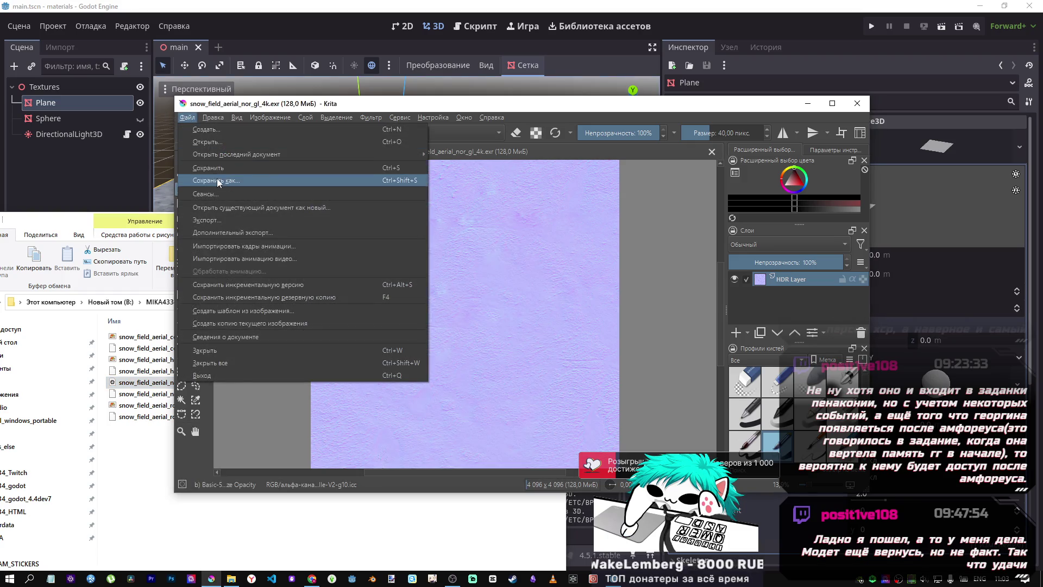
Step: Save the normal map over the existing snow_field_aerial_nor_gl_4k.exr as OpenEXR, then close Krita
left_click(212, 178)
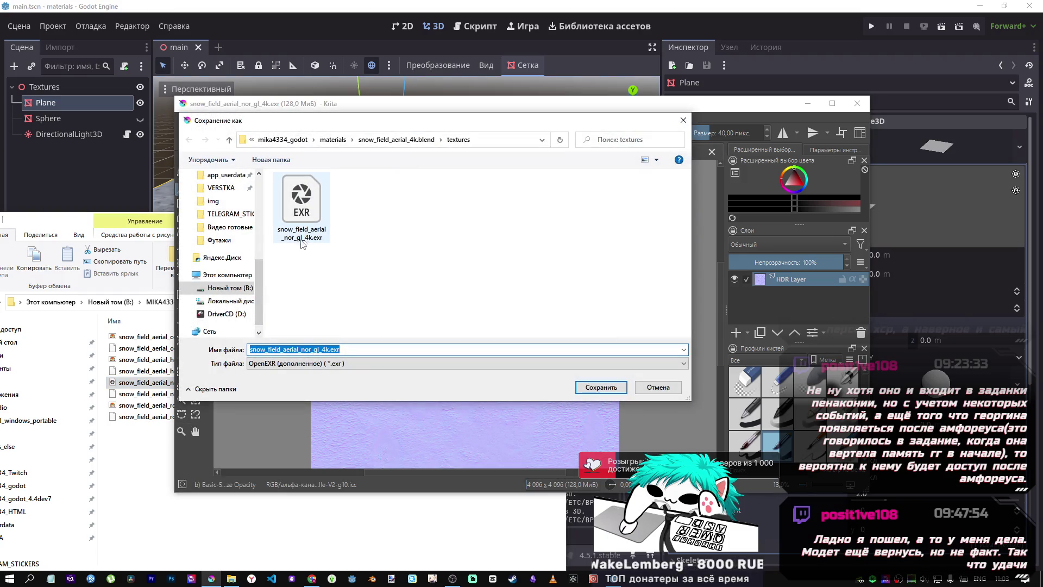
left_click(302, 239)
left_click(601, 388)
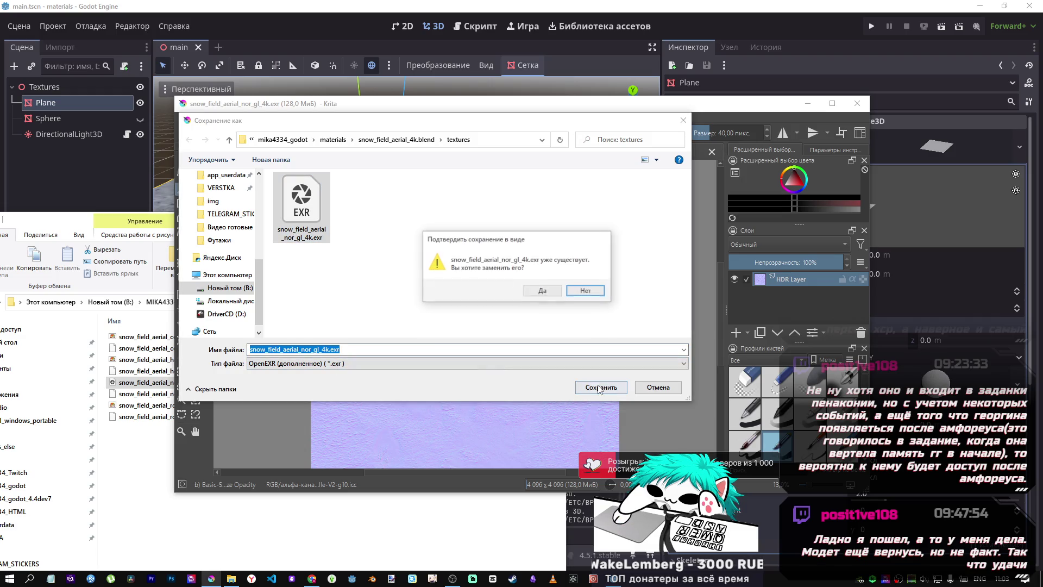
left_click(542, 290)
left_click(501, 375)
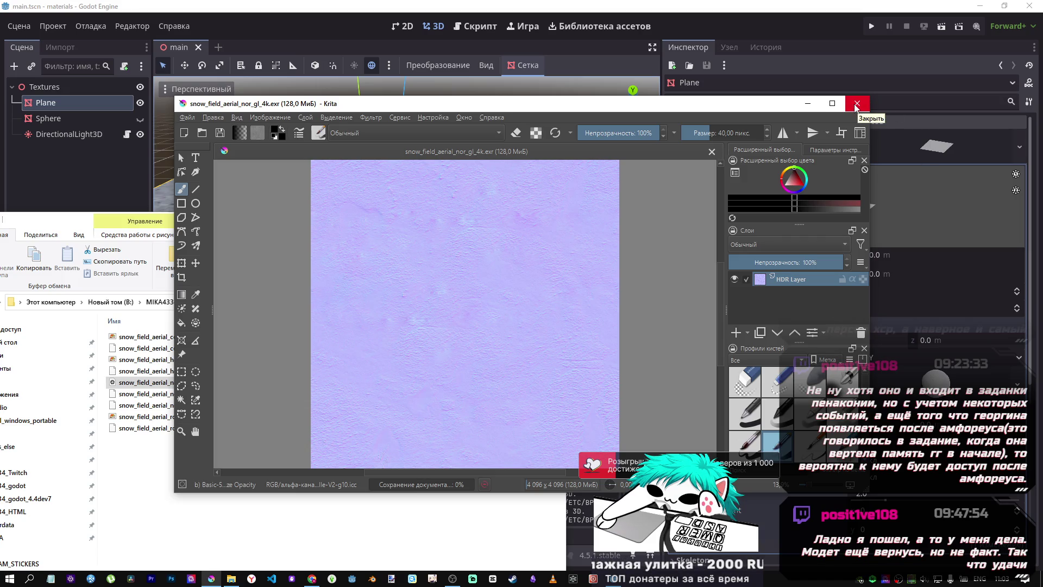
left_click(856, 107)
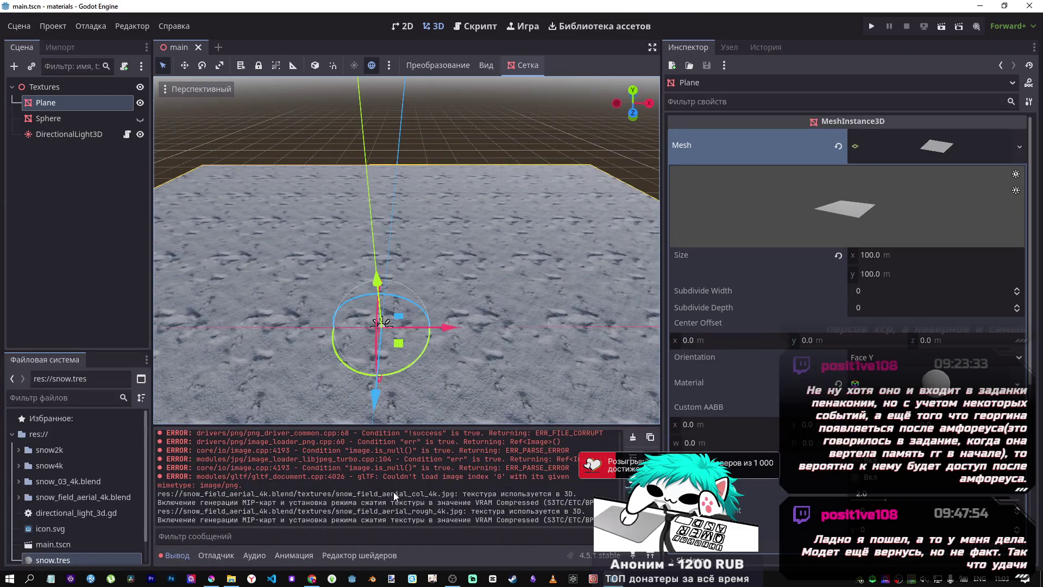
Step: Minimize Krita and expand the snow_field_aerial_4k.blend and textures folders in the FileSystem dock
left_click(218, 582)
left_click(806, 105)
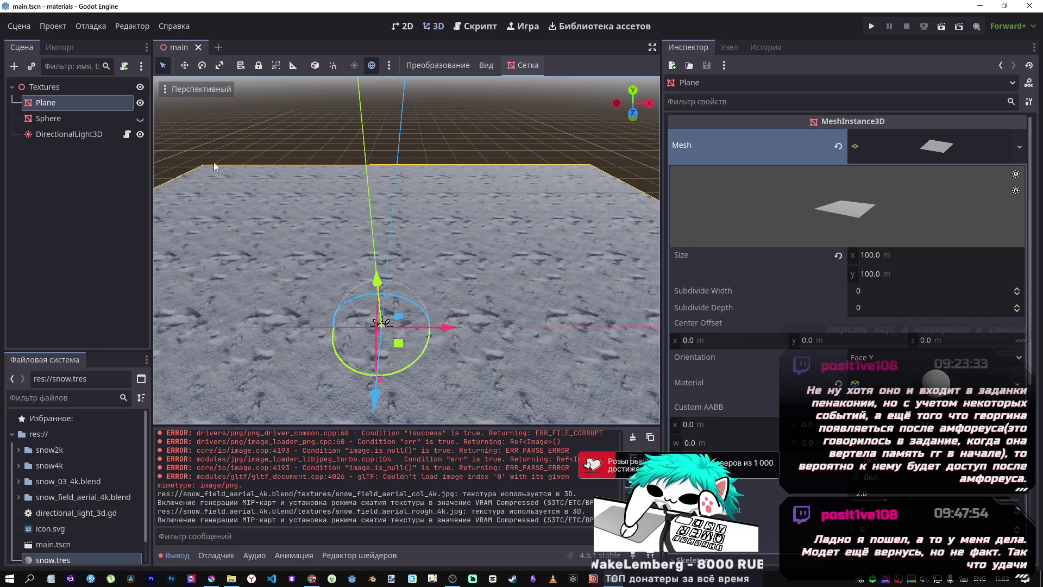
scroll(23, 472, "down", 1)
left_click(19, 472)
left_click(54, 488)
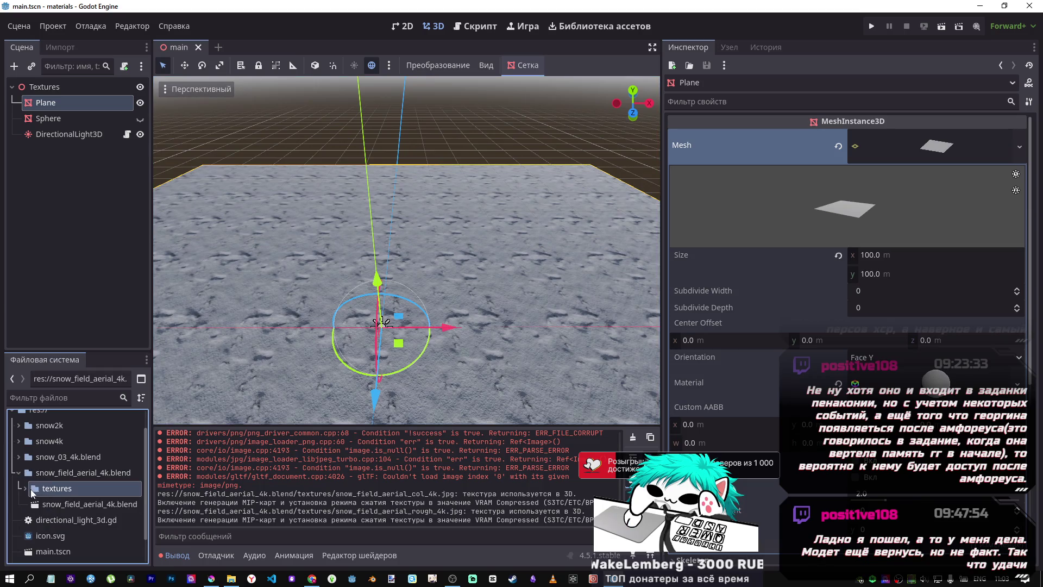
left_click(86, 505)
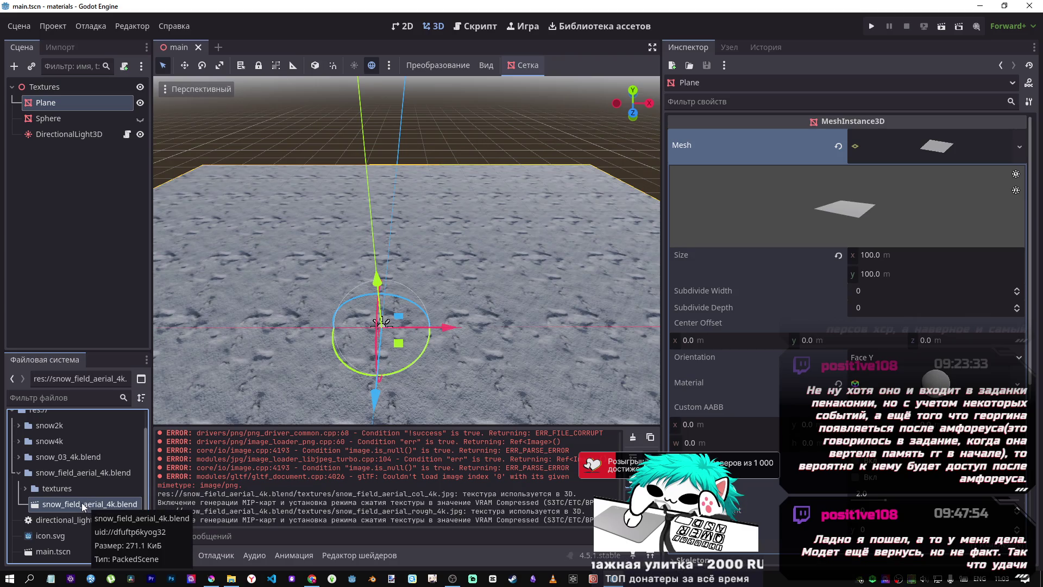
left_click(24, 487)
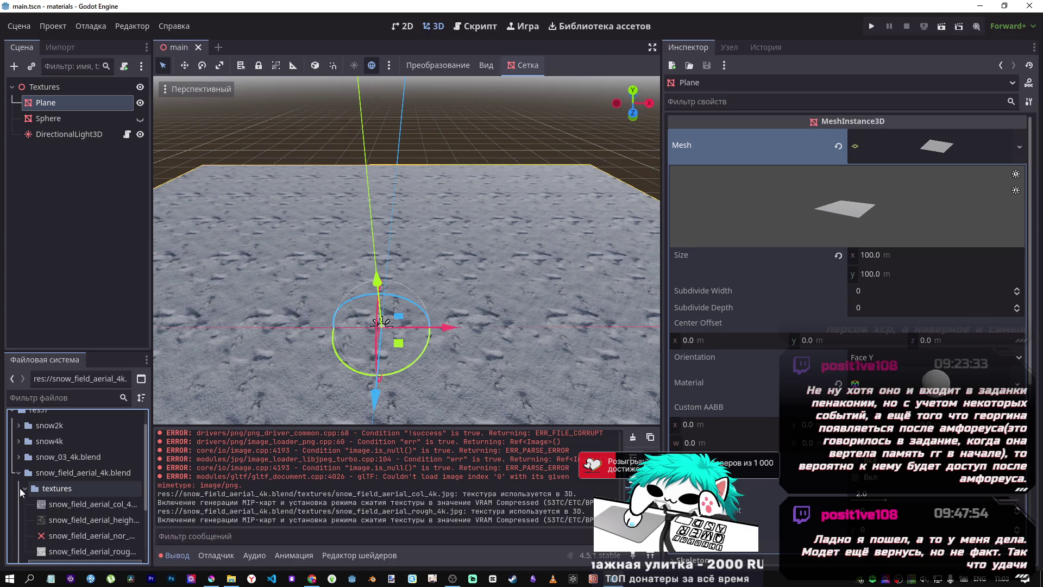
Step: View the .blend's Advanced Import Settings, inspecting the Sun and Spot lights, then close it
double_click(54, 488)
double_click(63, 505)
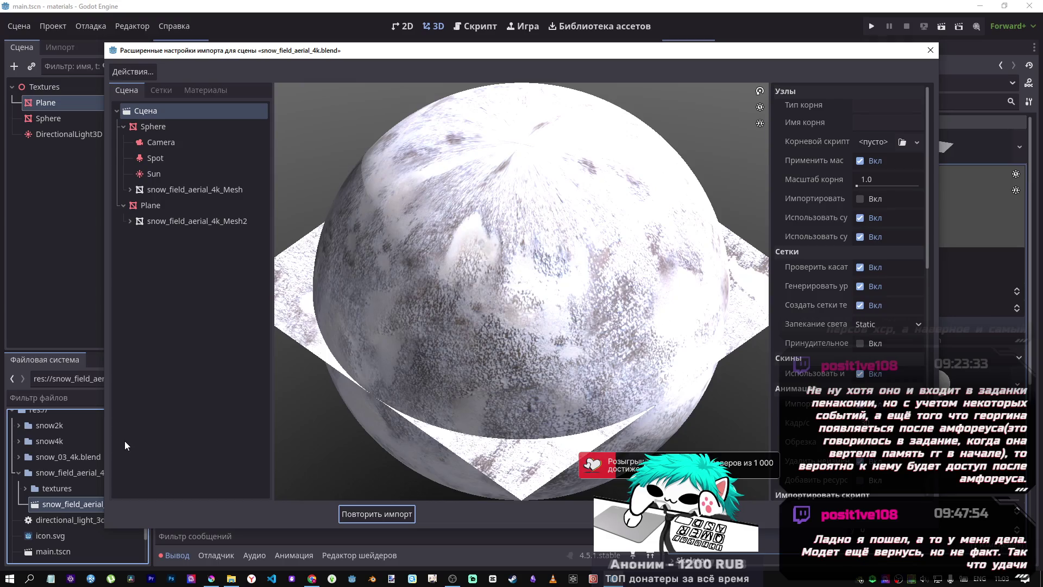
left_click(175, 177)
left_click(185, 161)
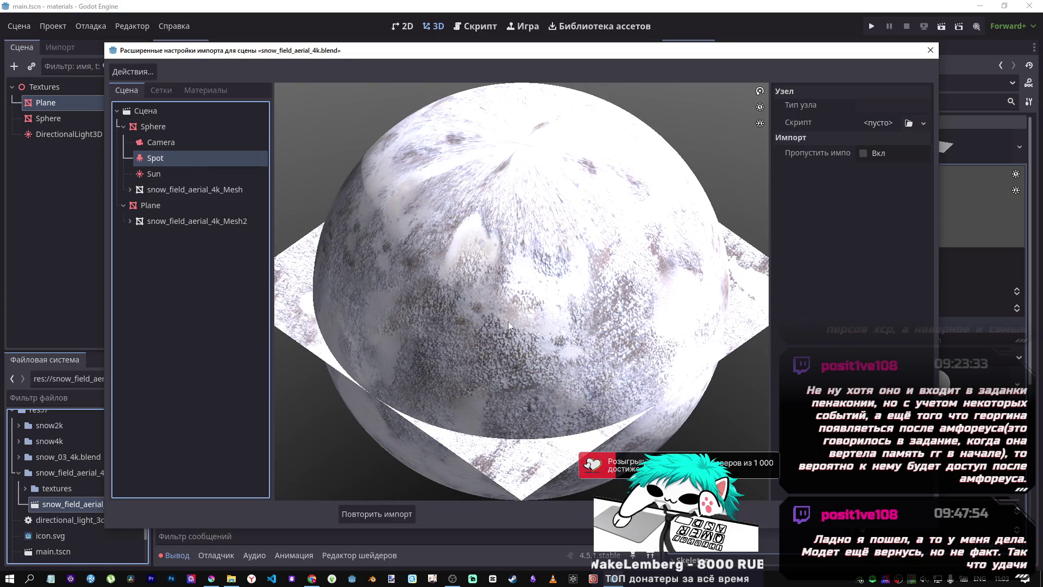
key("Escape")
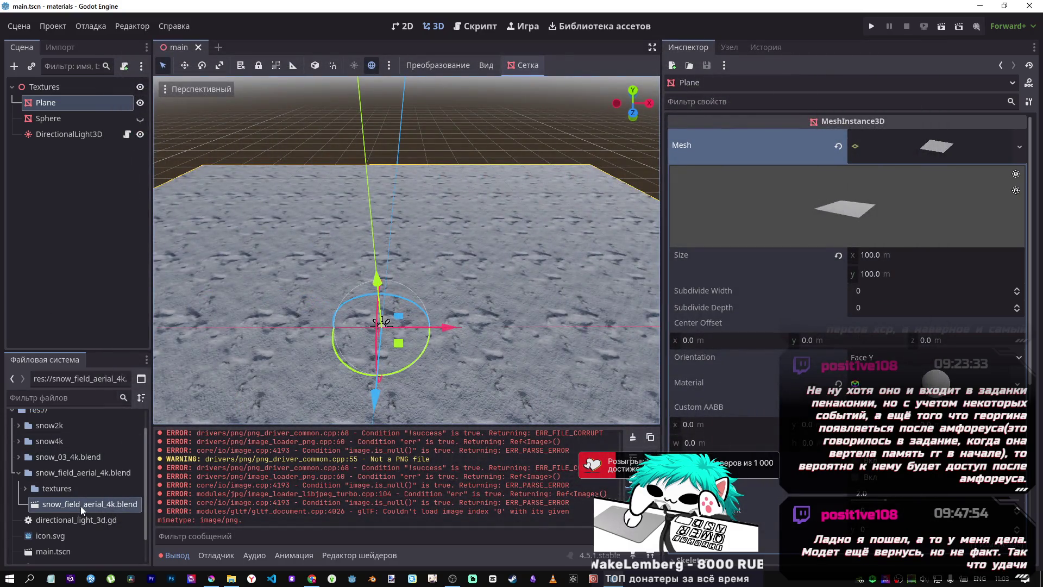
Step: Drag snow_field_aerial_4k.blend into the Scene tree and open it as a New Inherited Scene
left_click_drag(82, 504, 106, 141)
left_click_drag(55, 93, 56, 90)
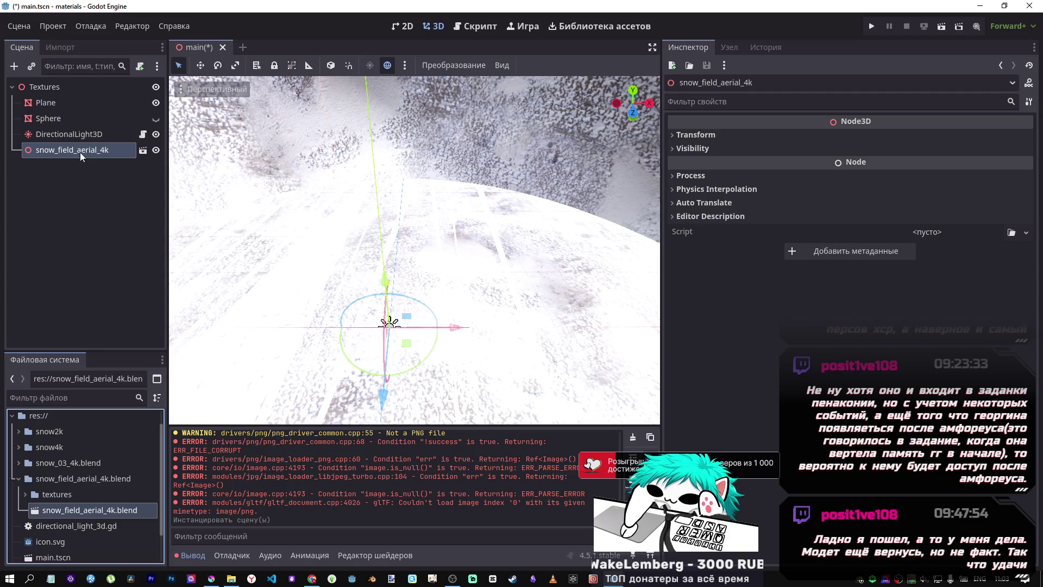
double_click(80, 151)
left_click(143, 150)
left_click(400, 304)
Step: Select the Sun, Spot, Camera and Sphere nodes and orbit the viewport around the sphere
left_click(64, 147)
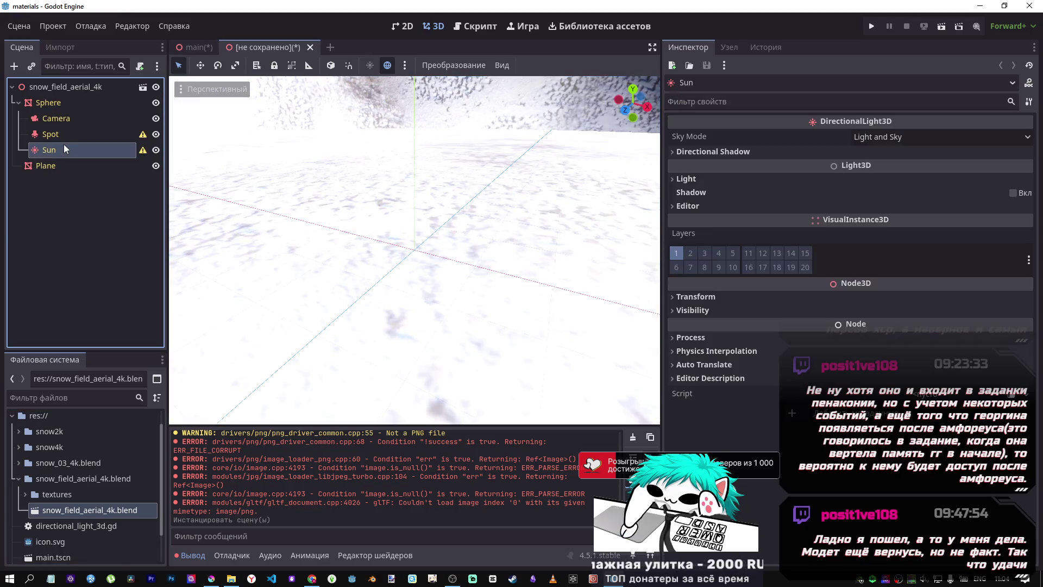
left_click(66, 136)
left_click(65, 118)
left_click(57, 103)
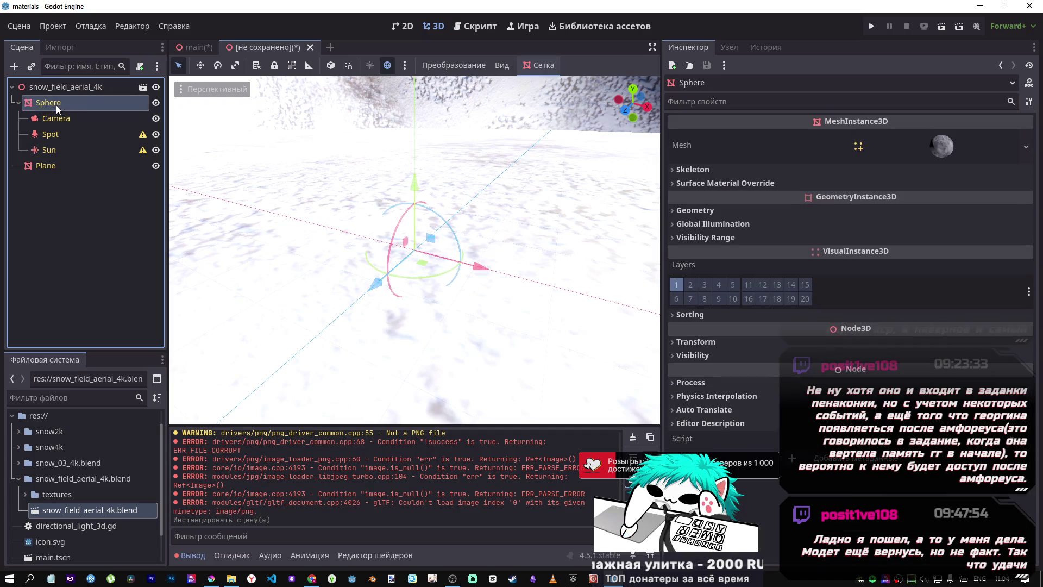
scroll(474, 270, "down", 5)
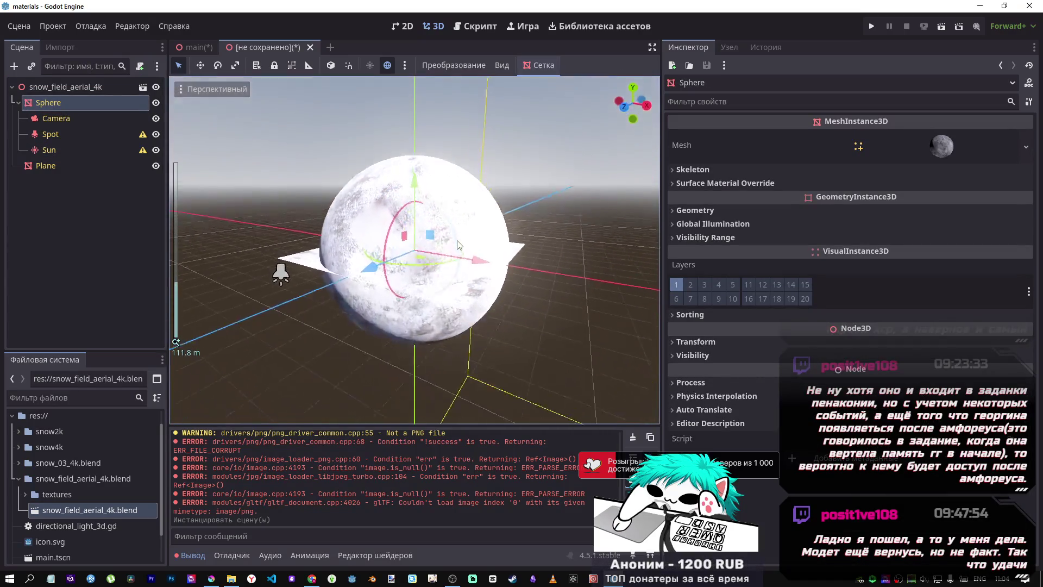
scroll(414, 250, "up", 8)
mouse_move(414, 250)
left_mouse_down()
mouse_move(391, 234)
mouse_move(375, 261)
mouse_move(435, 228)
left_mouse_up()
scroll(500, 284, "down", 5)
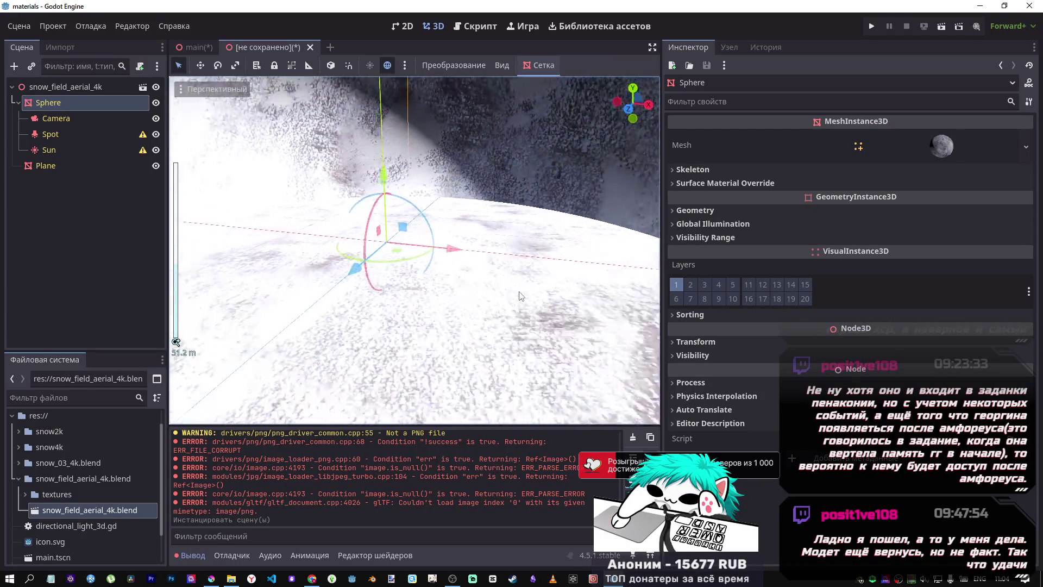
left_click_drag(500, 284, 463, 270)
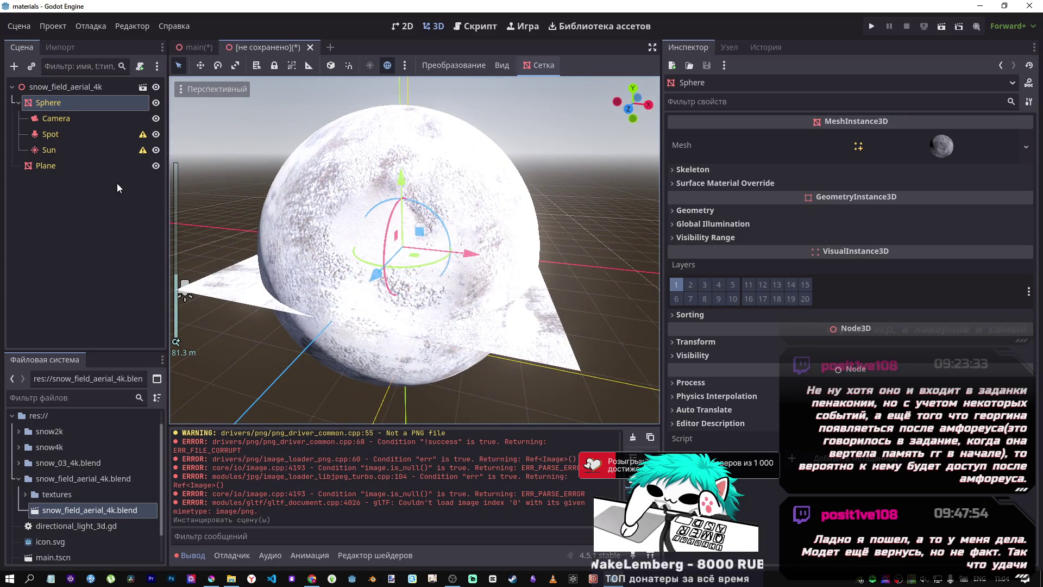
Step: Toggle the Sun and Spot visibility and hide the Sphere, leaving the Plane visible
left_click(156, 150)
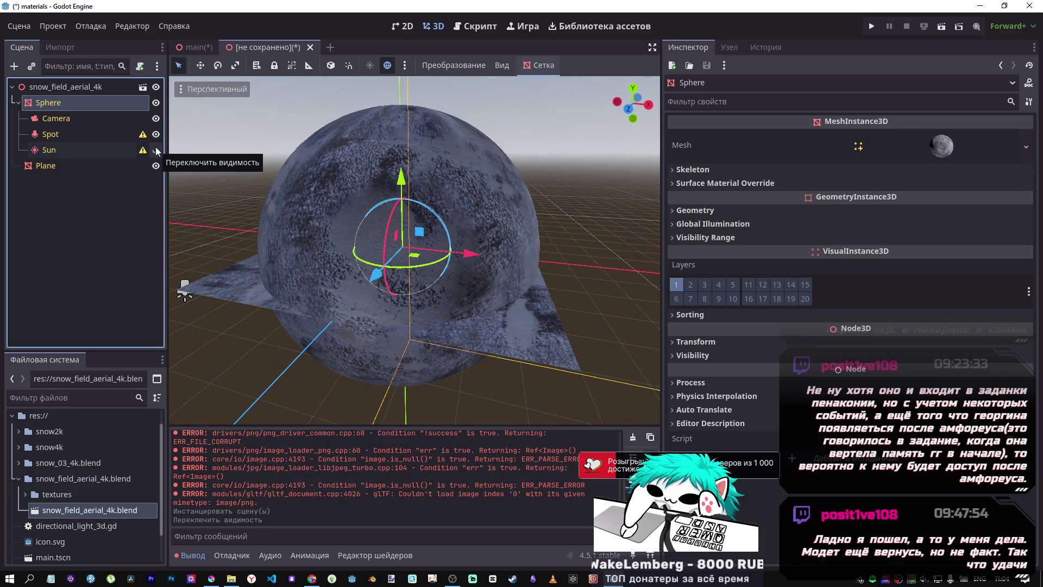
left_click(156, 150)
left_click(156, 134)
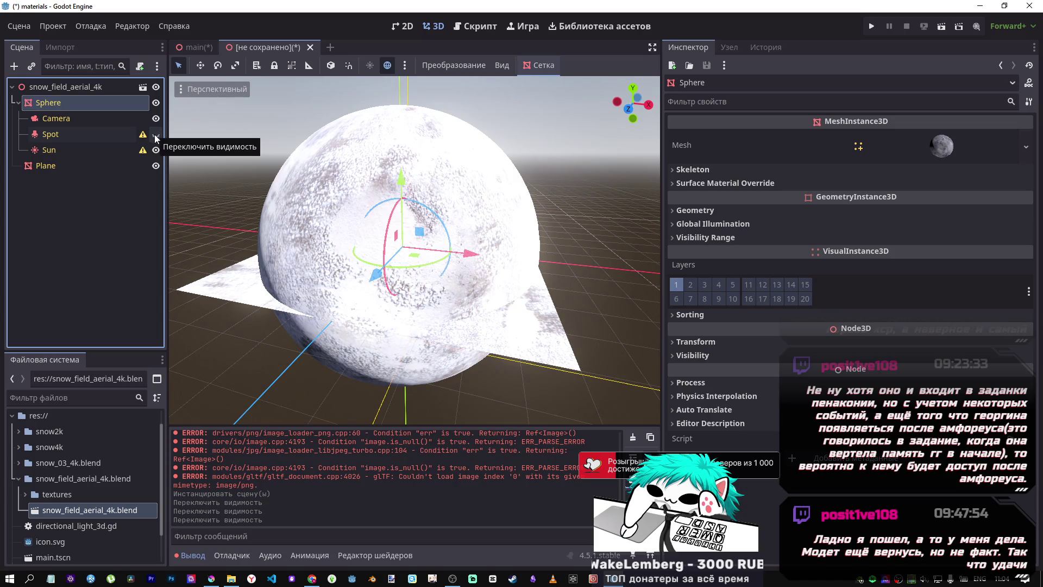
left_click(155, 135)
left_click(156, 135)
left_click(85, 172)
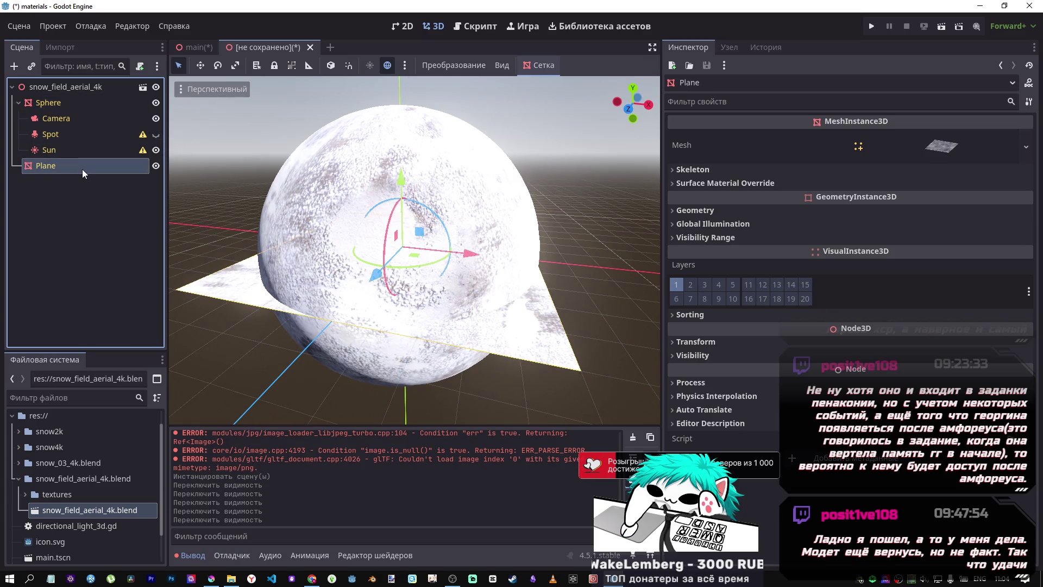
left_click(156, 102)
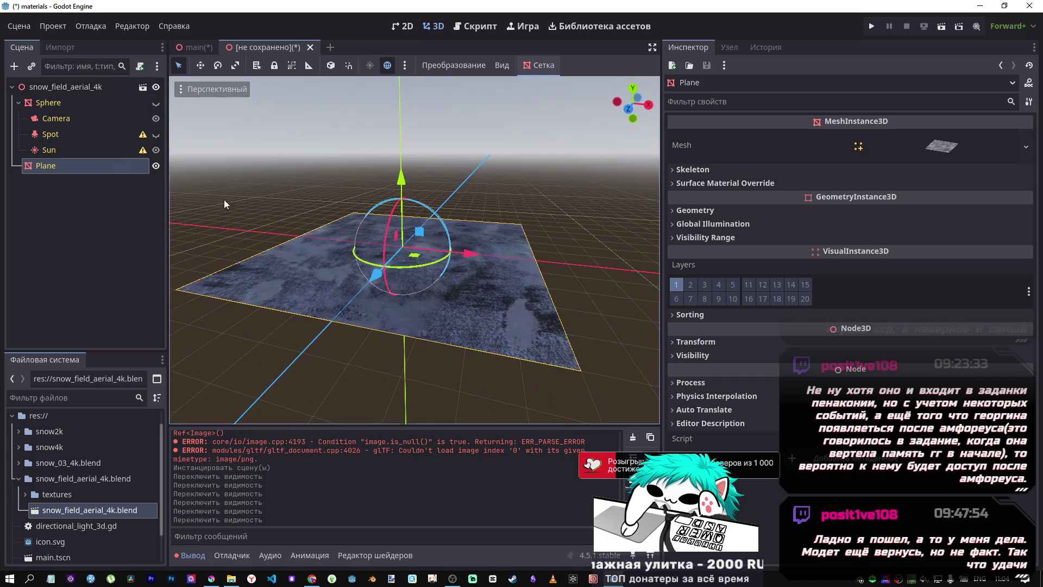
left_click_drag(413, 250, 412, 201)
left_click(941, 145)
Step: Expand the Plane mesh's Surface 0 material settings and orbit around the snow plane
scroll(876, 347, "down", 5)
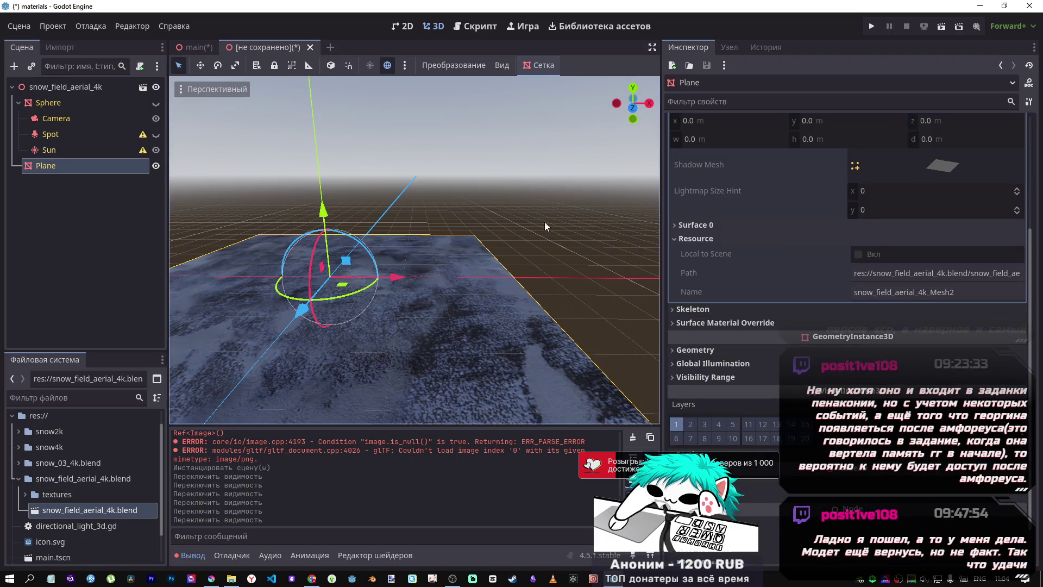
left_click(731, 226)
left_click(927, 266)
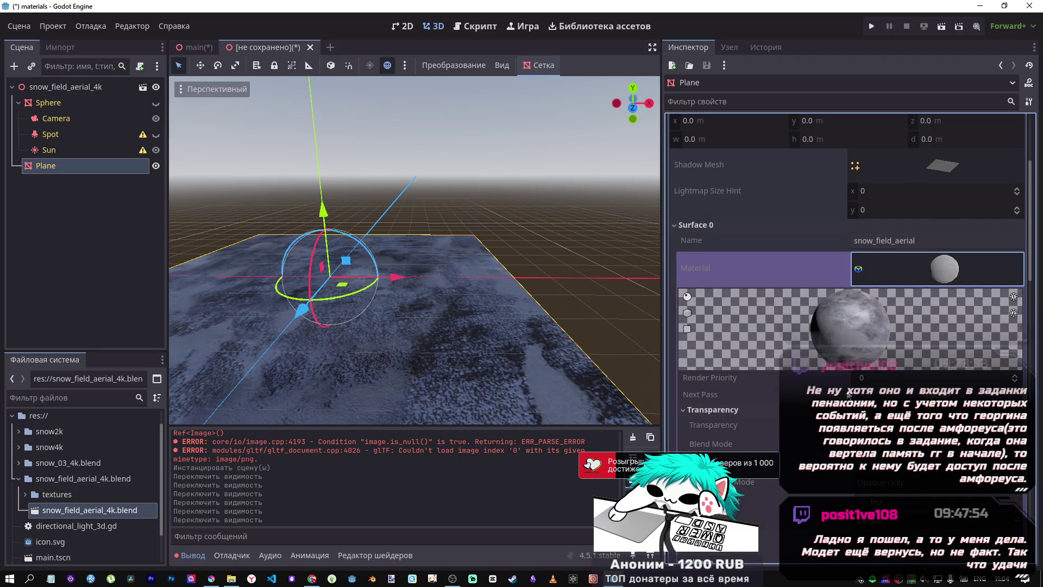
scroll(767, 371, "down", 5)
scroll(766, 370, "down", 5)
scroll(832, 367, "up", 5)
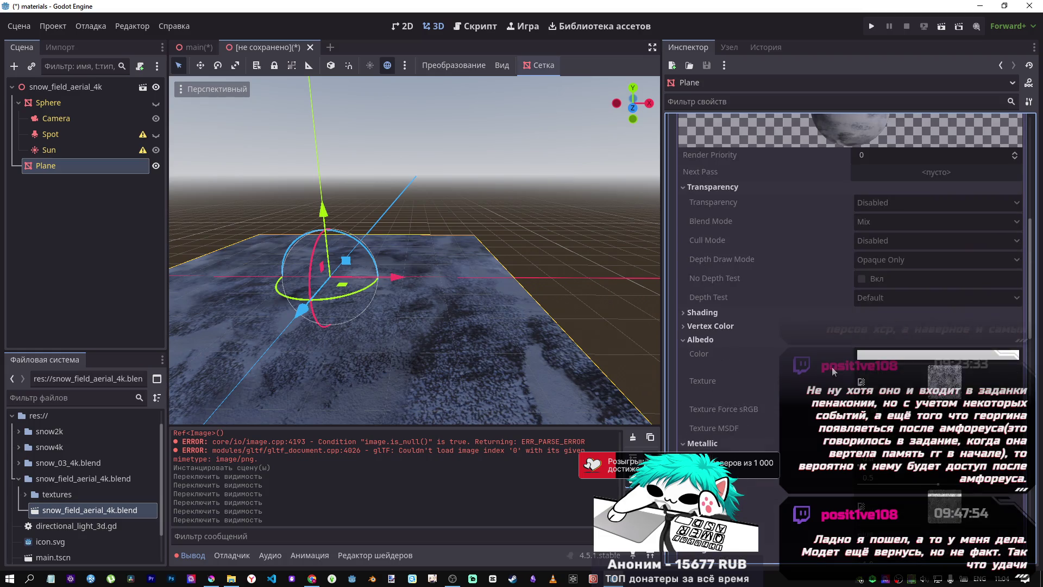
left_click_drag(413, 249, 424, 239)
scroll(415, 250, "down", 5)
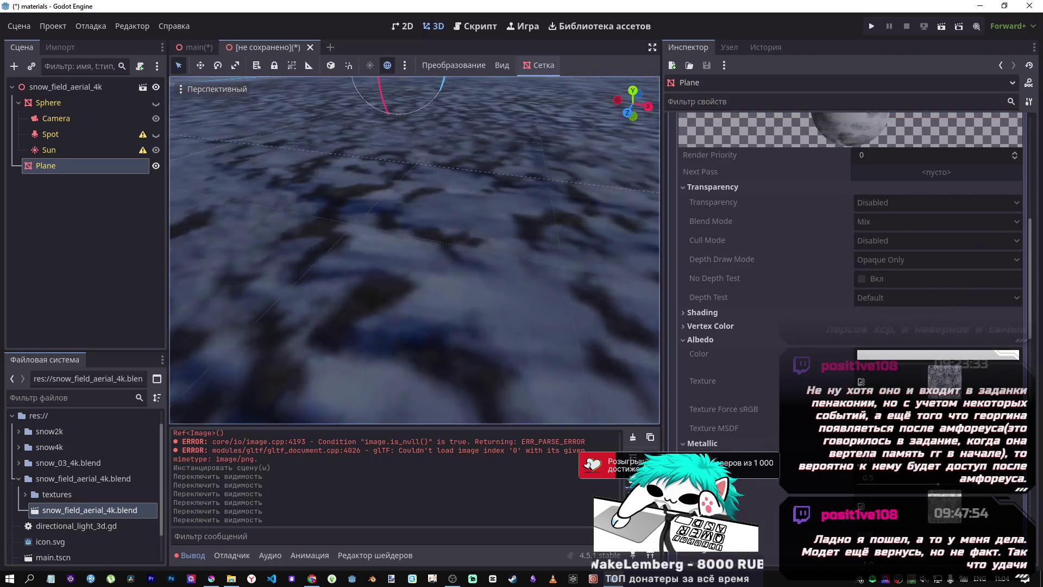
scroll(415, 249, "up", 5)
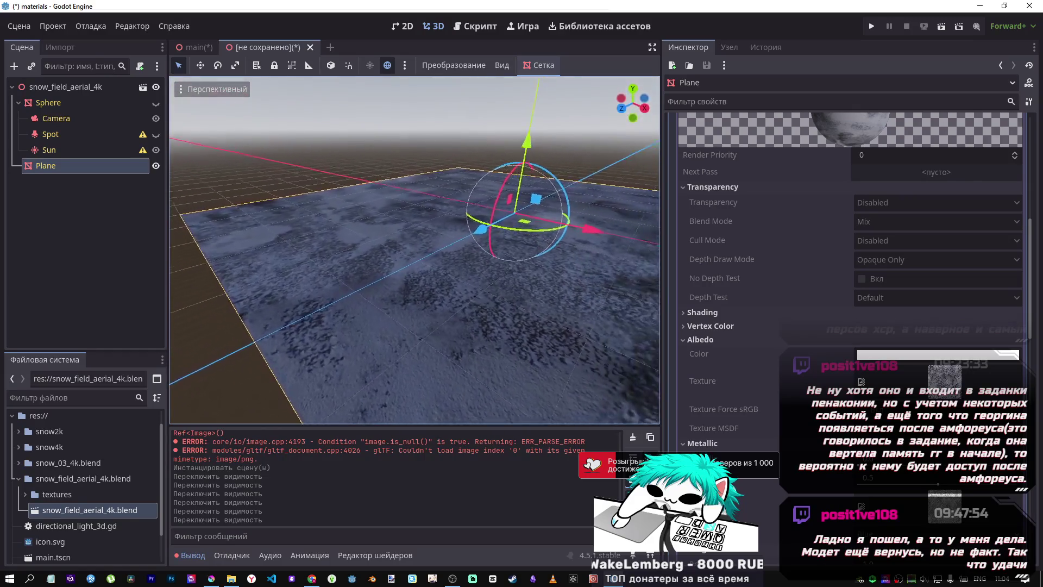
left_click_drag(467, 304, 494, 311)
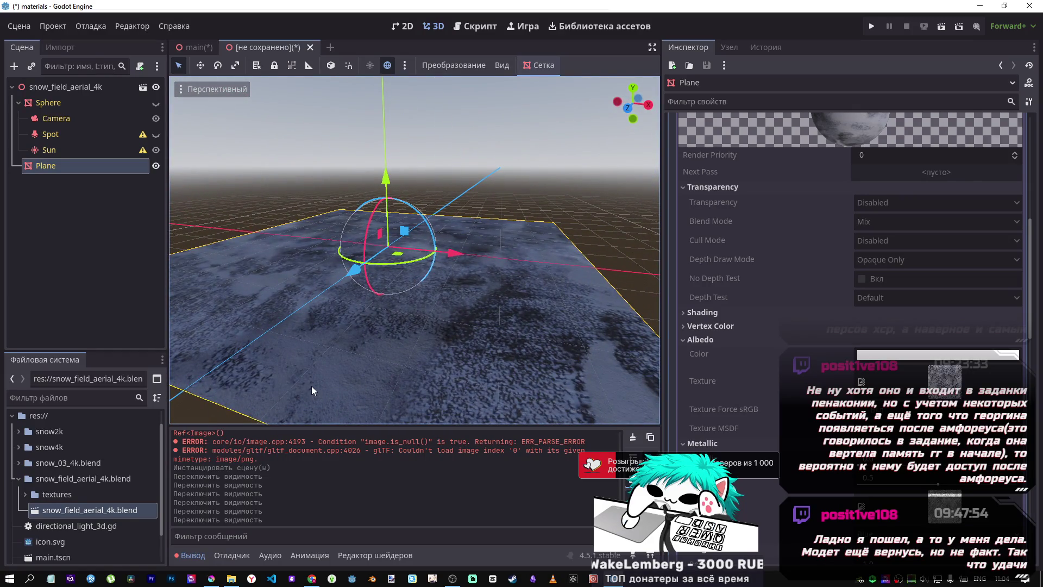
scroll(967, 318, "up", 5)
Step: Check the Surface 0 material slot's context options, then close the unsaved scene tab
left_click(896, 315)
right_click(926, 321)
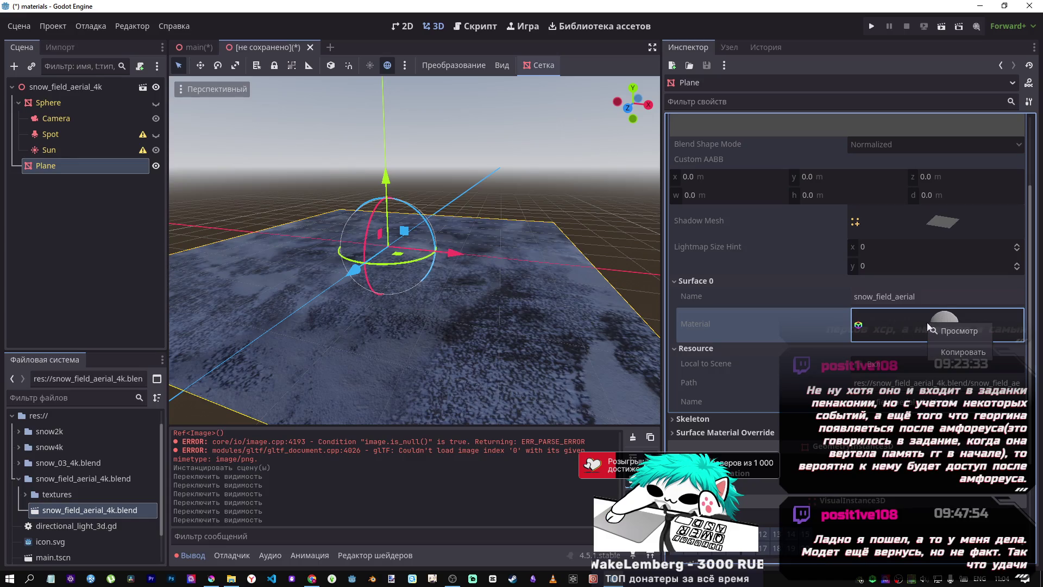
left_click(936, 353)
left_click(309, 47)
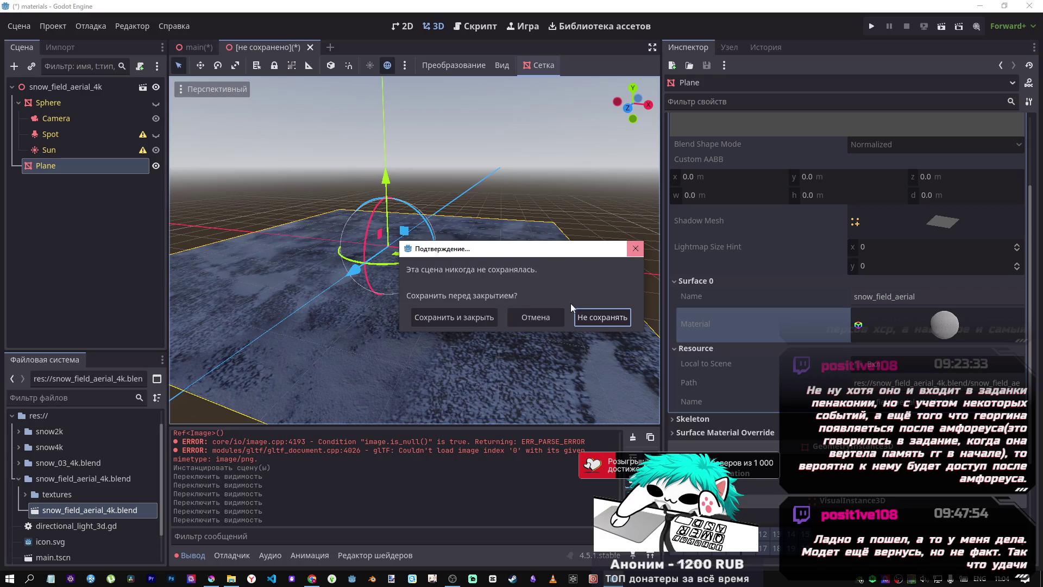
Step: Cancel closing the scene, expand the textures folder in FileSystem, and bring Krita forward
left_click(536, 317)
scroll(943, 362, "down", 3)
scroll(943, 362, "up", 5)
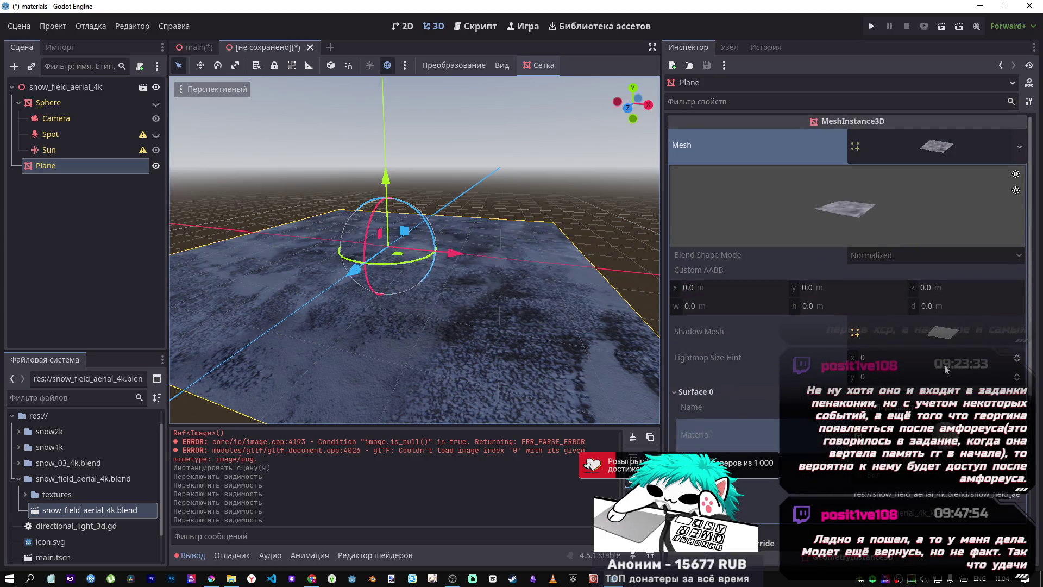
scroll(825, 341, "down", 10)
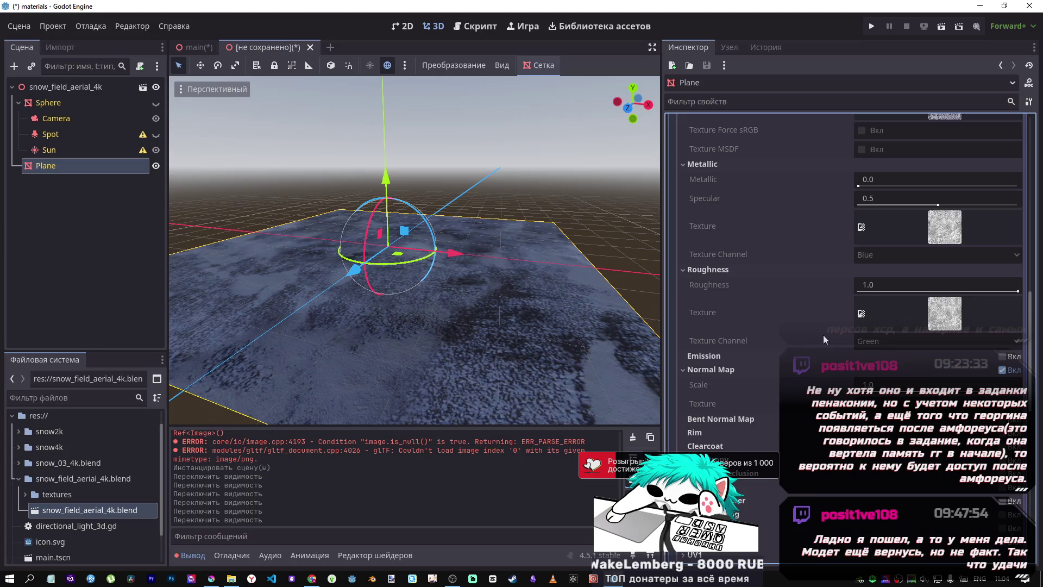
scroll(813, 330, "up", 5)
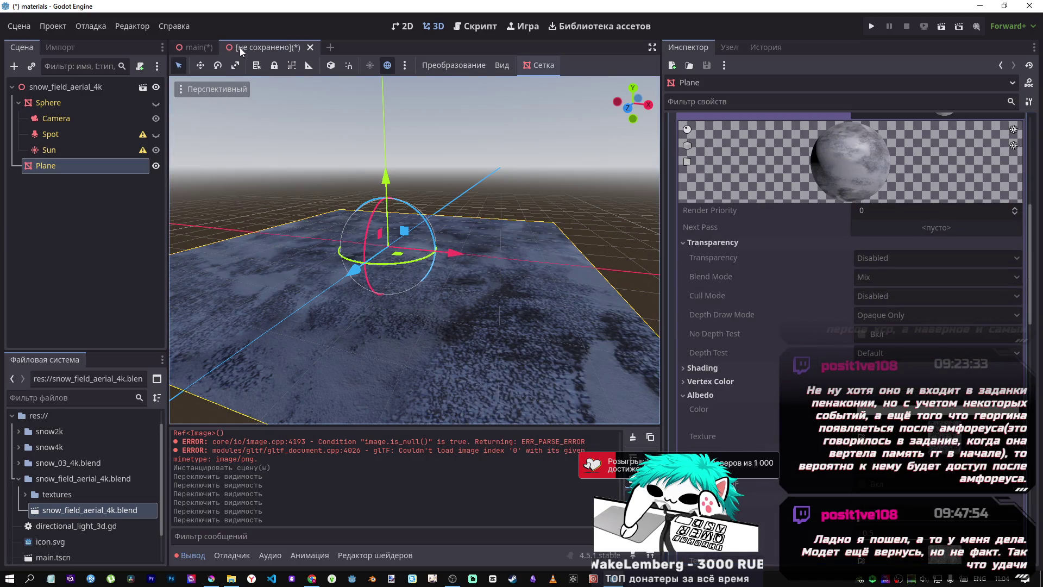
left_click(31, 494)
left_click(25, 494)
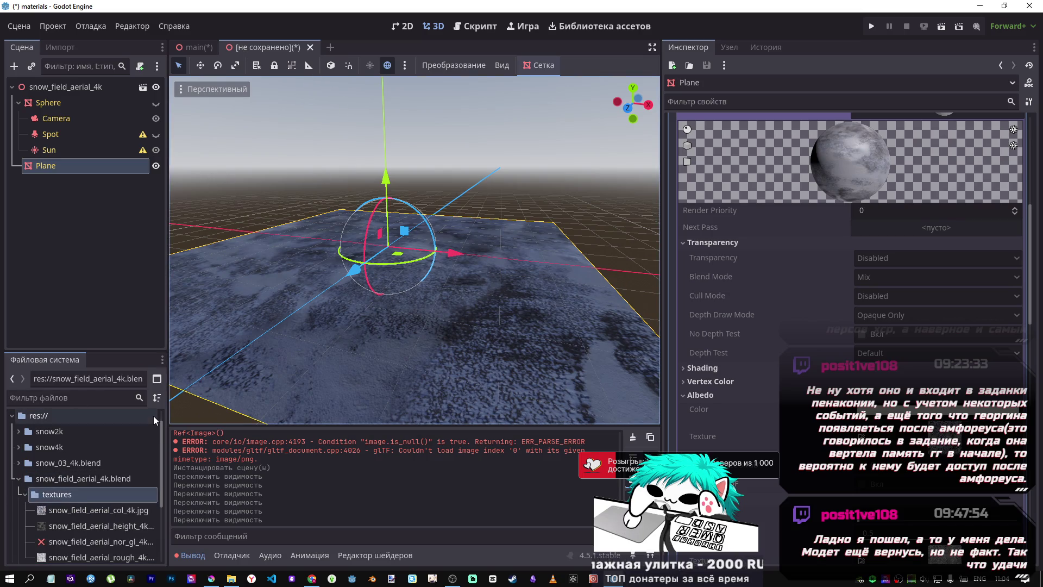
scroll(103, 511, "down", 3)
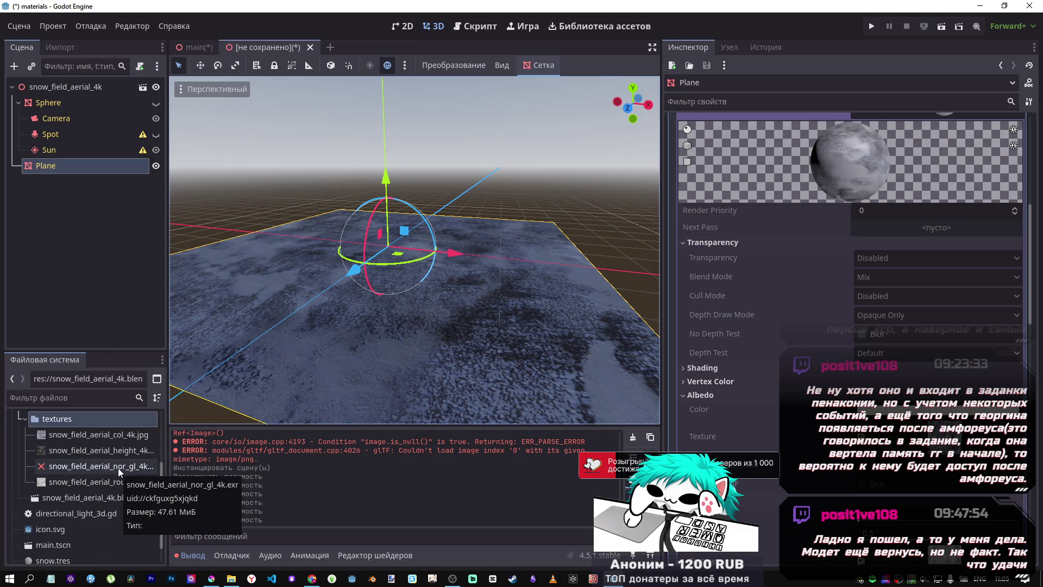
scroll(117, 470, "up", 3)
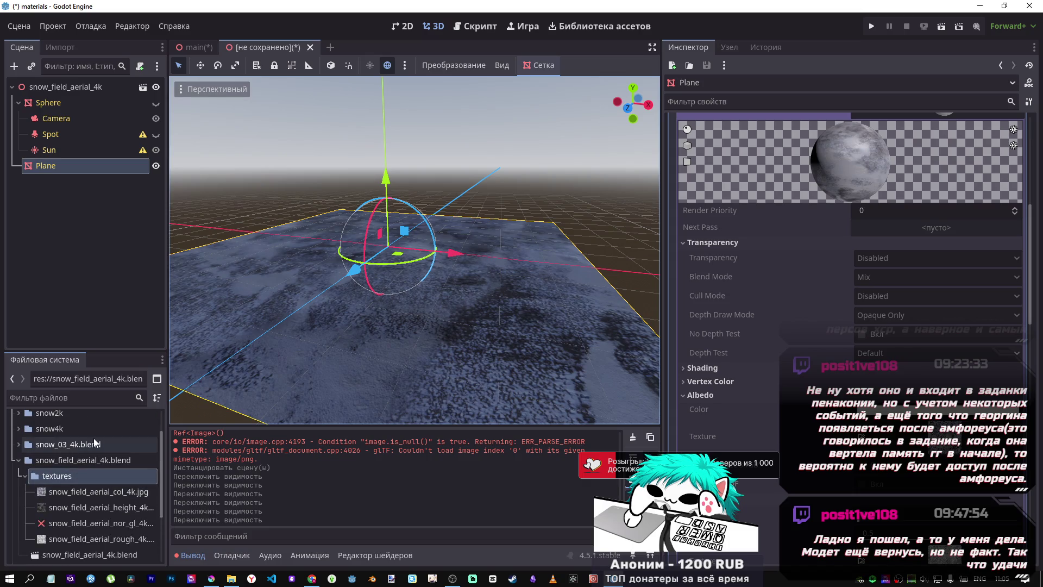
left_click(212, 578)
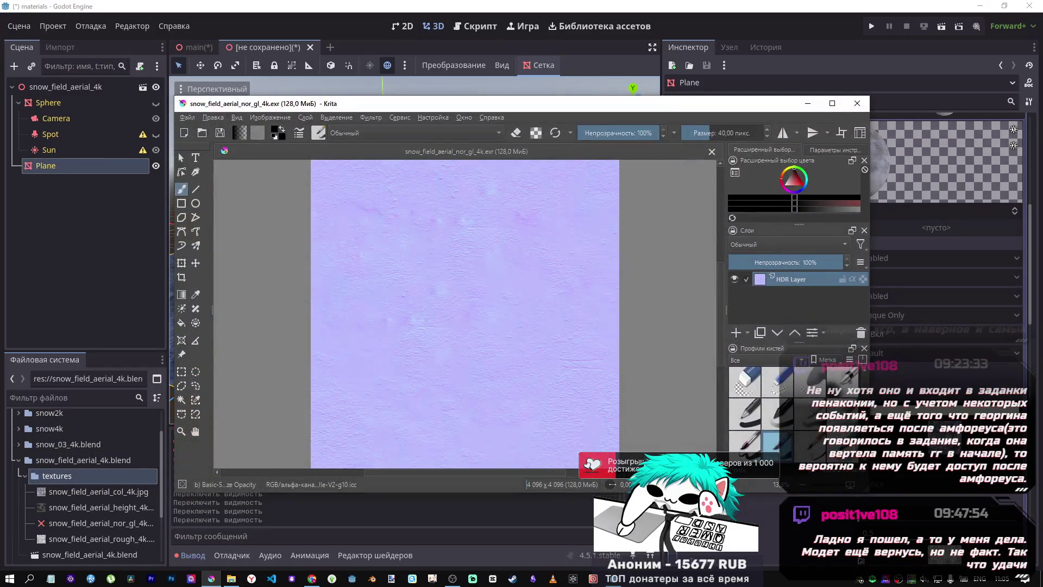
Step: Save the normal map as a copy named snow_field_aerial_nor_gl_4krita.exr in the textures folder
left_click(187, 117)
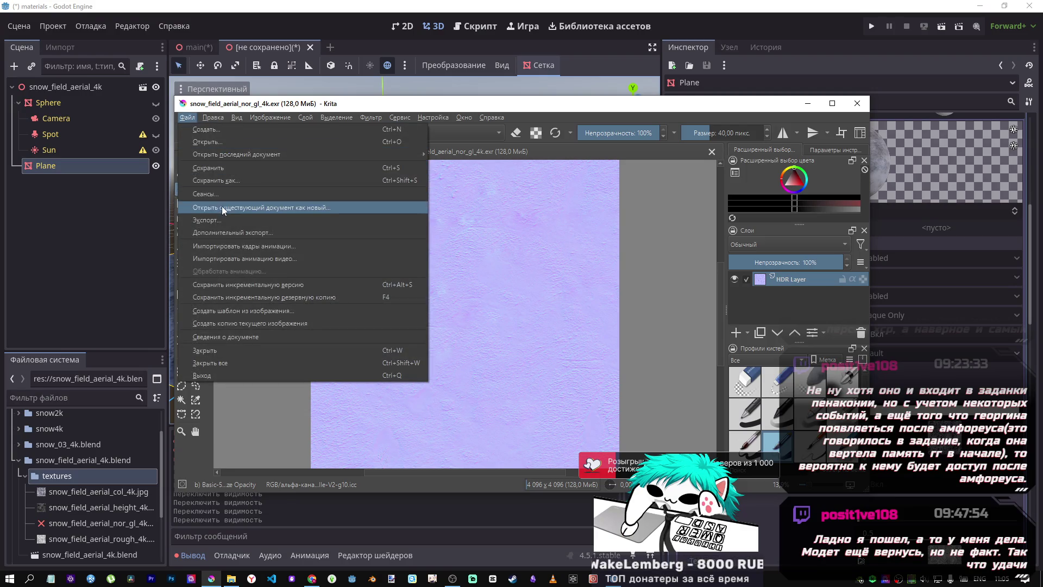
left_click(226, 181)
left_click(322, 350)
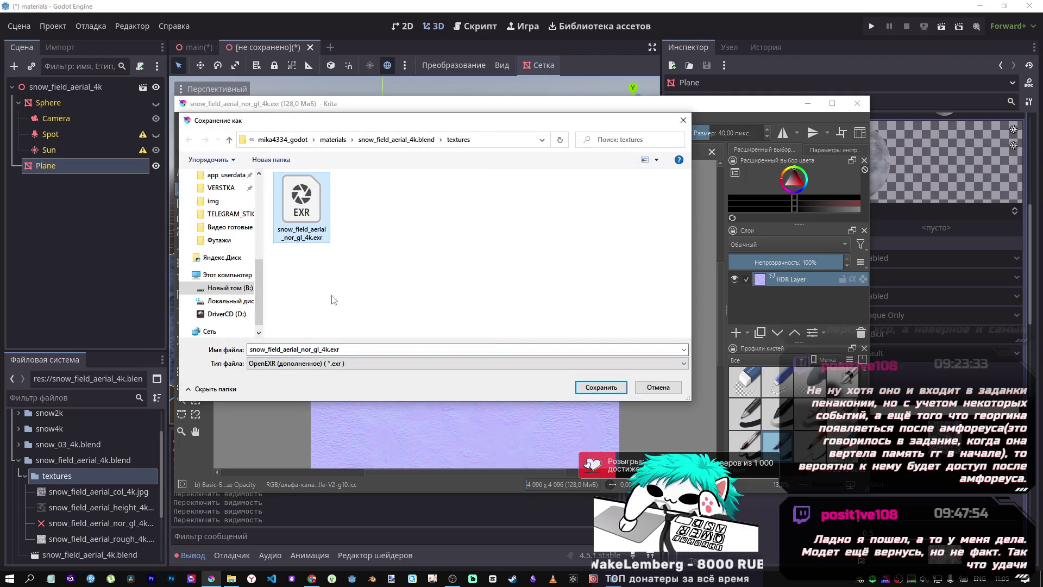
double_click(322, 350)
left_click(330, 350)
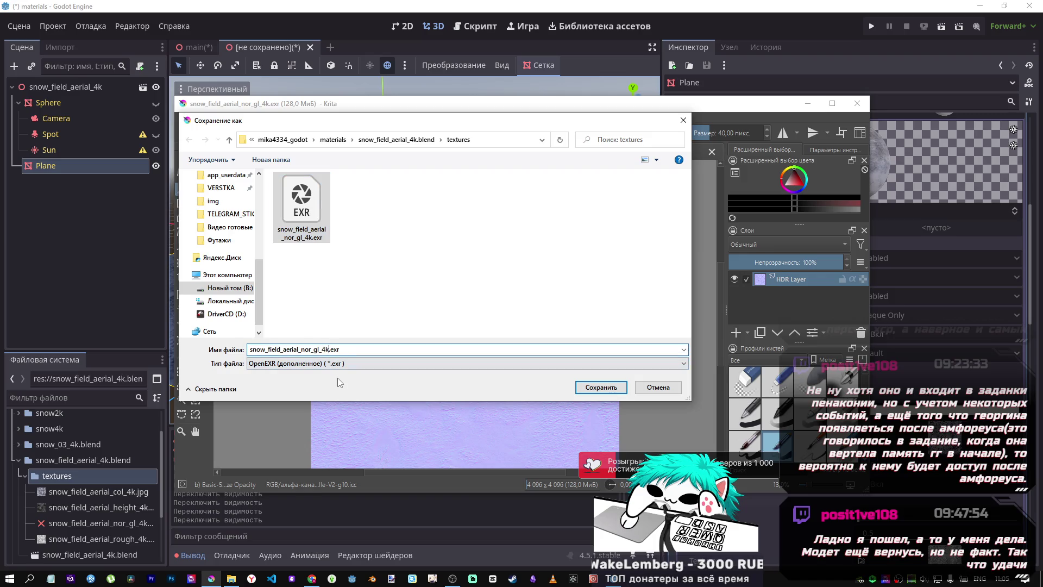
type("rita")
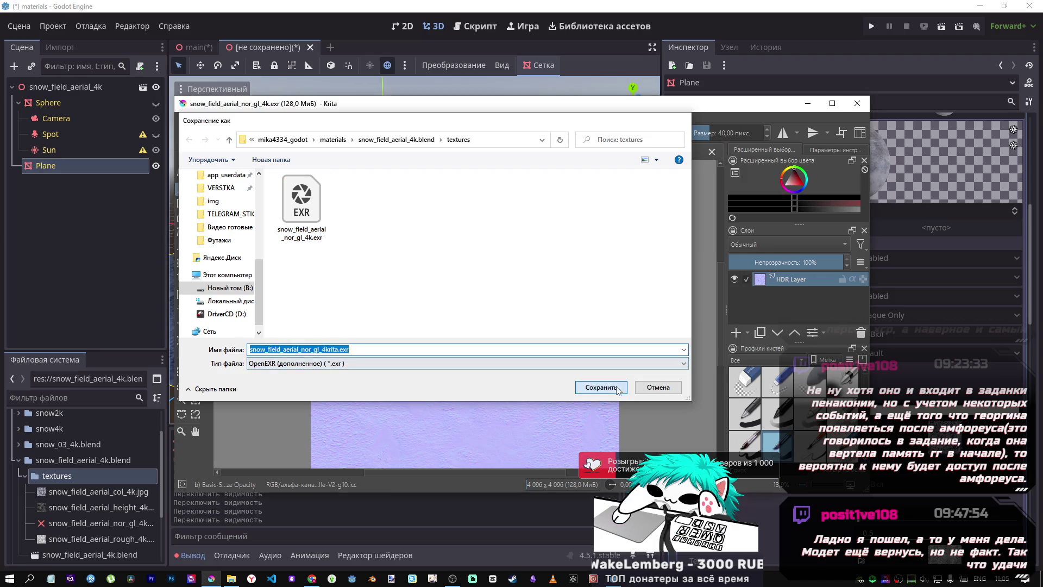
key("Return")
key("Return")
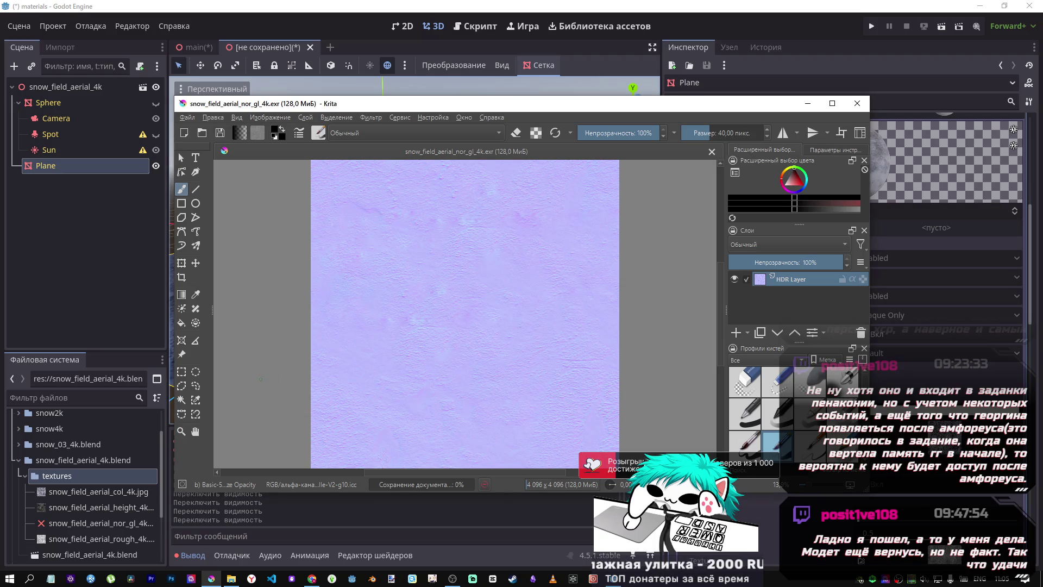
Step: Return to Godot and select the nor_gl_4k normal map file in FileSystem
scroll(156, 430, "down", 1)
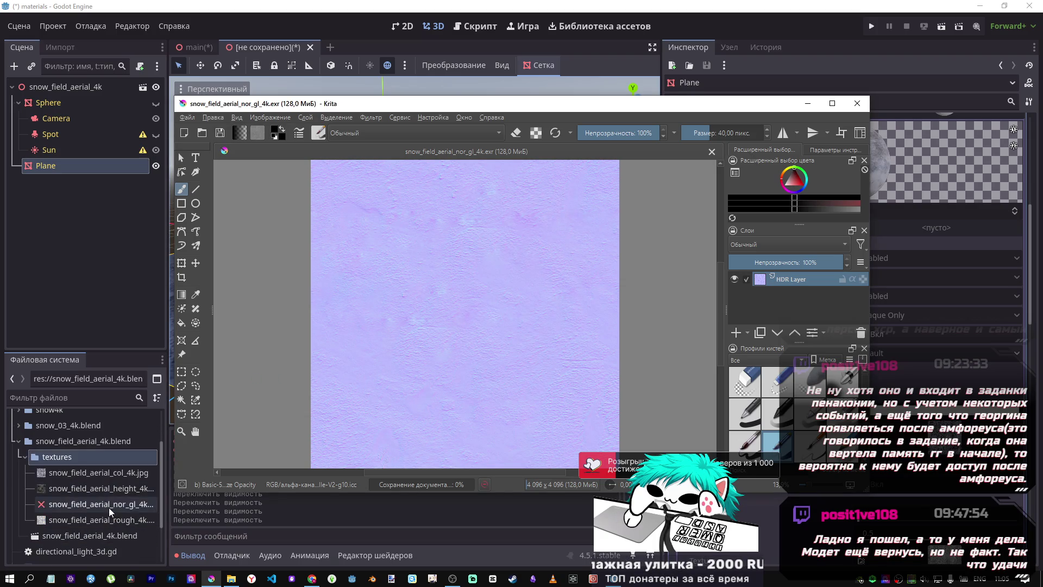
left_click(678, 11)
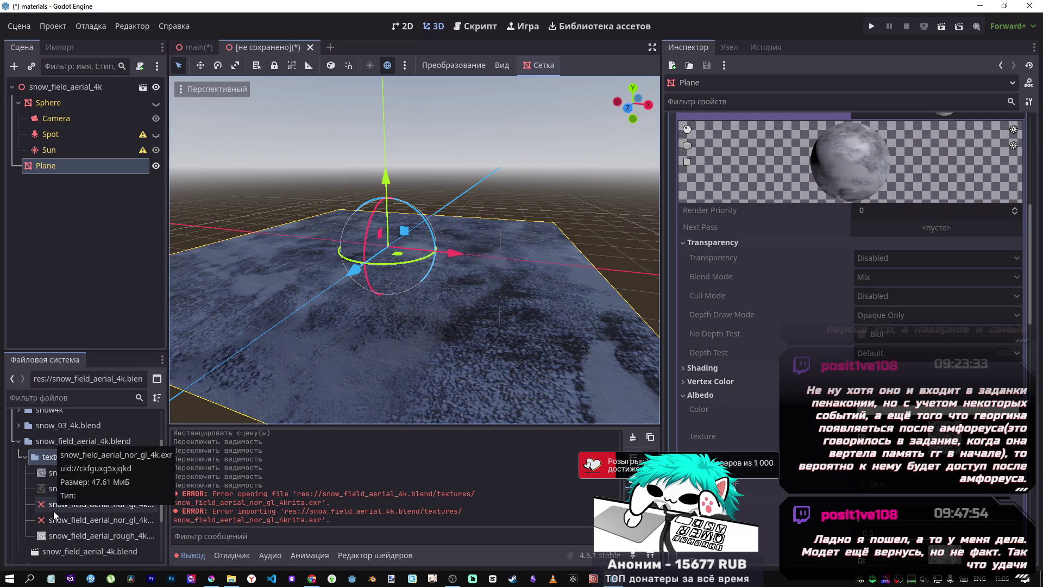
left_click(98, 504)
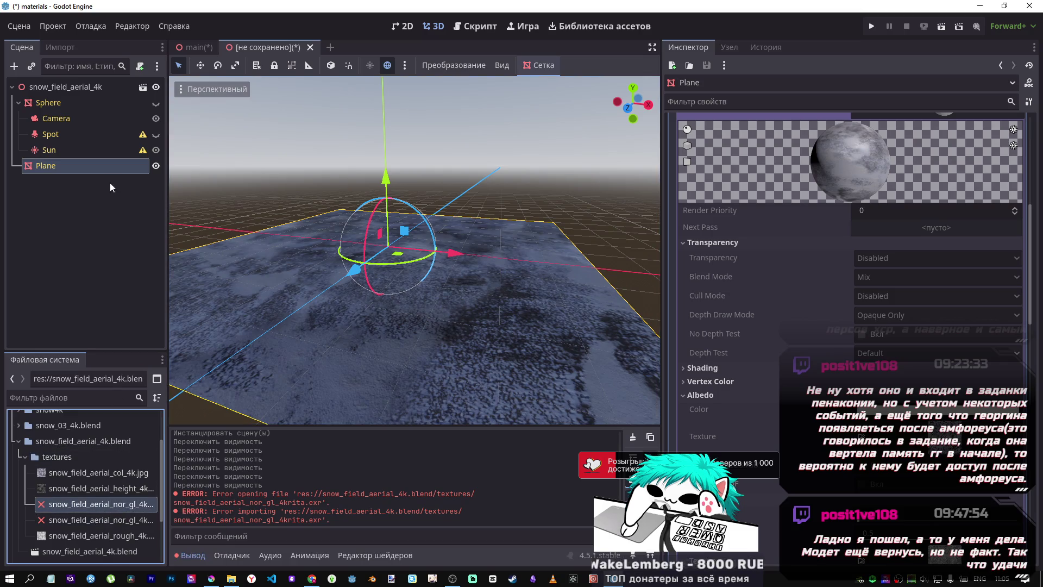
Step: Close the inherited scene tab without saving and delete the snow_field_aerial_4k node from main.tscn
left_click(310, 48)
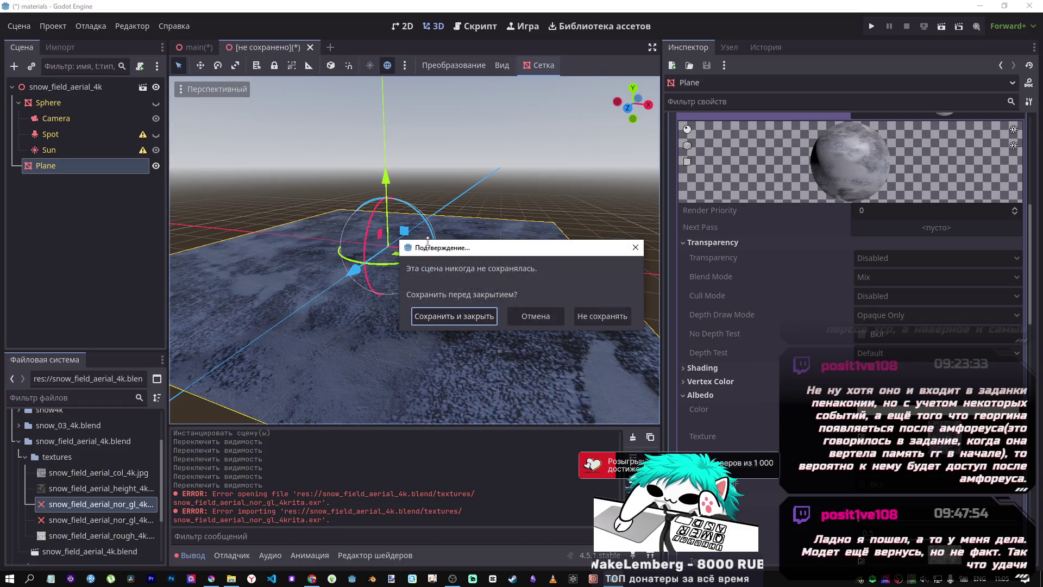
left_click(622, 315)
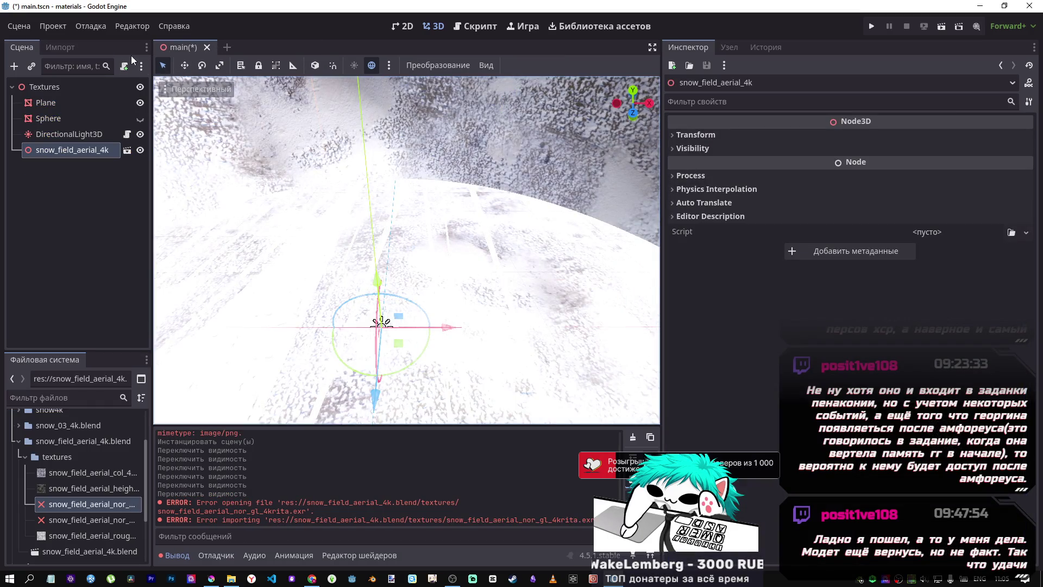
left_click(79, 151)
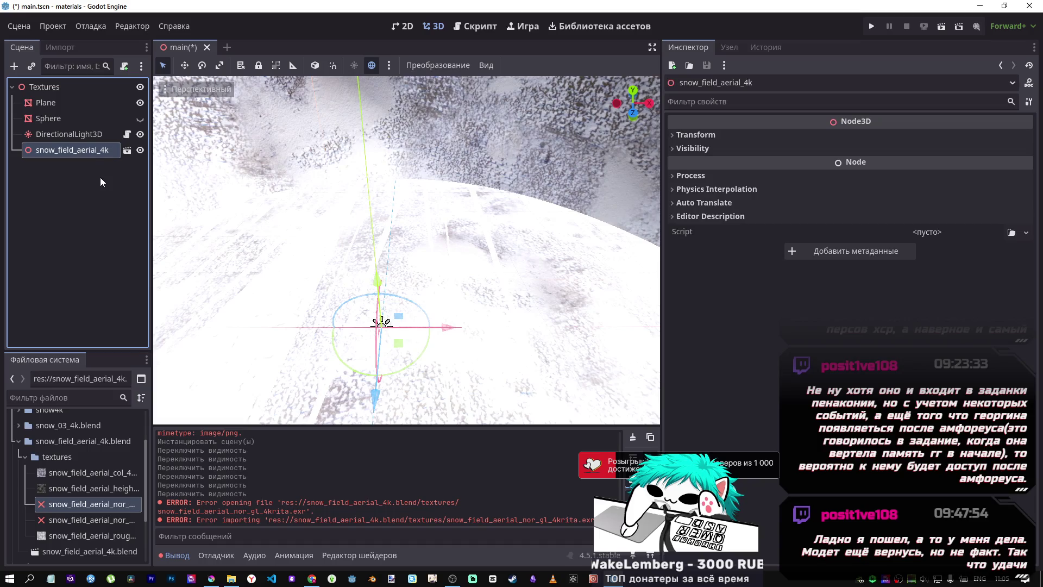
key("Delete")
left_click(487, 302)
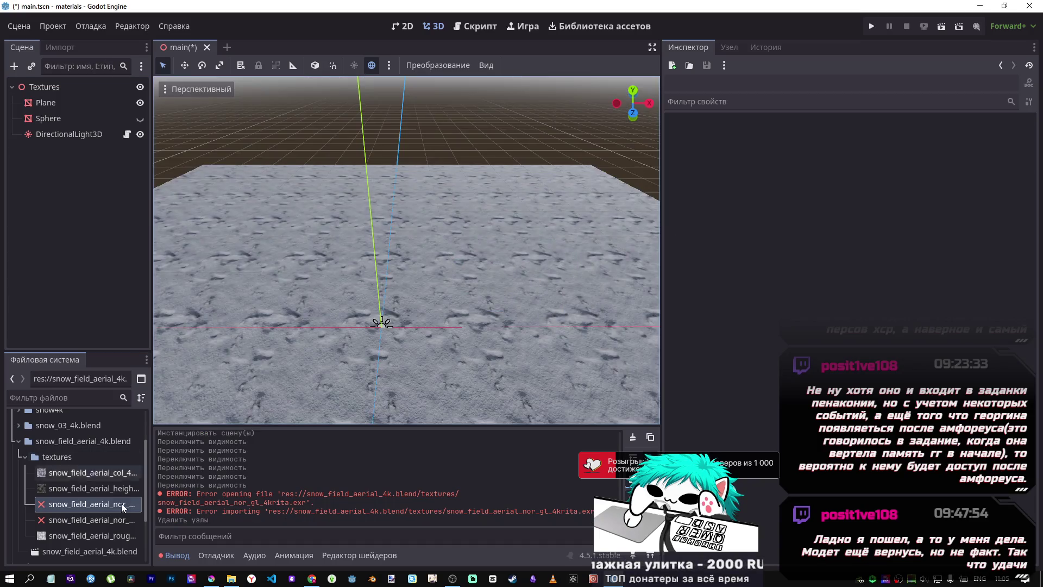
left_click(97, 509)
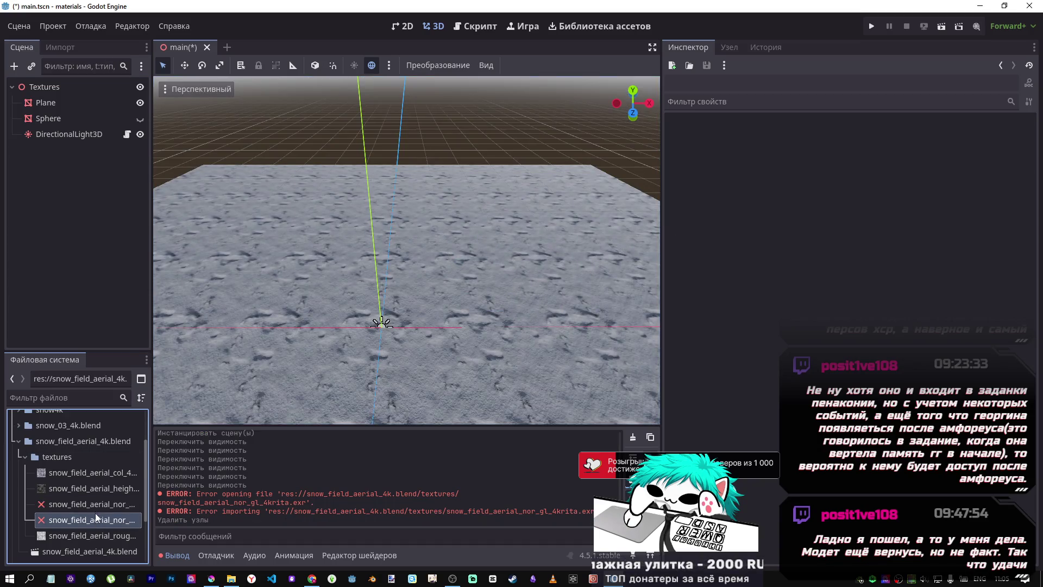
Step: Enable mipmap generation for the normal map texture and reimport it
left_click(61, 49)
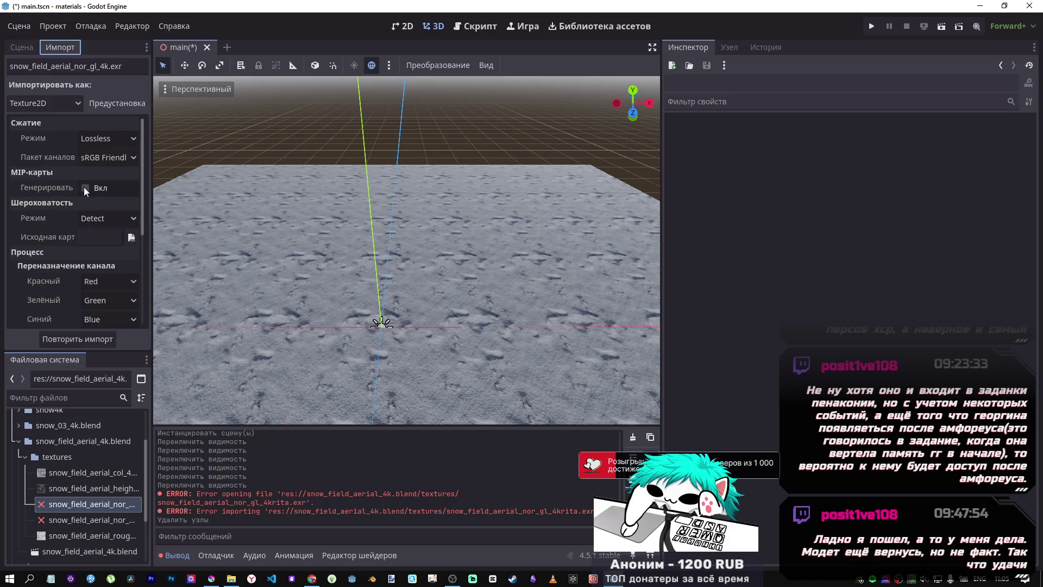
left_click(84, 188)
left_click(88, 343)
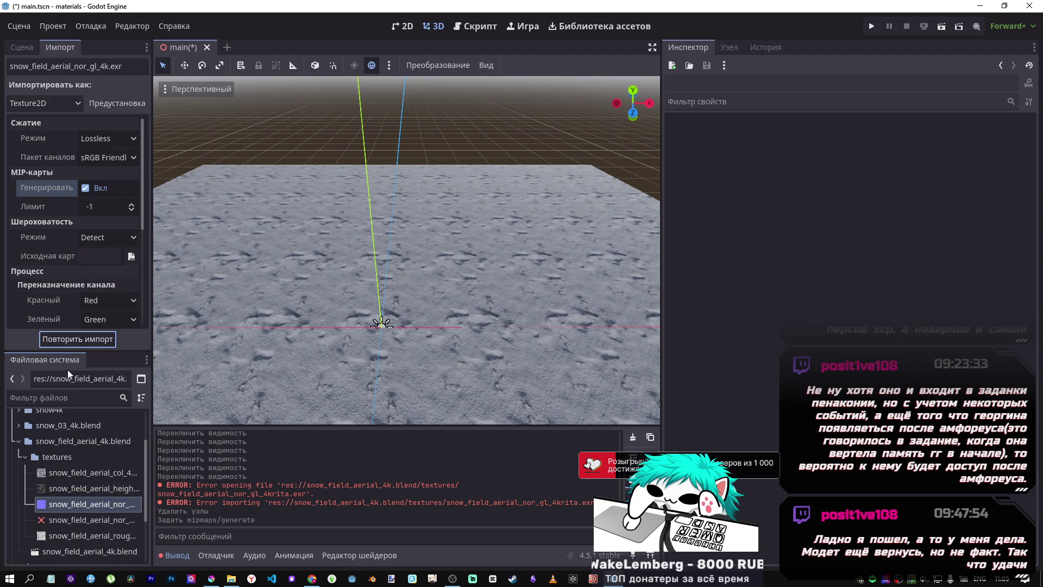
Step: Delete the broken nor_gl_4krita file from the project
left_click(83, 520)
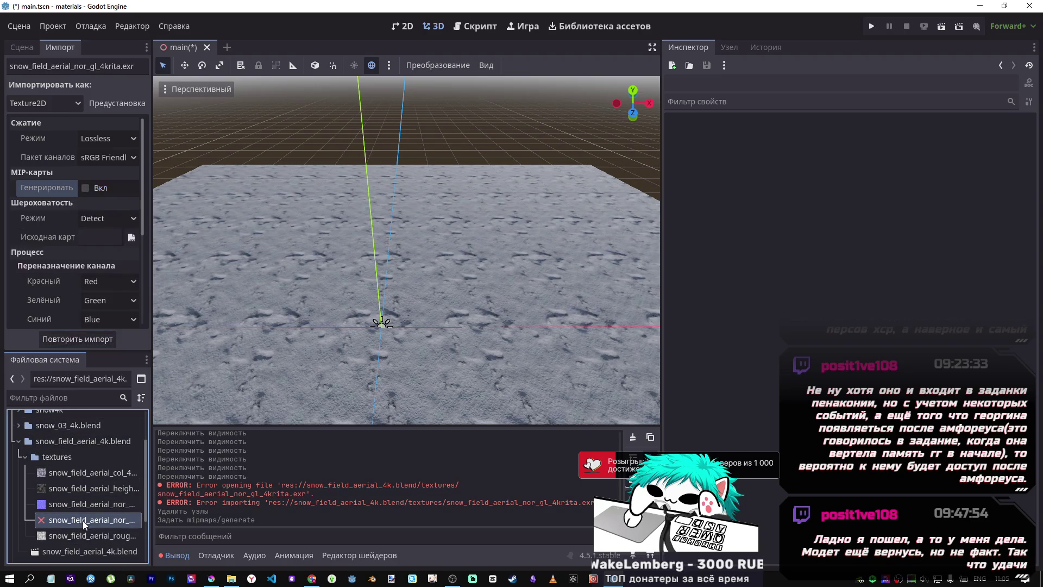
mouse_move(97, 536)
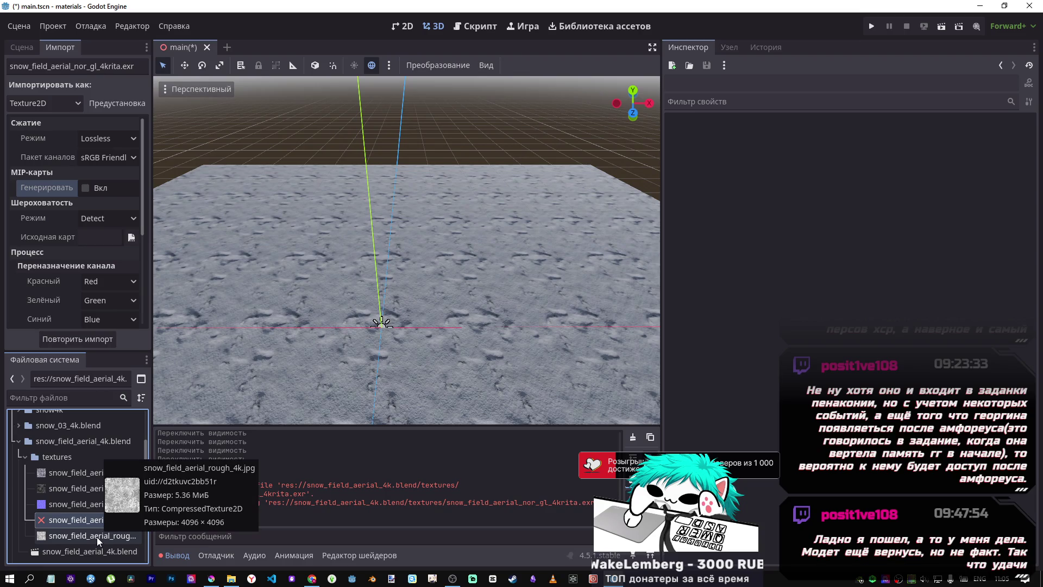
key("Delete")
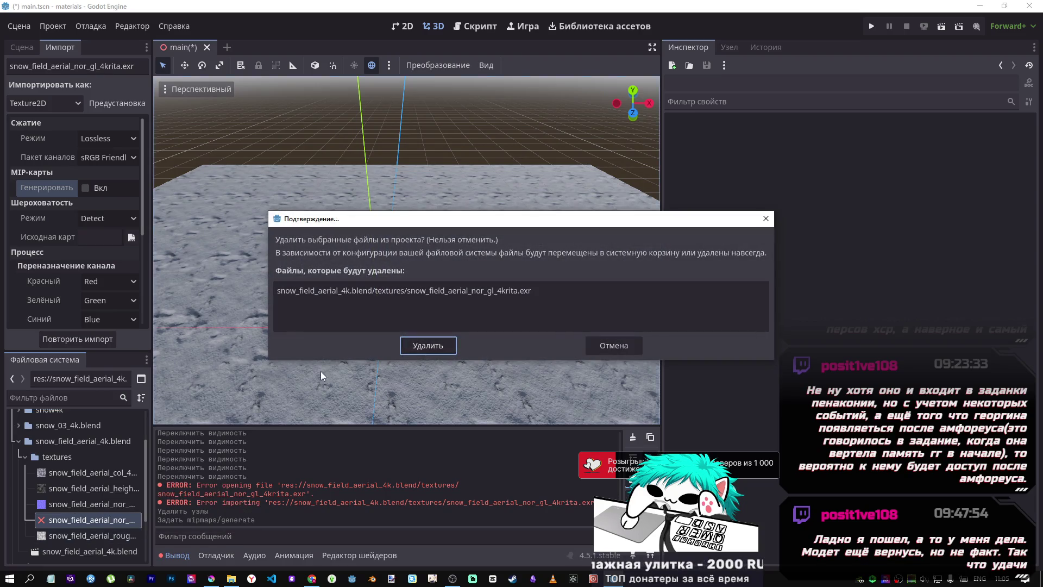
left_click(428, 345)
left_click(111, 503)
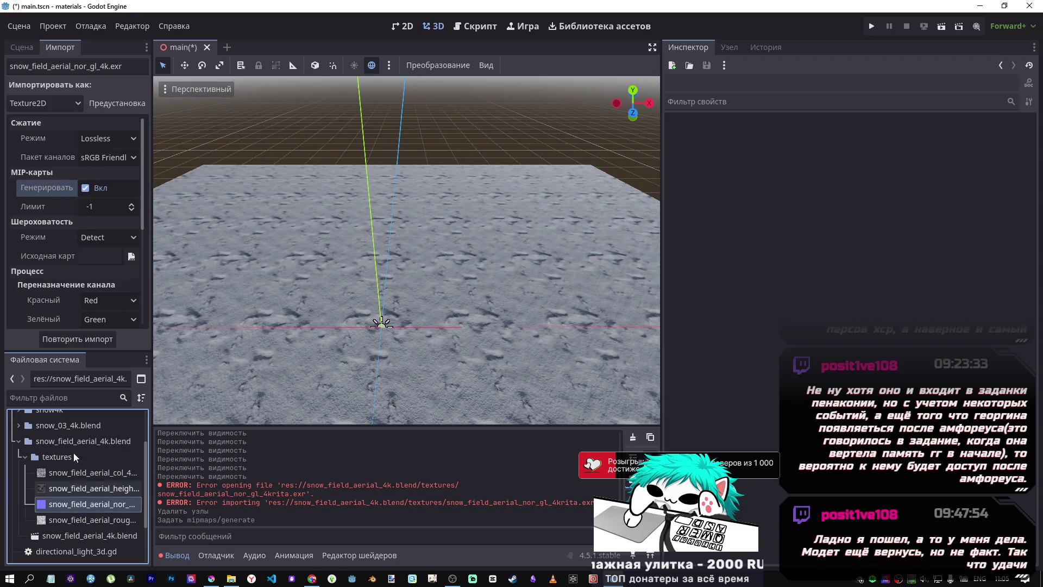
Step: Reimport snow_field_aerial_nor_gl_4k.exr after checking the Preset options, then return to the Scene tab
left_click(119, 104)
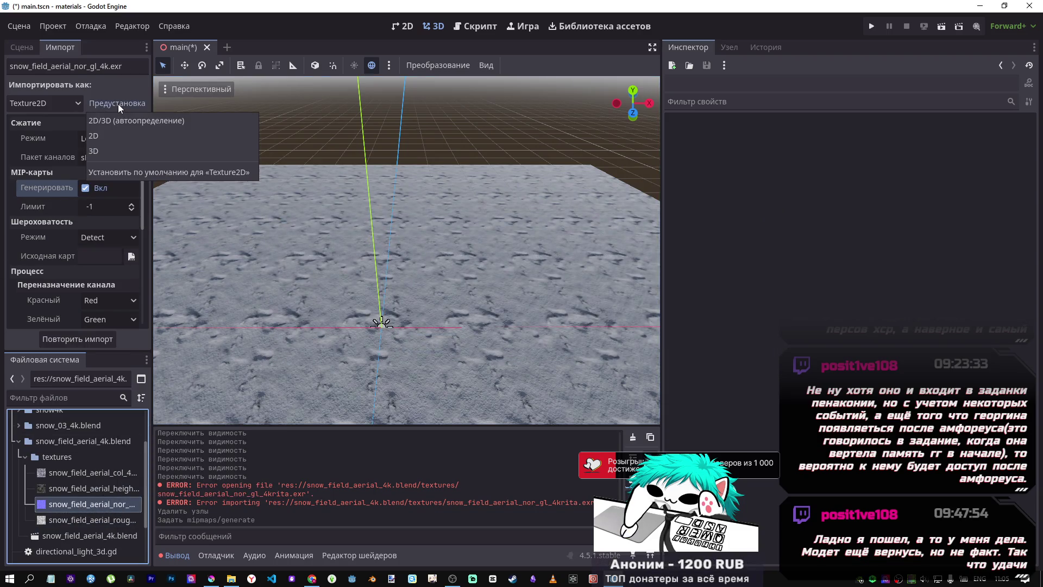
left_click(123, 172)
left_click(77, 340)
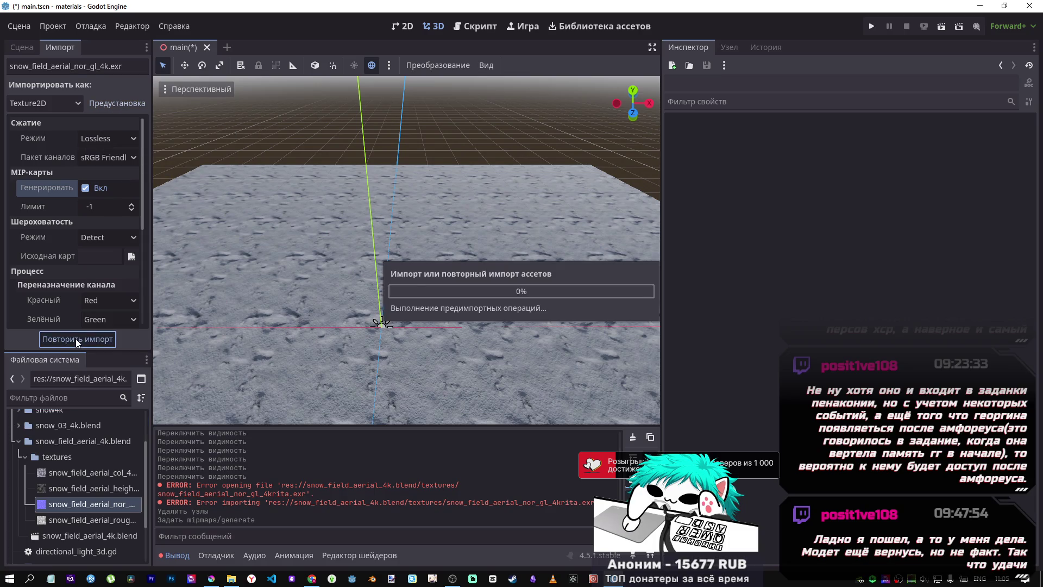
left_click(80, 504)
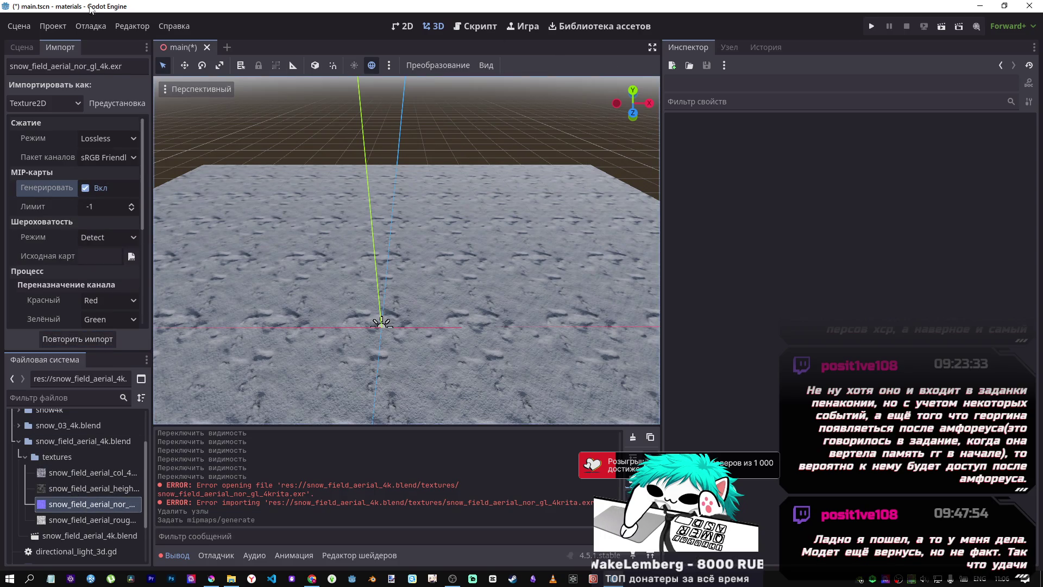
left_click(16, 49)
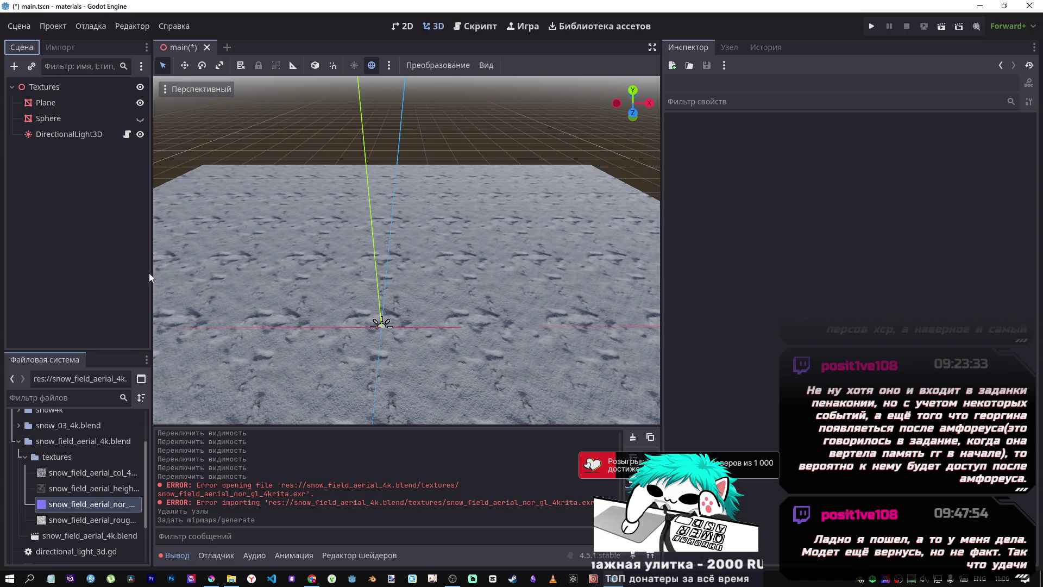
Step: Widen the scene dock and select the Plane to show its 100 × 100 m mesh
mouse_move(151, 272)
left_mouse_down()
mouse_move(282, 255)
mouse_move(262, 228)
left_mouse_up()
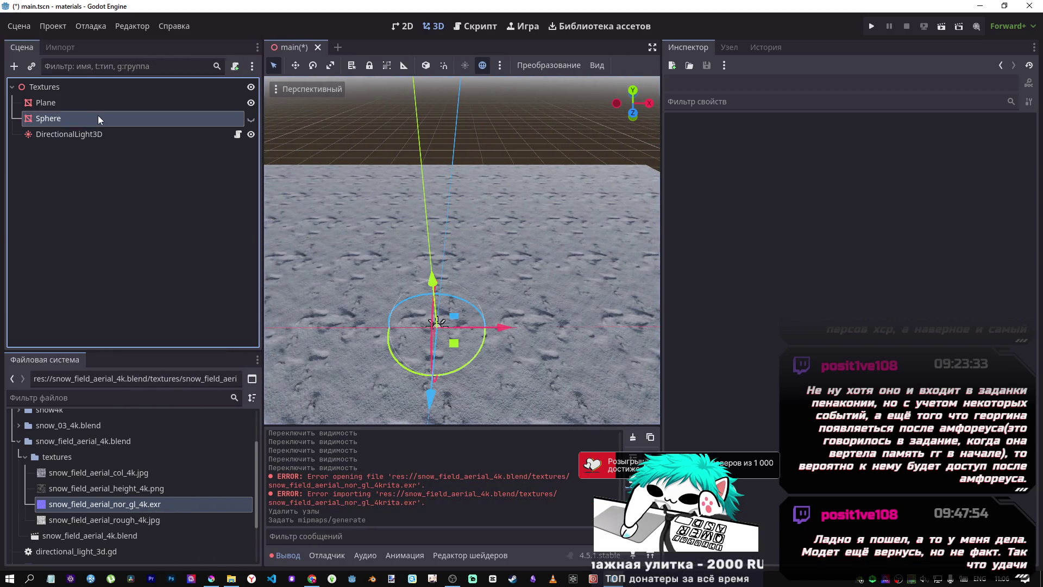
left_click(98, 117)
left_click(98, 105)
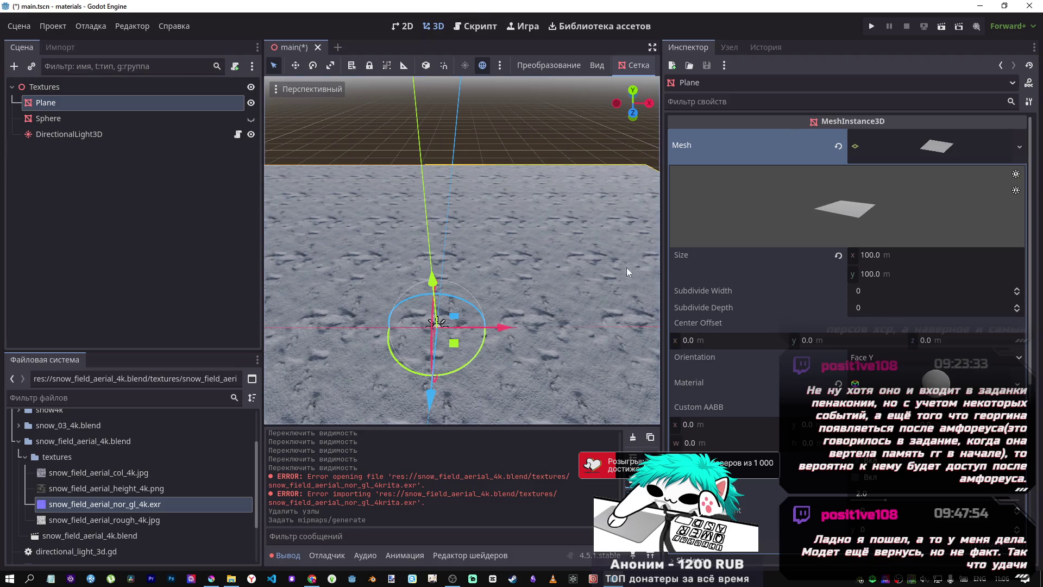
mouse_move(475, 254)
left_mouse_down()
mouse_move(454, 226)
mouse_move(461, 243)
mouse_move(483, 234)
left_mouse_up()
Step: Collapse the snow_field_aerial_4k.blend folder in FileSystem and select snow_03.tres
left_click(98, 472)
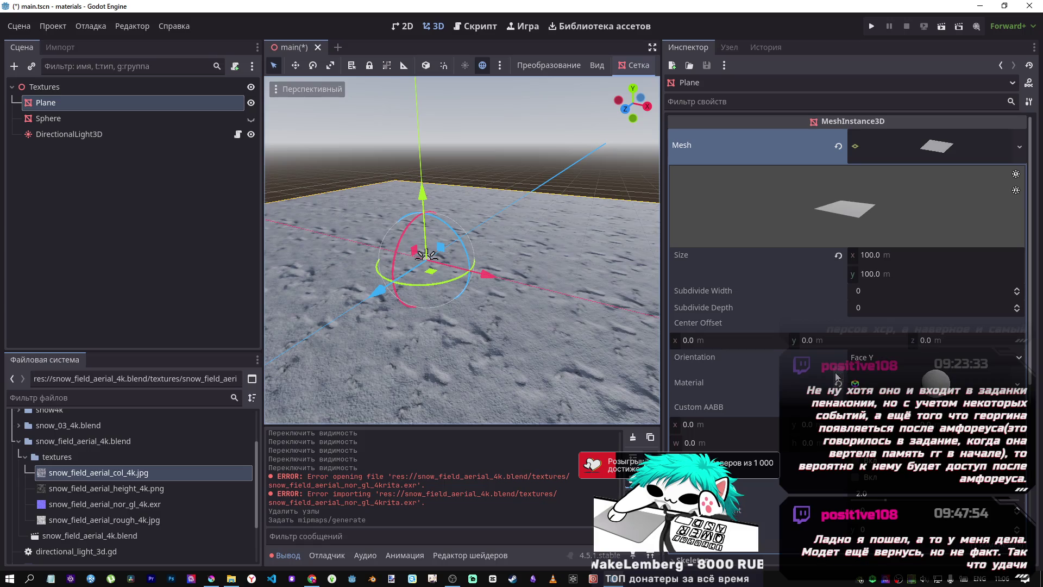
scroll(22, 461, "down", 3)
scroll(21, 462, "up", 4)
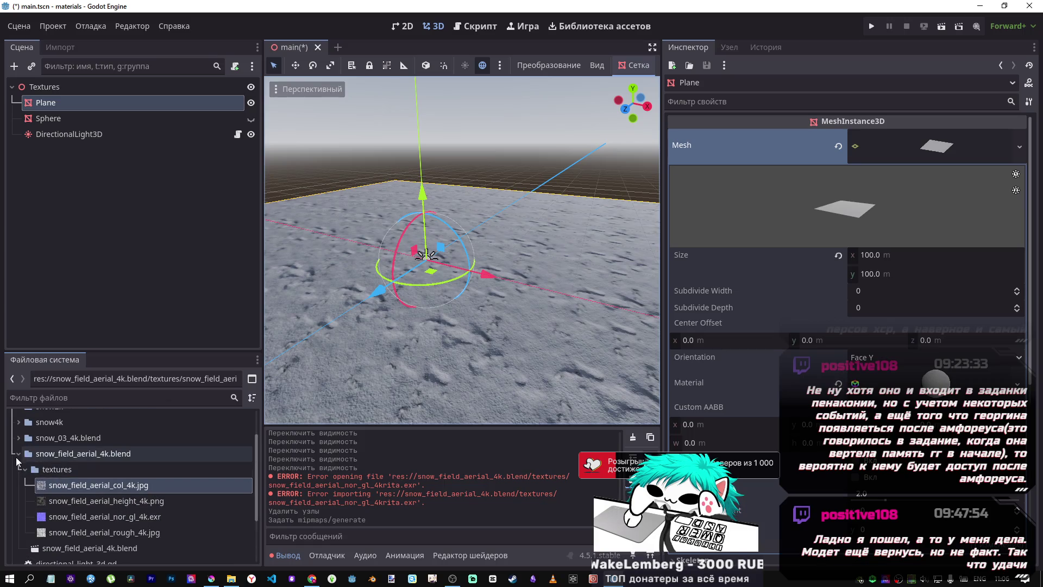
left_click(18, 455)
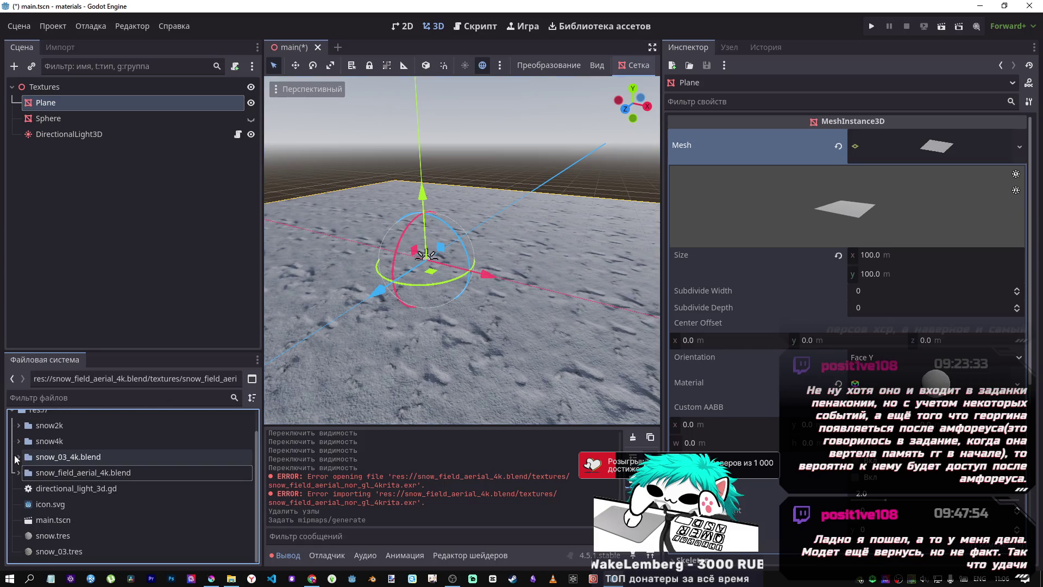
left_click(75, 551)
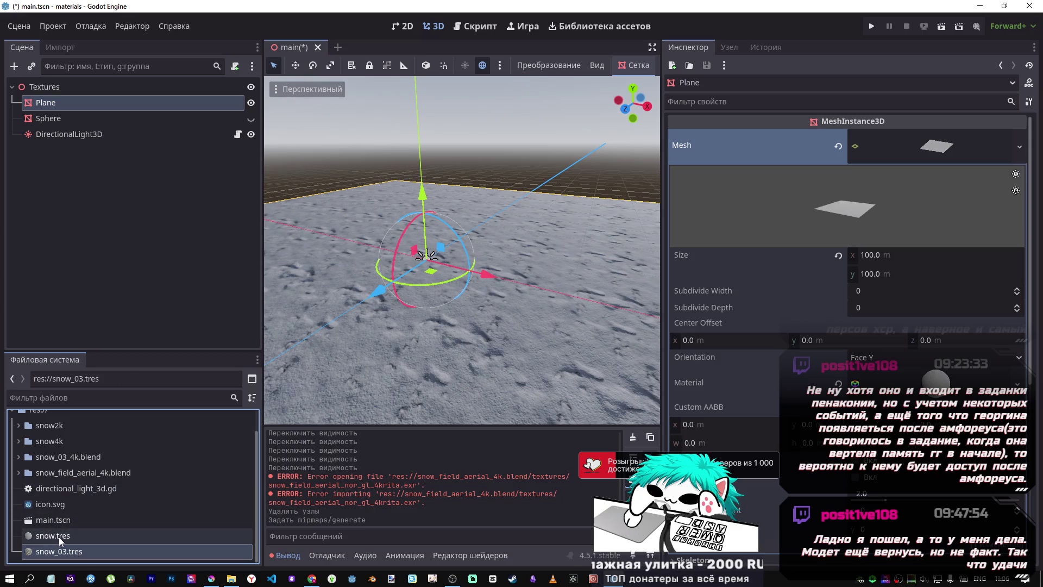
Step: From the FileSystem context menu, create a StandardMaterial3D resource named snow_field.tres
right_click(89, 551)
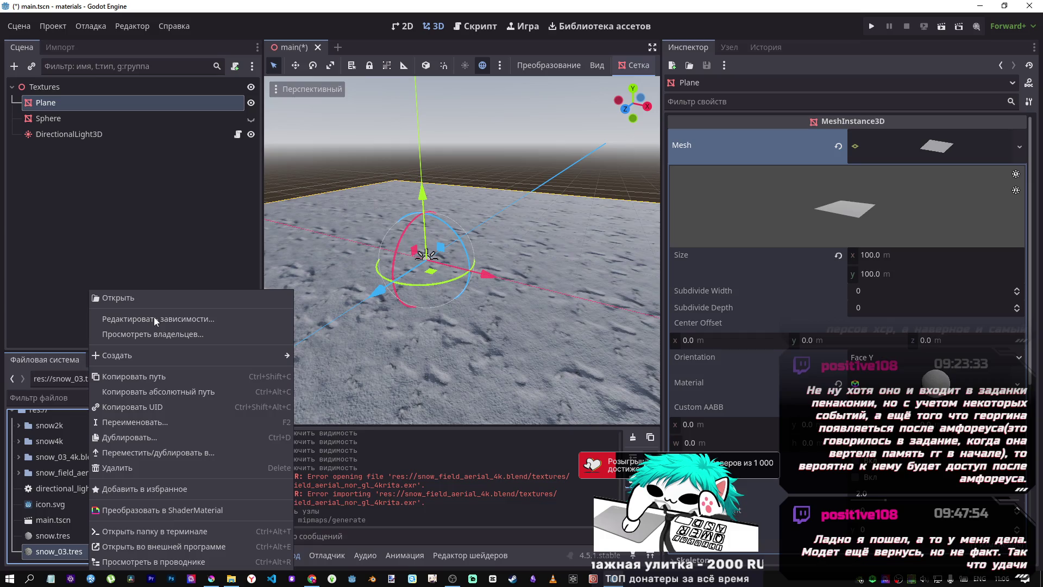
mouse_move(236, 354)
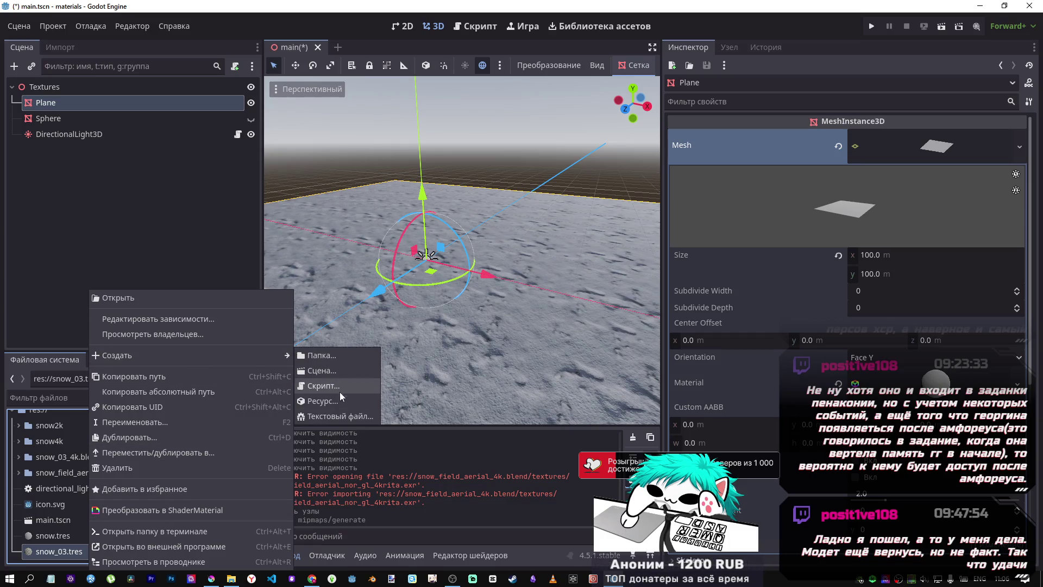
left_click(334, 400)
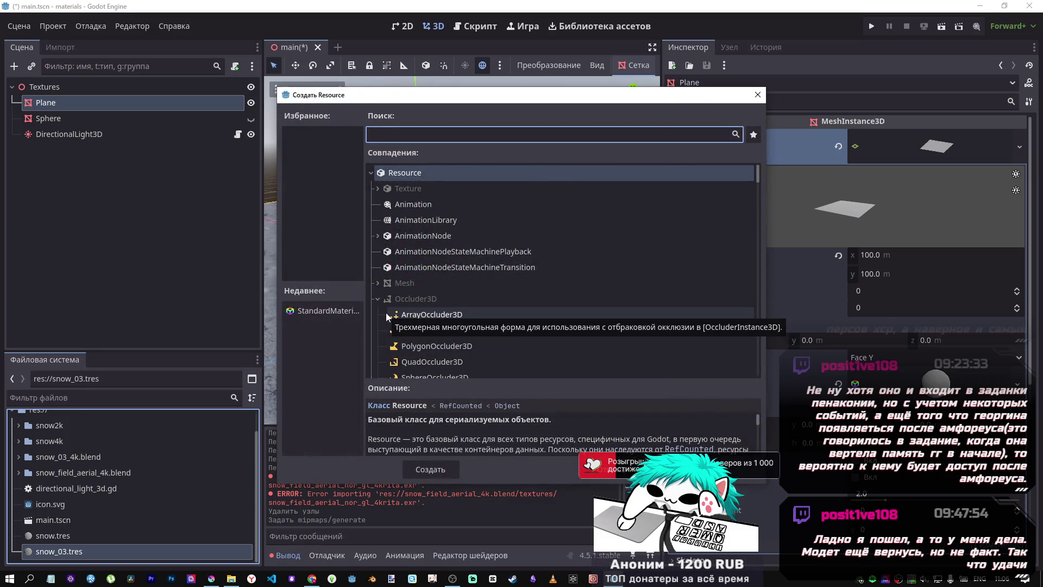
type("stan")
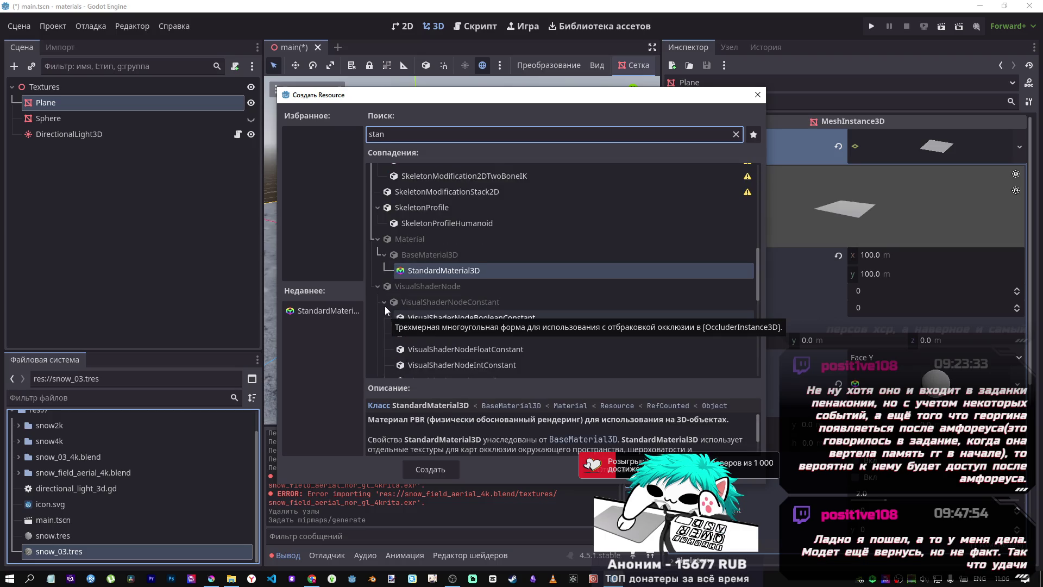
left_click(444, 472)
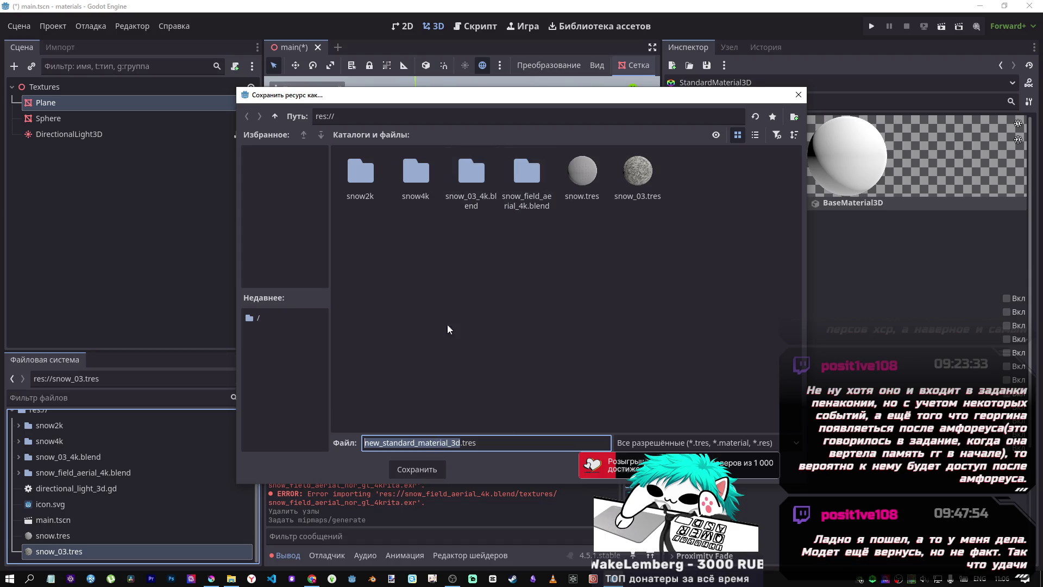
type("snow_field")
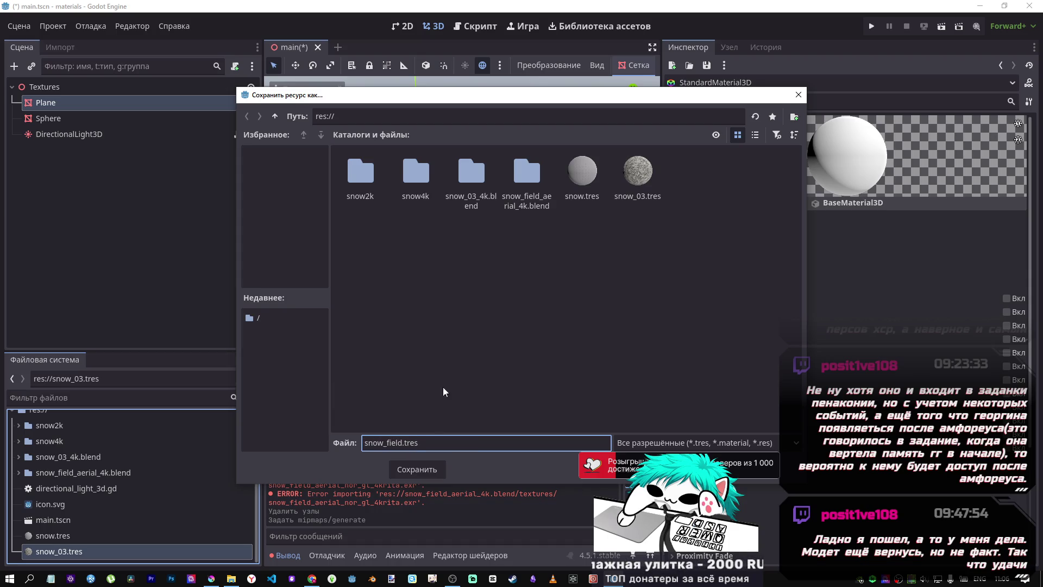
left_click(416, 469)
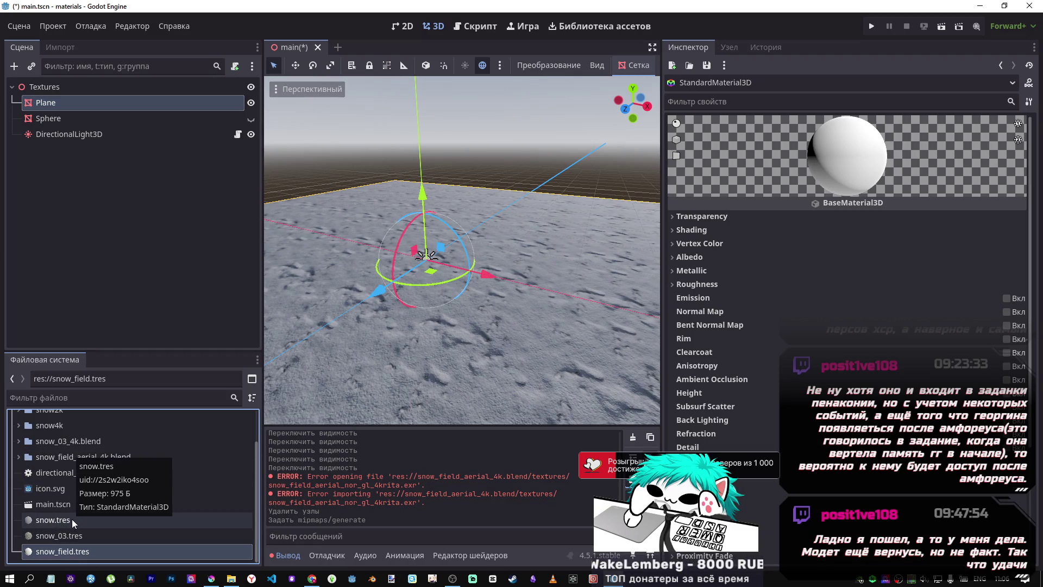
Step: Expand the Albedo section and list the four snow field texture files in FileSystem
mouse_move(39, 491)
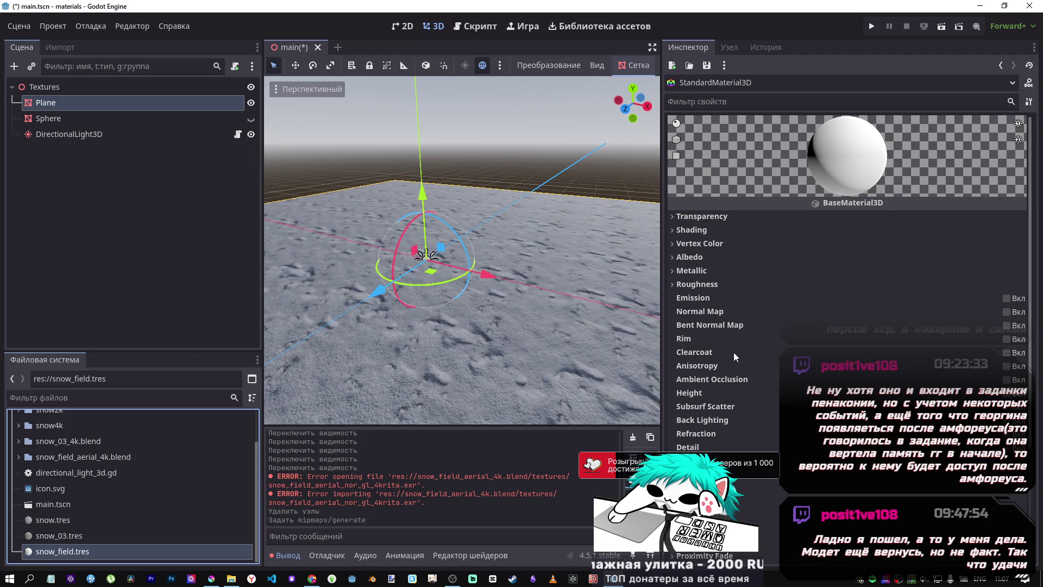
left_click(700, 256)
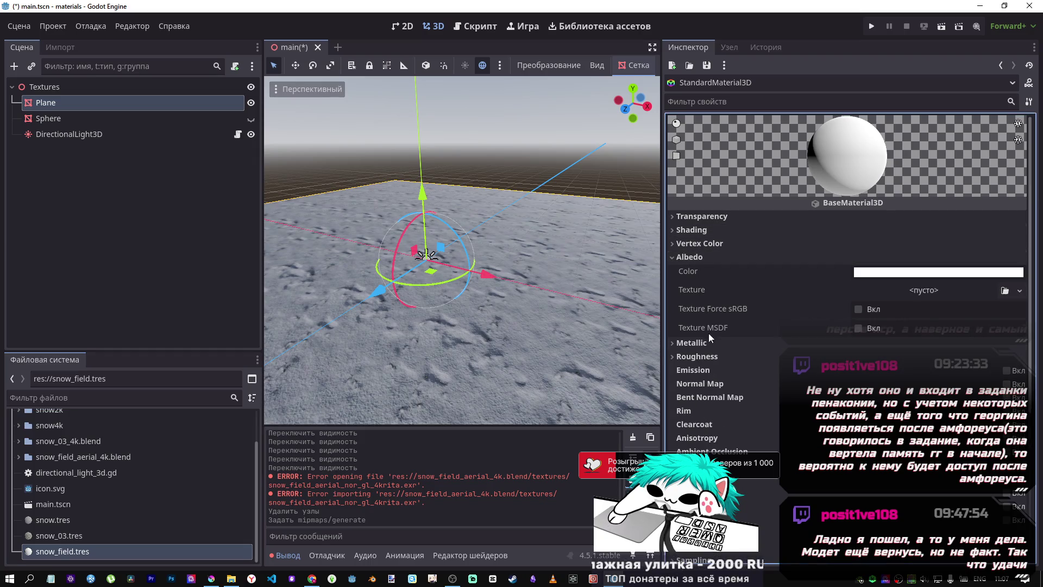
scroll(97, 464, "up", 1)
scroll(101, 445, "down", 1)
double_click(81, 456)
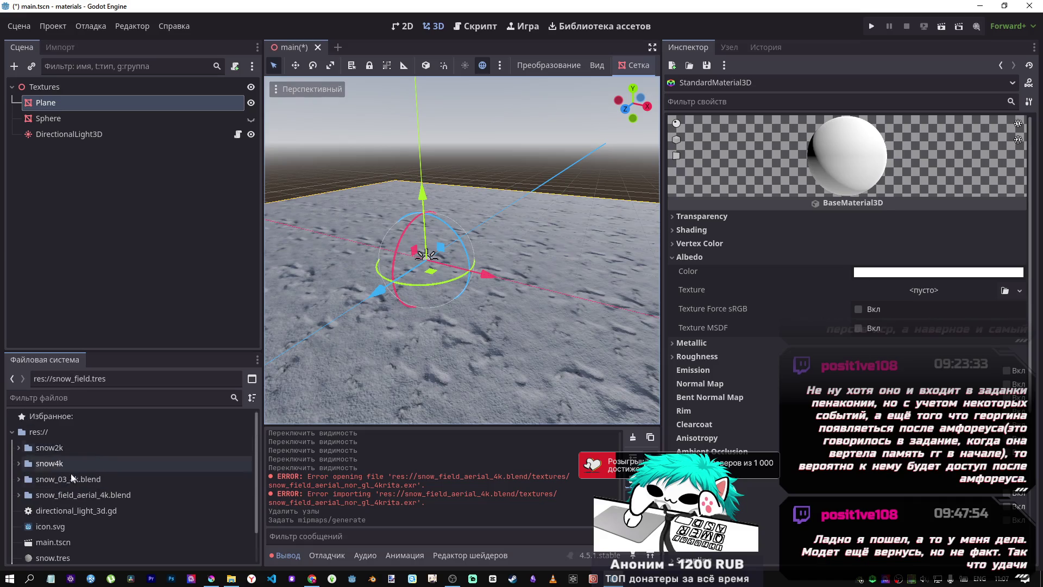
left_click(25, 491)
scroll(43, 486, "down", 3)
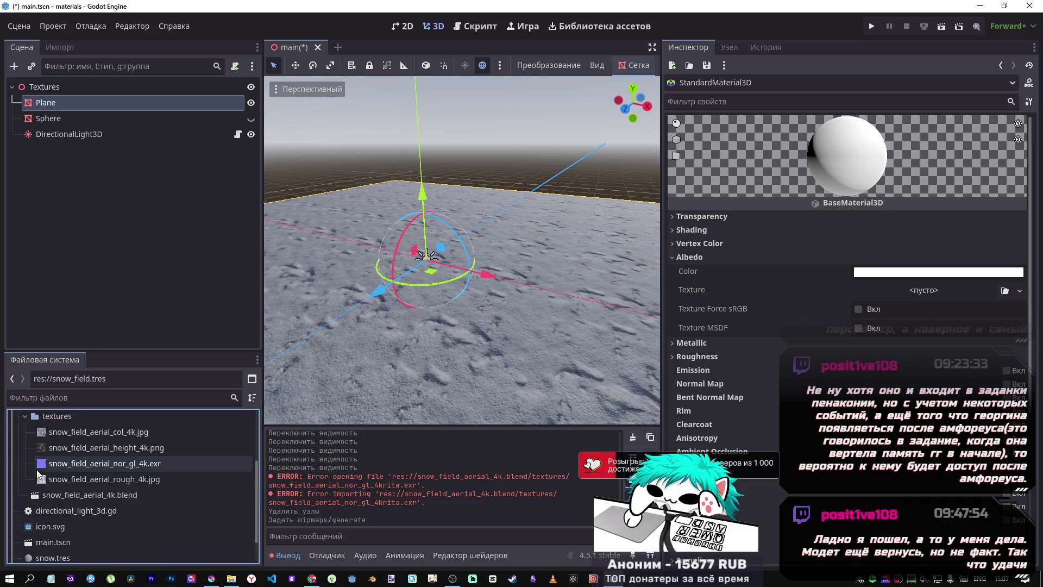
left_click(25, 420)
left_click(22, 443)
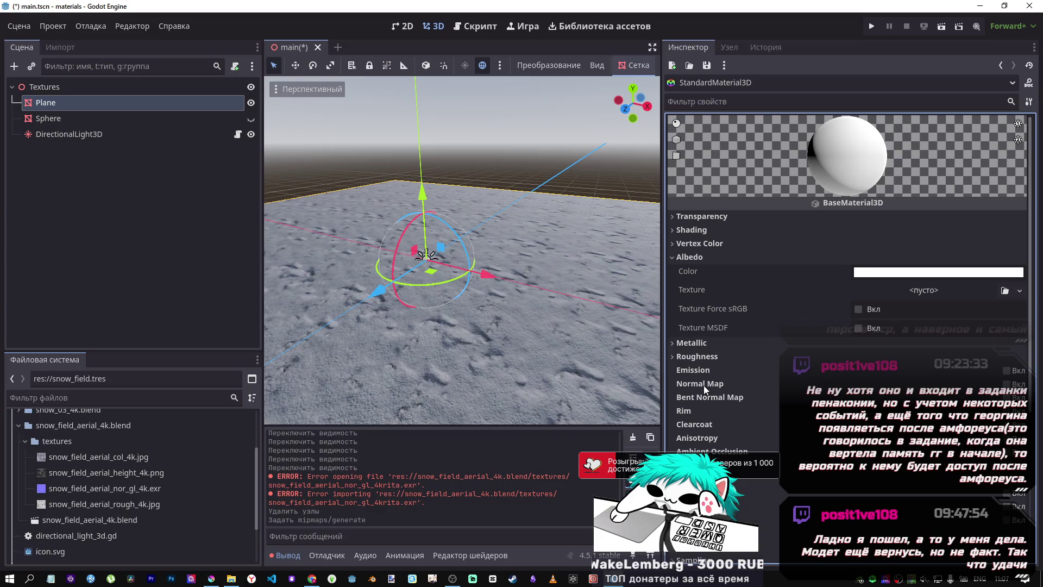
Step: Enable Normal Map on the snow_field material
left_click(1006, 383)
scroll(797, 381, "down", 2)
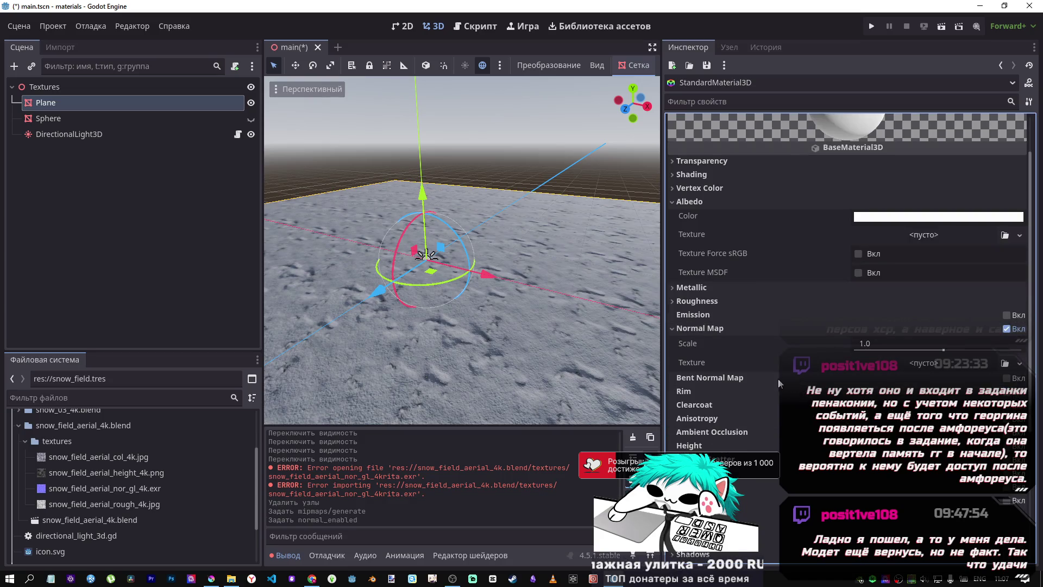
scroll(706, 424, "down", 2)
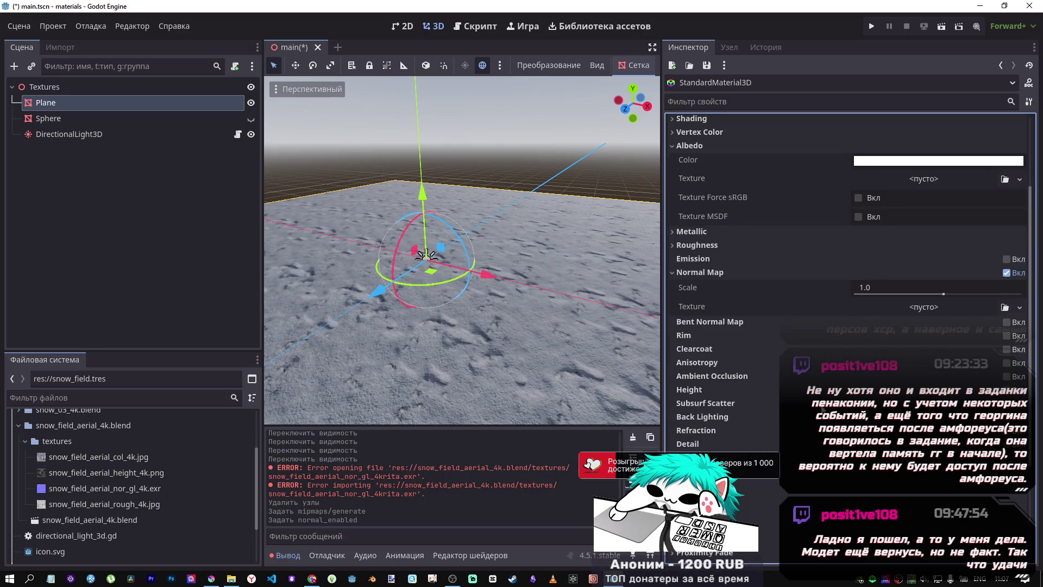
scroll(821, 408, "down", 2)
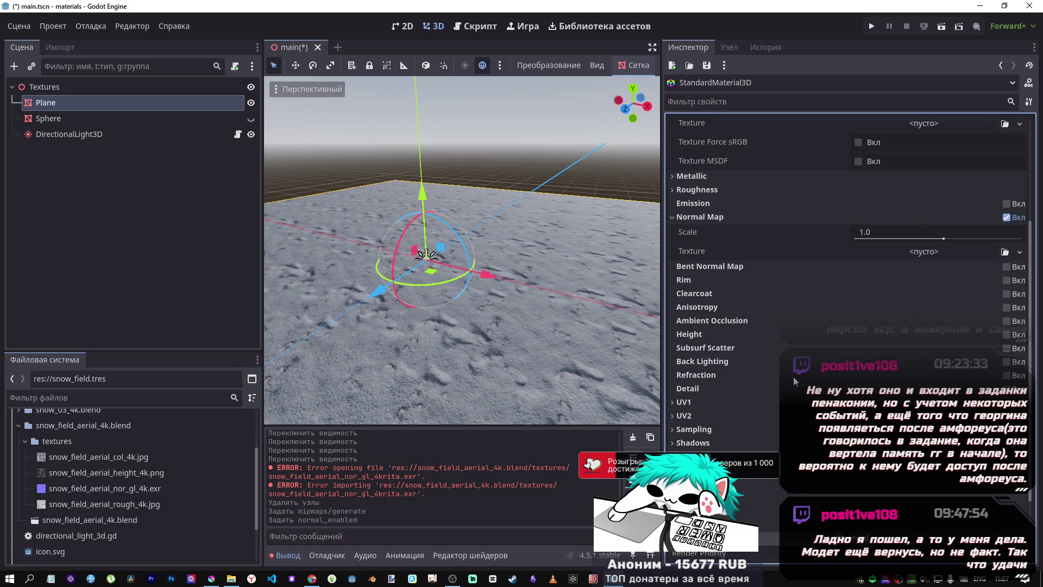
scroll(793, 377, "up", 2)
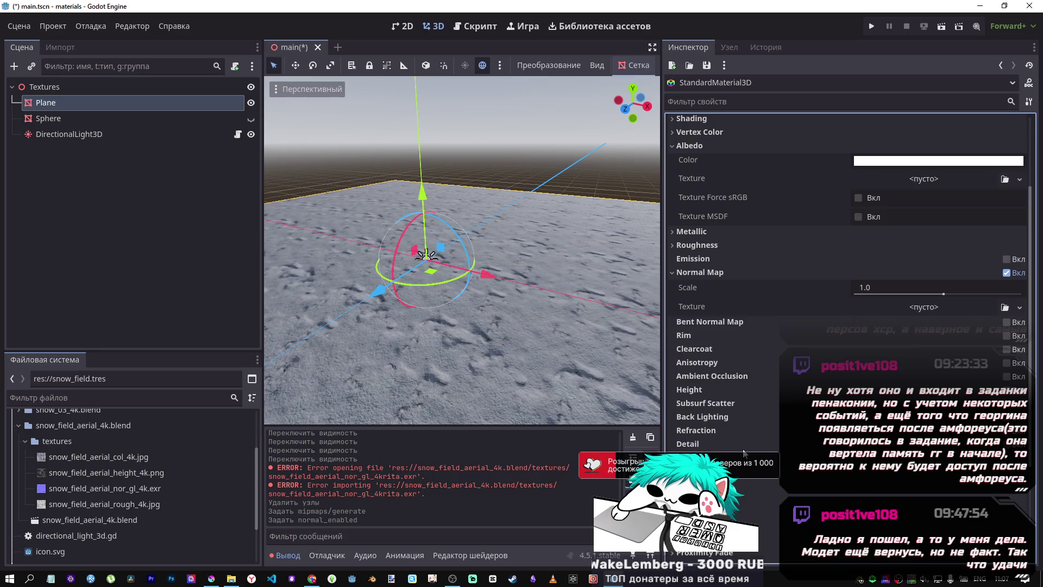
scroll(717, 424, "down", 4)
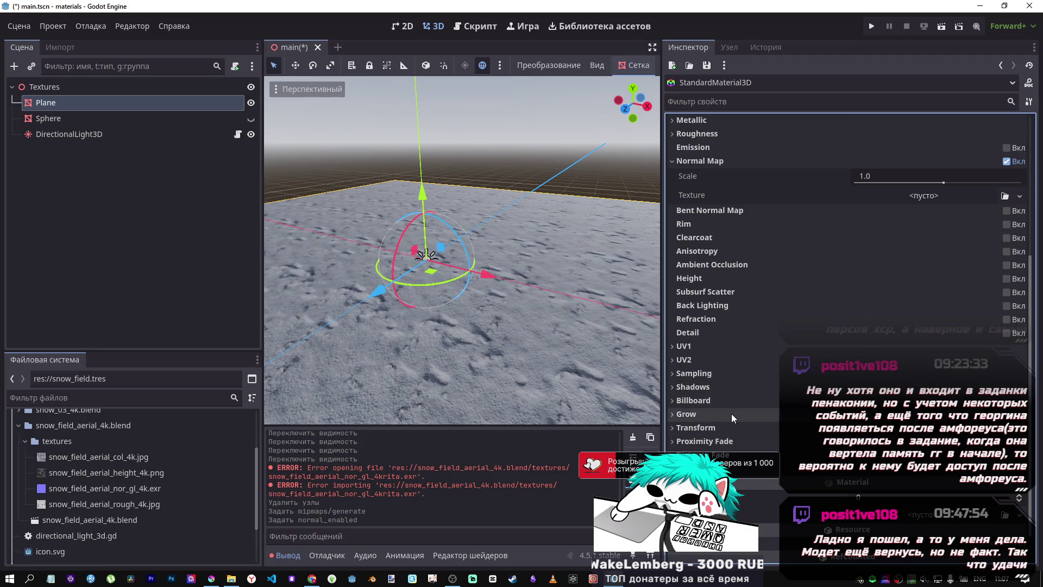
scroll(741, 435, "up", 8)
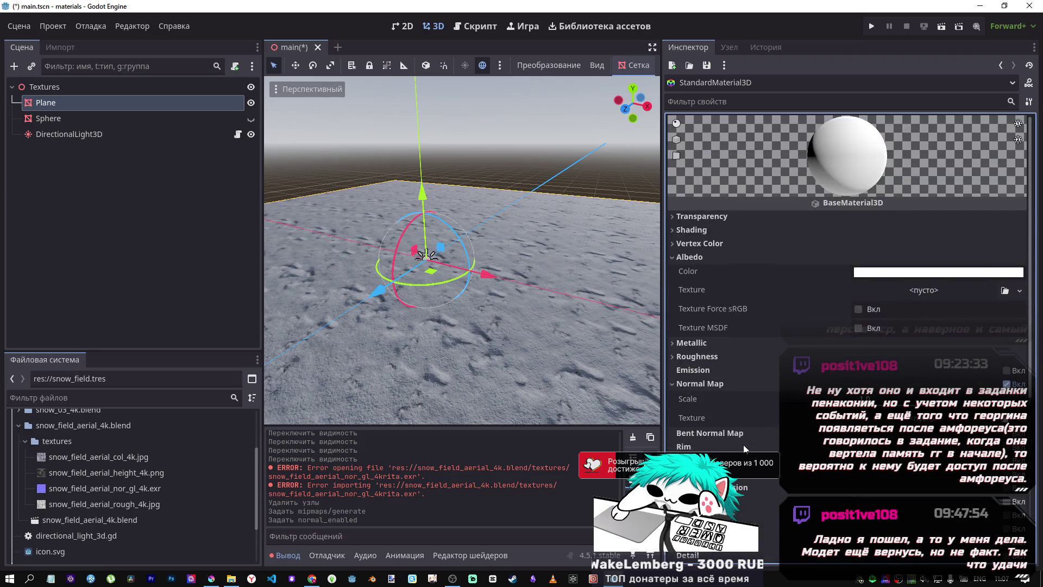
Step: Expand Roughness and switch on the Subsurf Scatter and Height sections
left_click(817, 358)
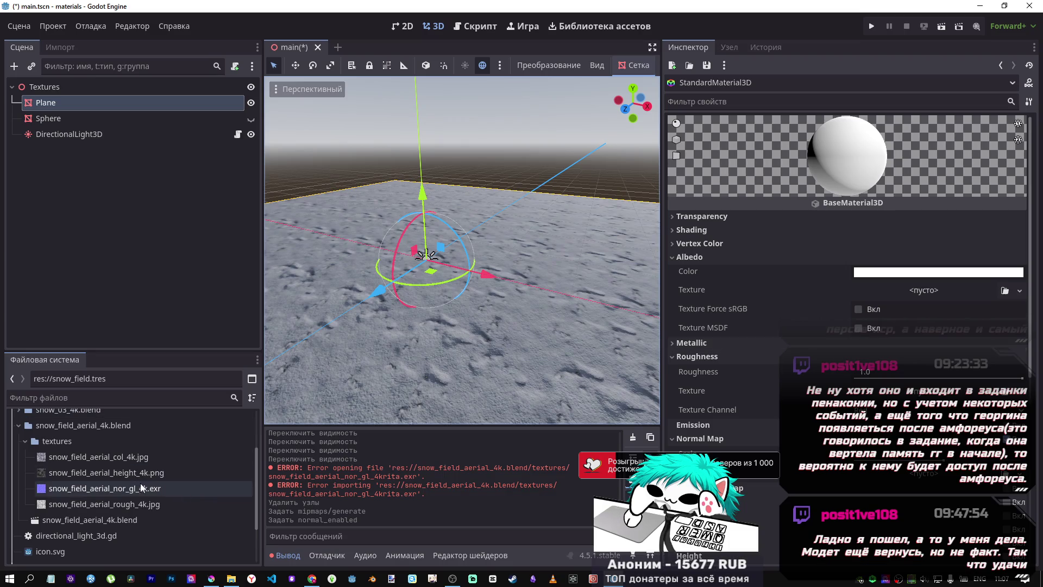
mouse_move(139, 505)
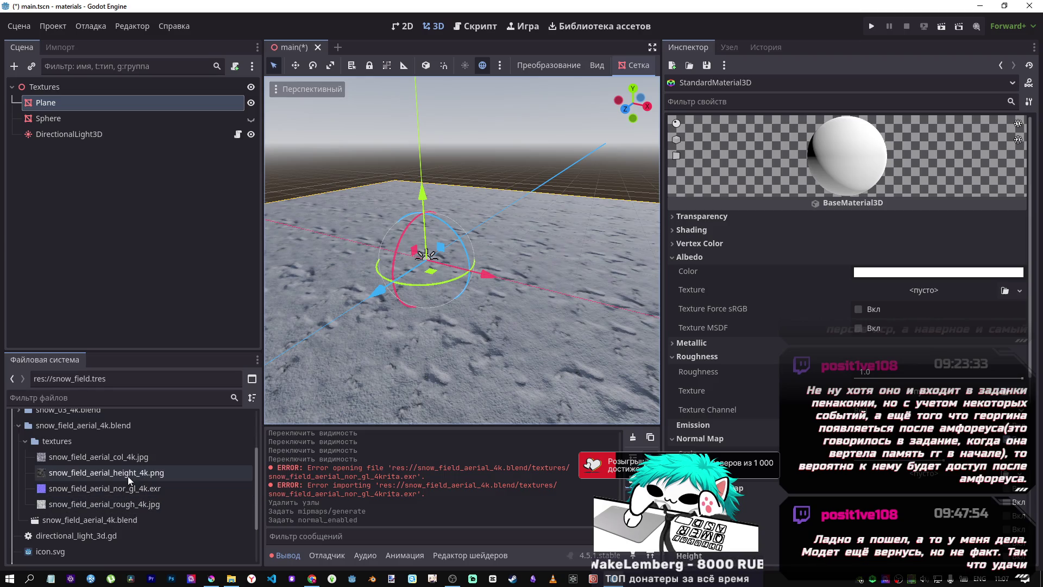
mouse_move(128, 476)
scroll(847, 272, "down", 3)
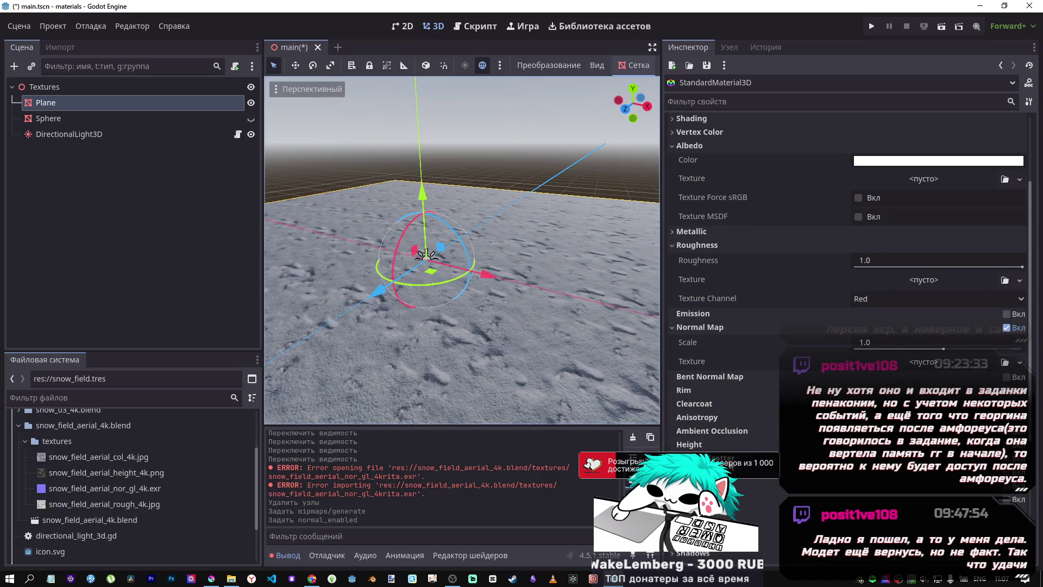
left_click(1007, 459)
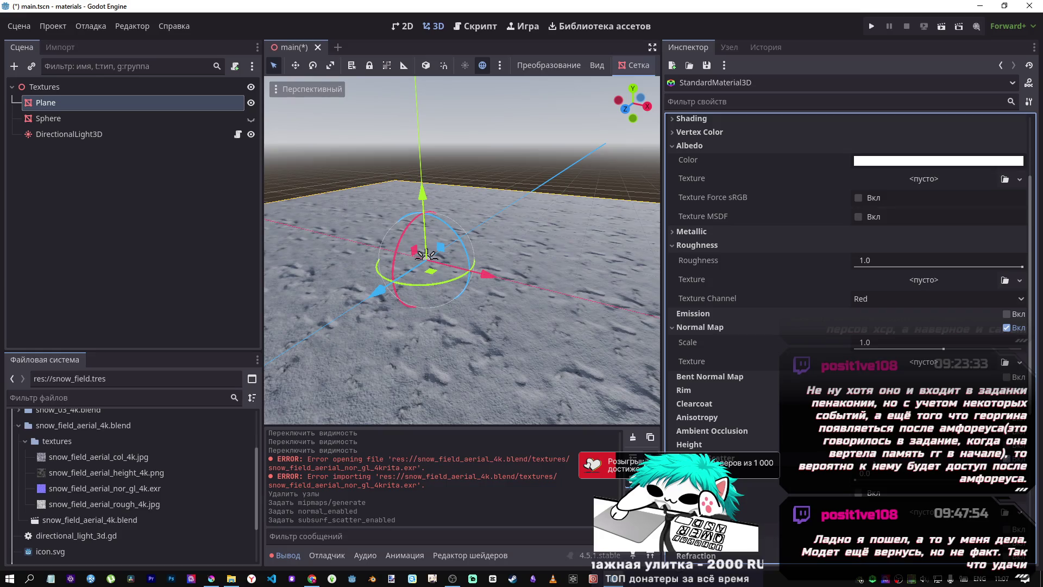
scroll(761, 431, "down", 5)
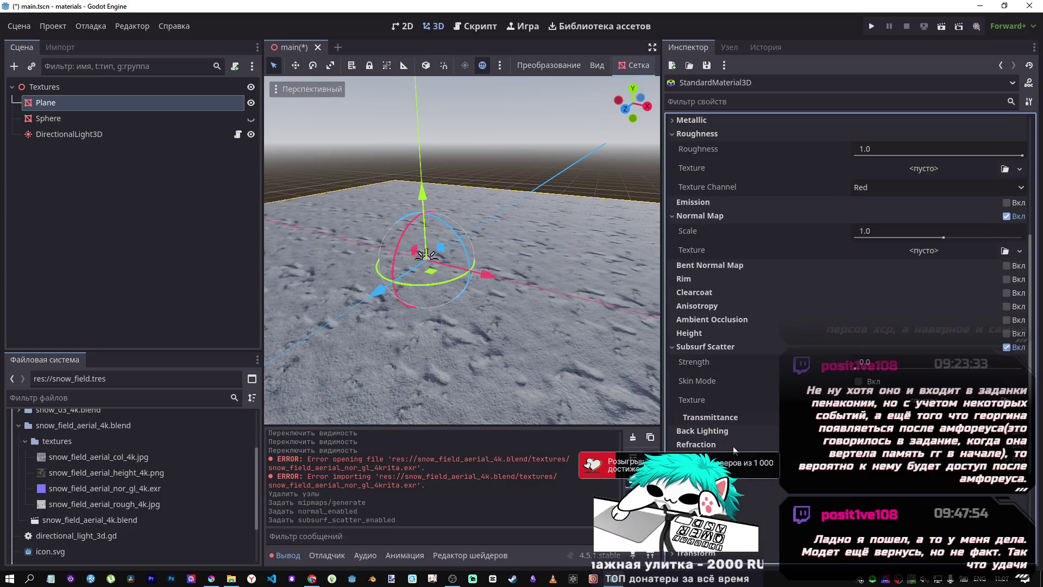
scroll(733, 445, "up", 5)
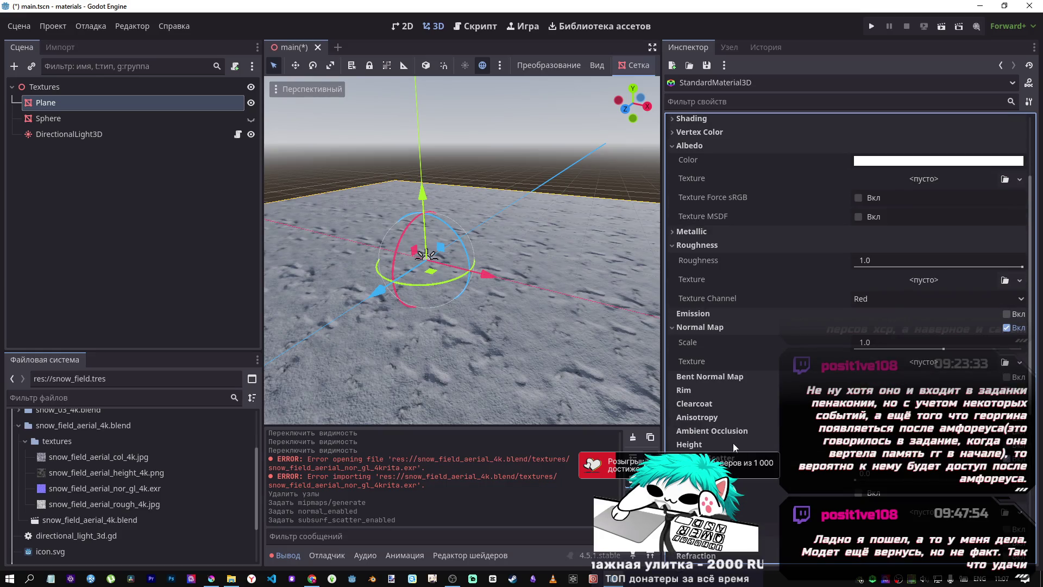
left_click(1006, 444)
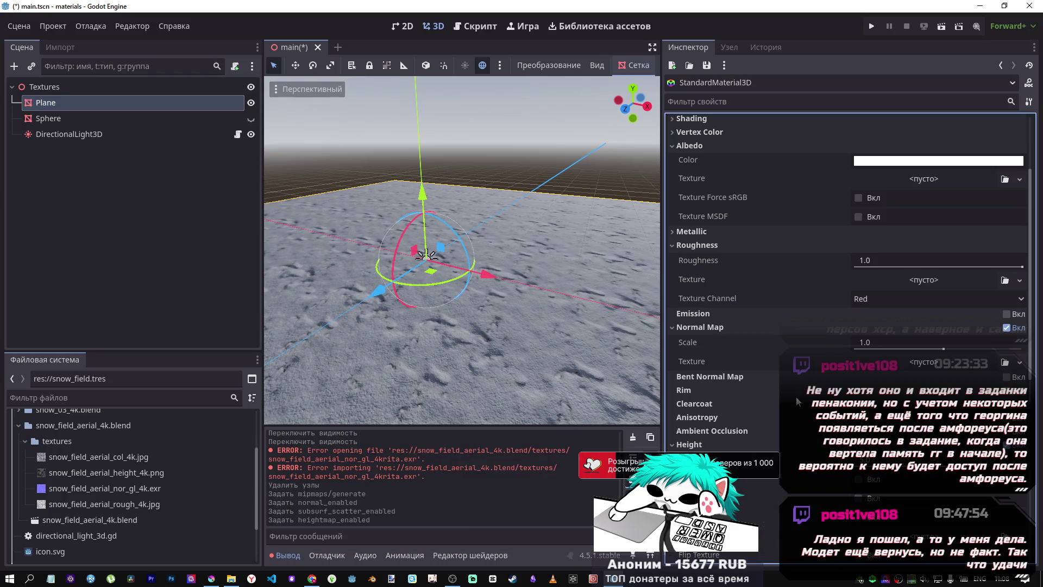
scroll(679, 222, "up", 5)
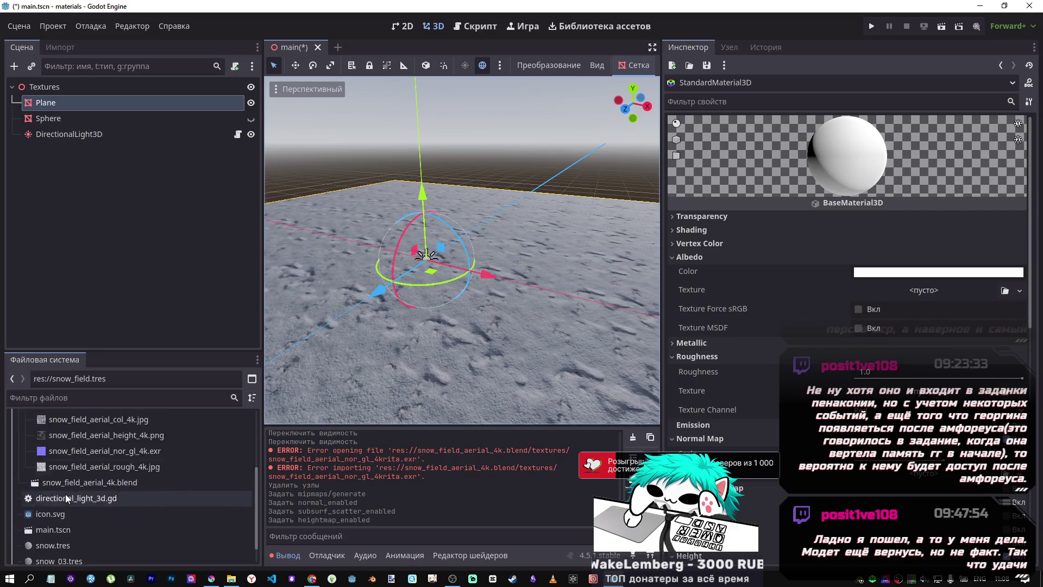
Step: Cancel a stray material drop and reopen snow_field.tres in the Inspector
scroll(64, 494, "down", 3)
left_click_drag(60, 548, 55, 101)
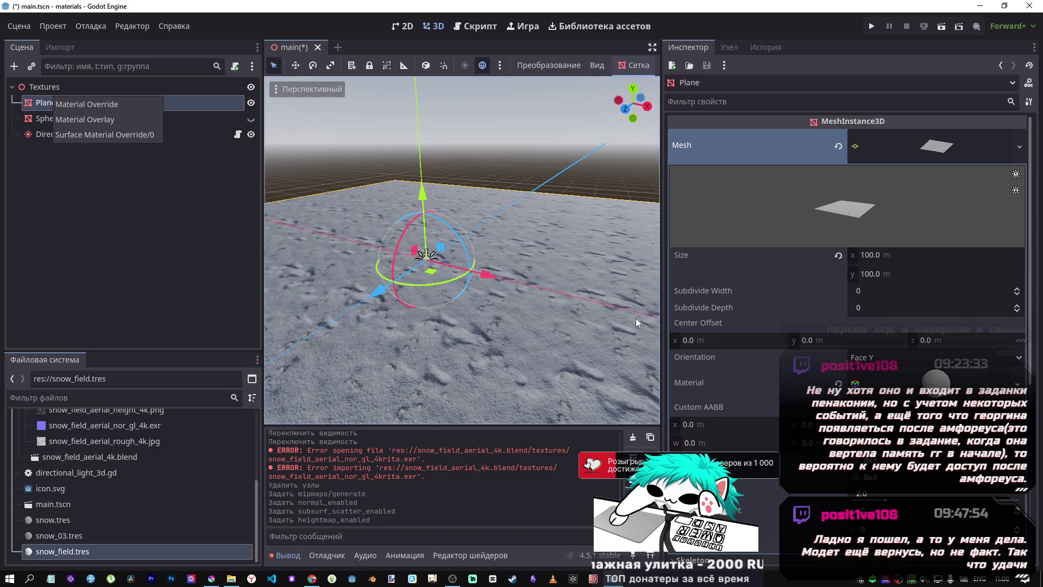
key("Escape")
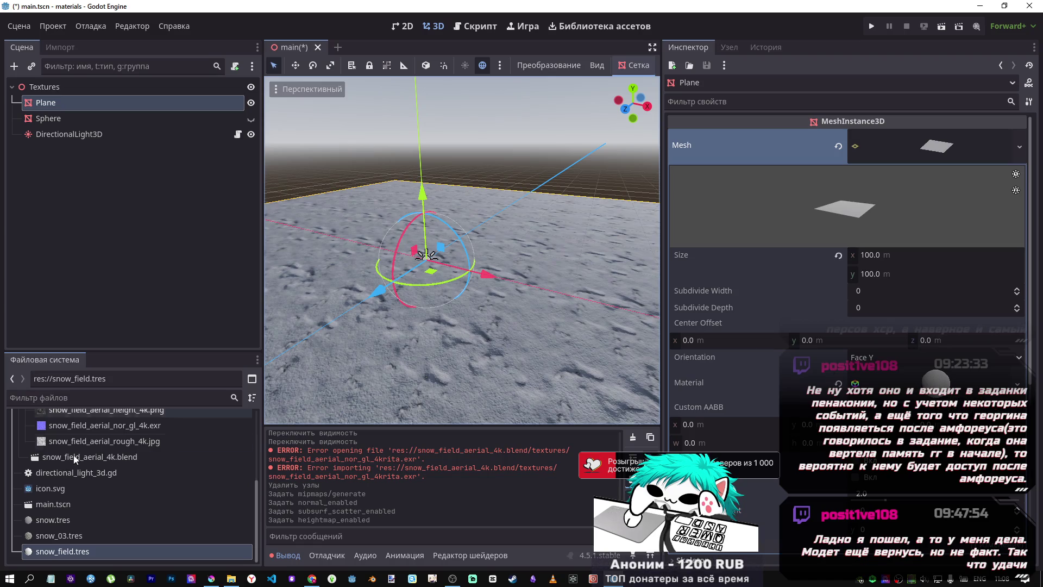
left_click(60, 550)
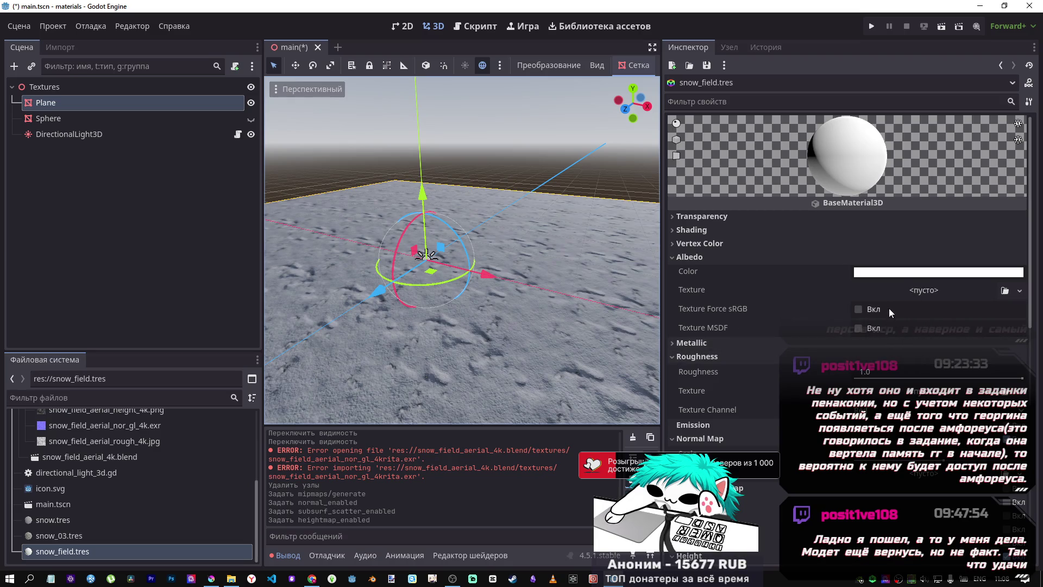
Step: Set snow_field_aerial_col_4k.jpg as the Albedo texture
scroll(147, 450, "up", 2)
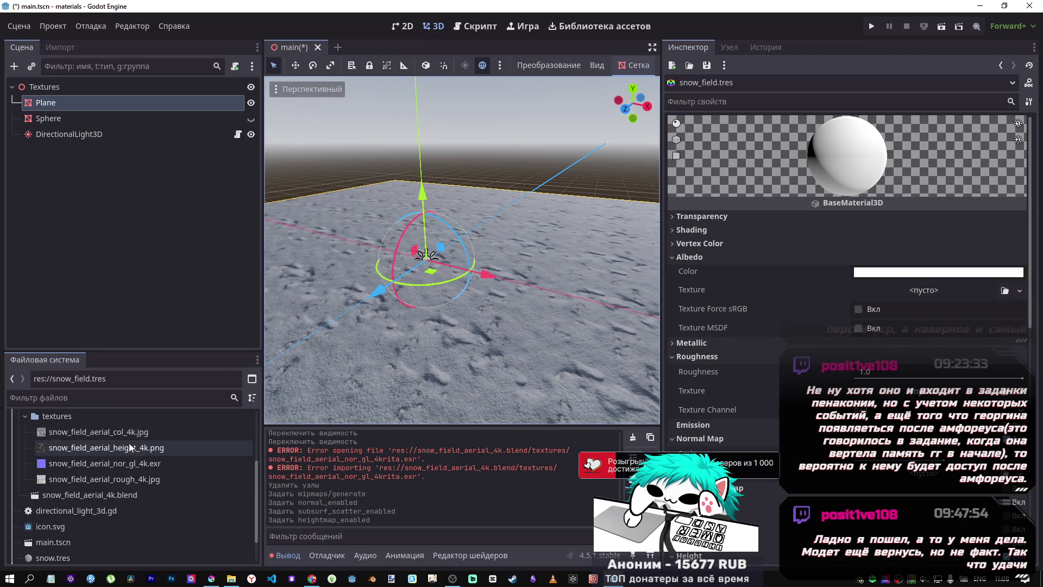
mouse_move(127, 429)
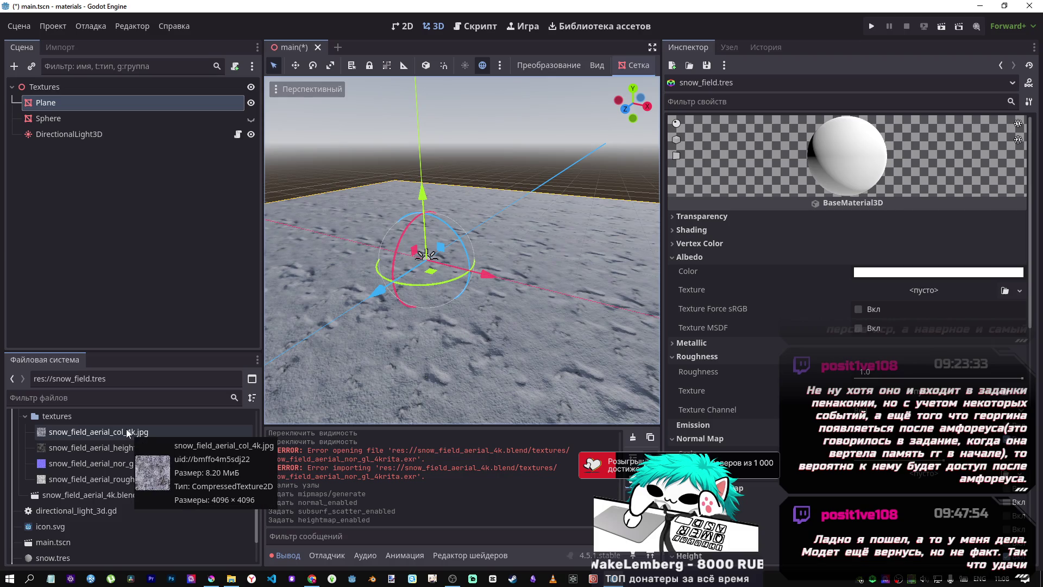
mouse_move(96, 471)
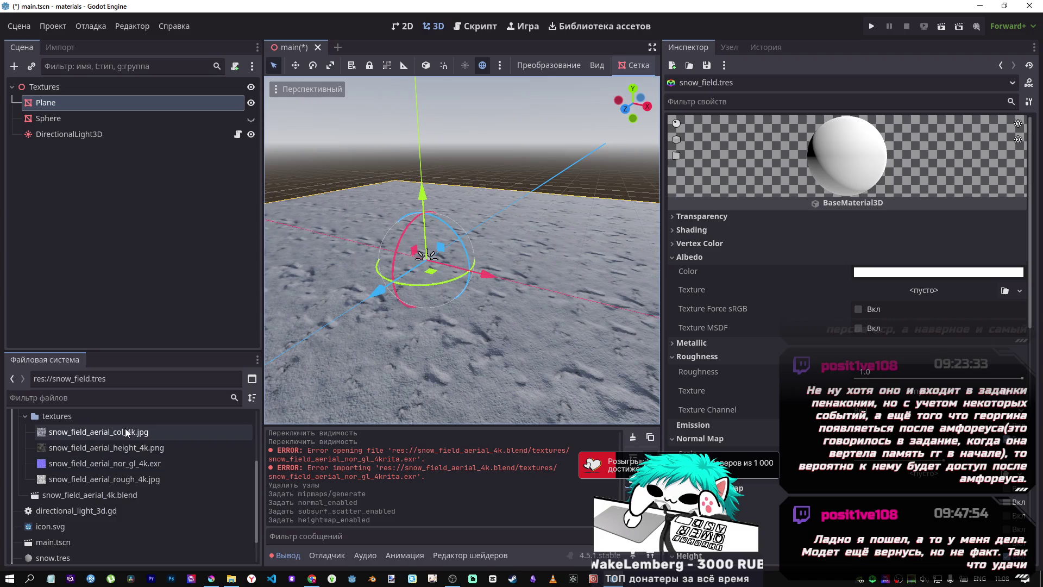
mouse_move(93, 432)
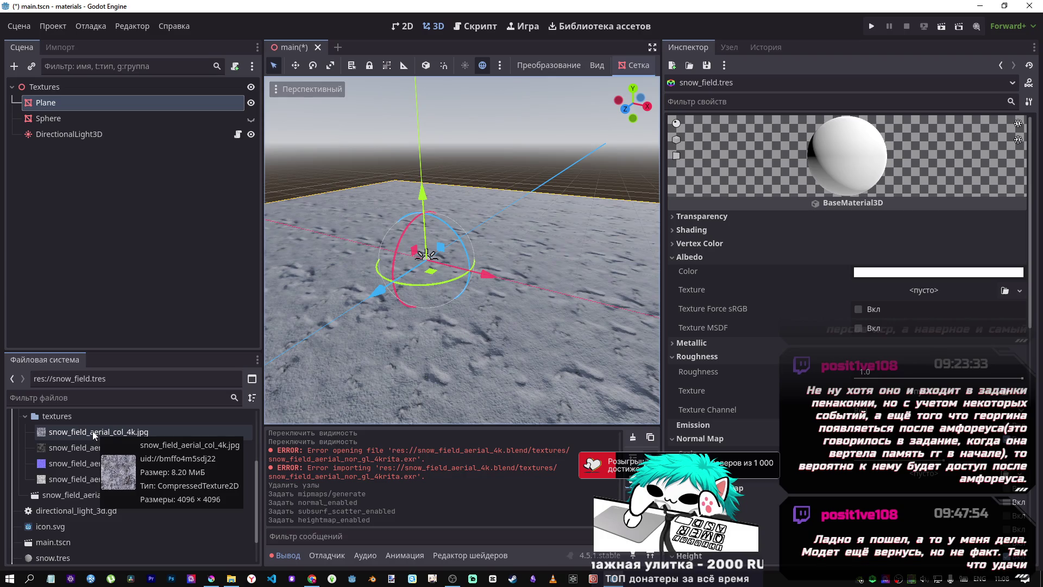
mouse_move(92, 431)
left_mouse_down()
mouse_move(152, 432)
mouse_move(144, 437)
mouse_move(906, 300)
mouse_move(899, 293)
left_mouse_up()
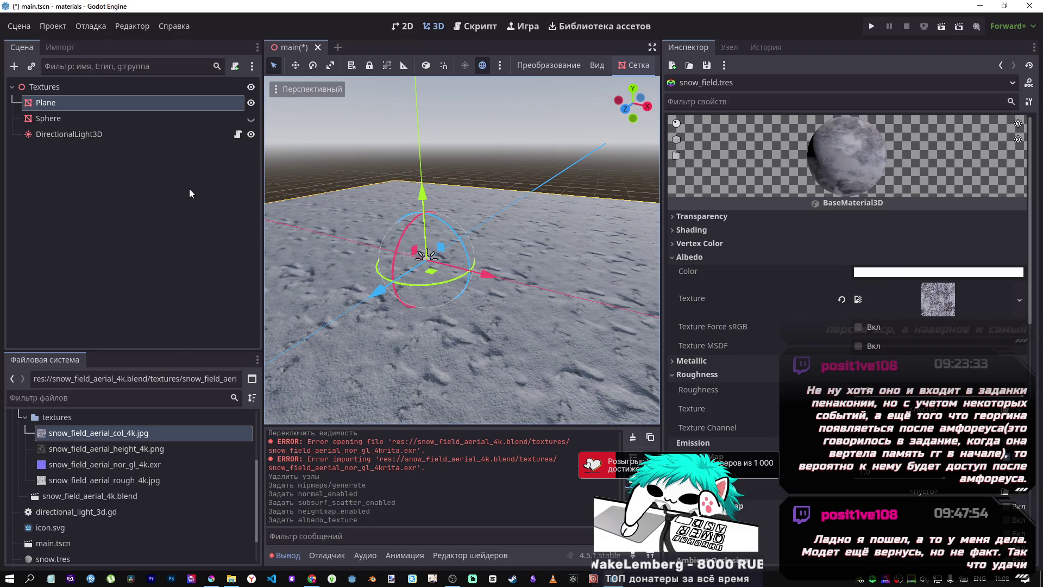
Step: Assign snow_field.tres to the Plane's Material slot
scroll(87, 484, "down", 3)
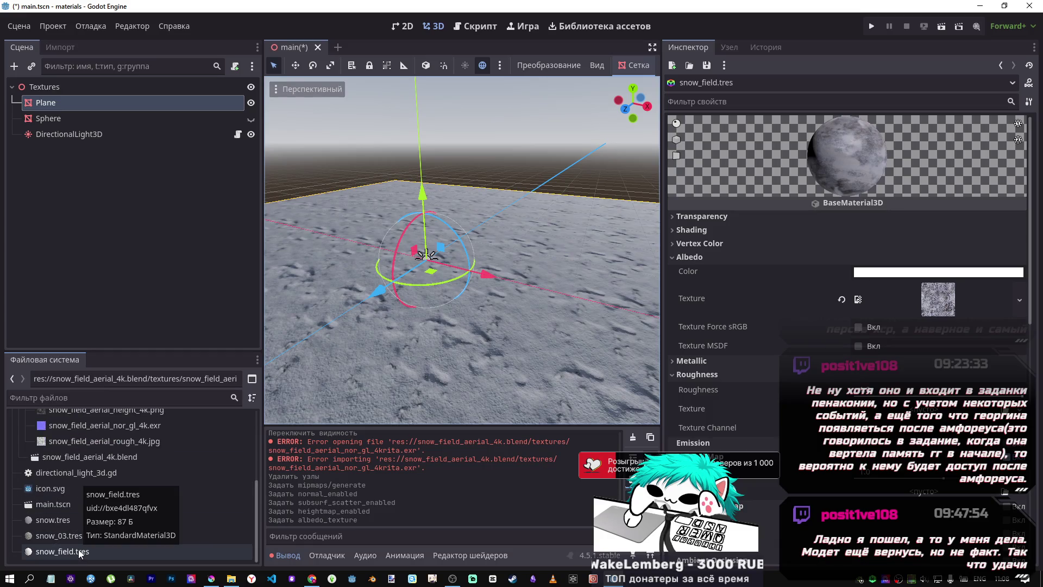
left_click_drag(79, 551, 63, 145)
left_click_drag(58, 101, 785, 341)
left_click_drag(889, 387, 890, 384)
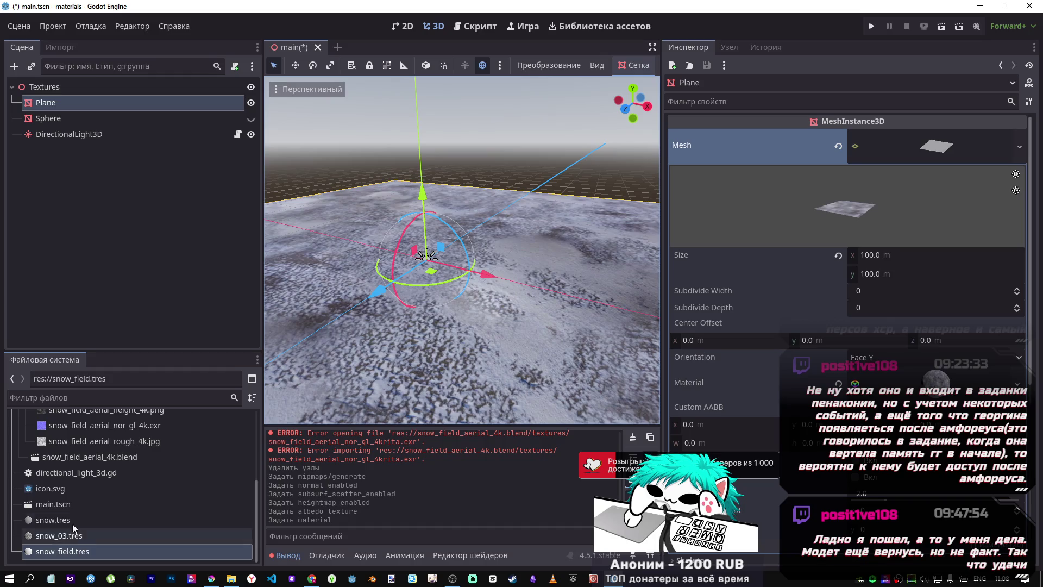
Step: Reselect snow_field.tres in the FileSystem dock
scroll(76, 490, "up", 2)
scroll(76, 490, "up", 5)
scroll(84, 544, "down", 8)
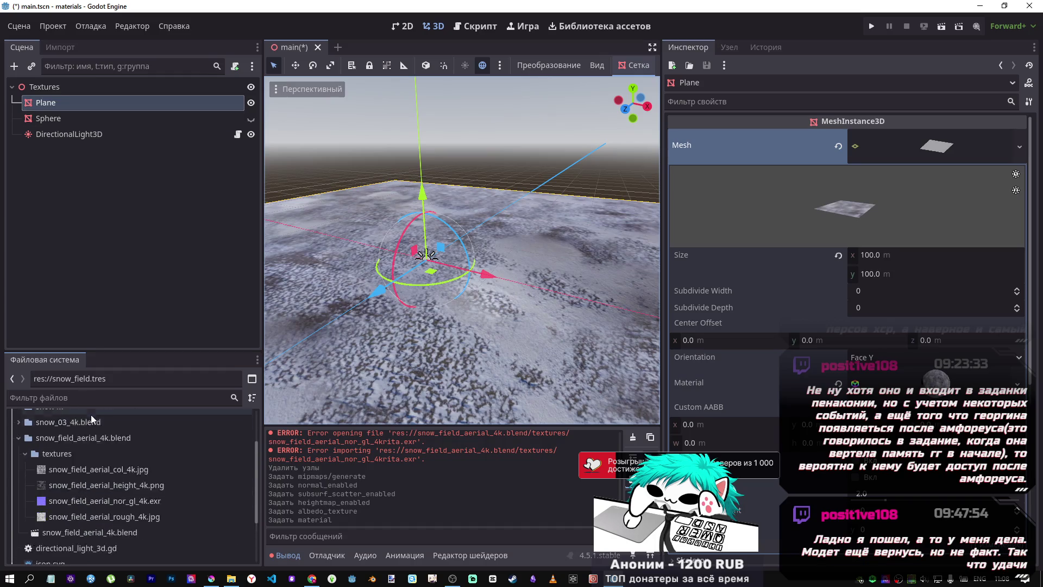
left_click(72, 552)
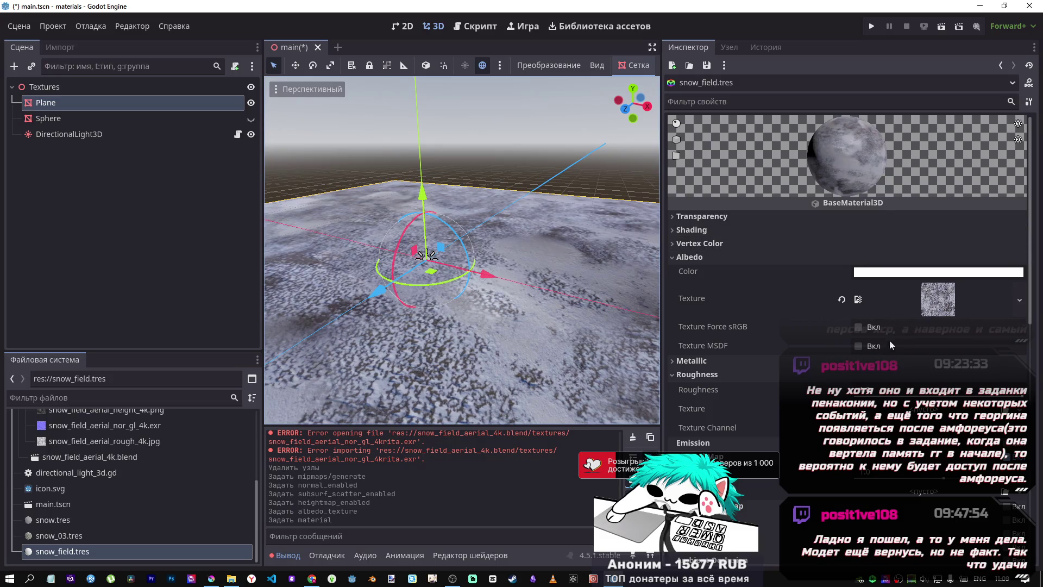
Step: Toggle Albedo Texture MSDF and Force sRGB on and back off, leaving both disabled
scroll(846, 351, "down", 3)
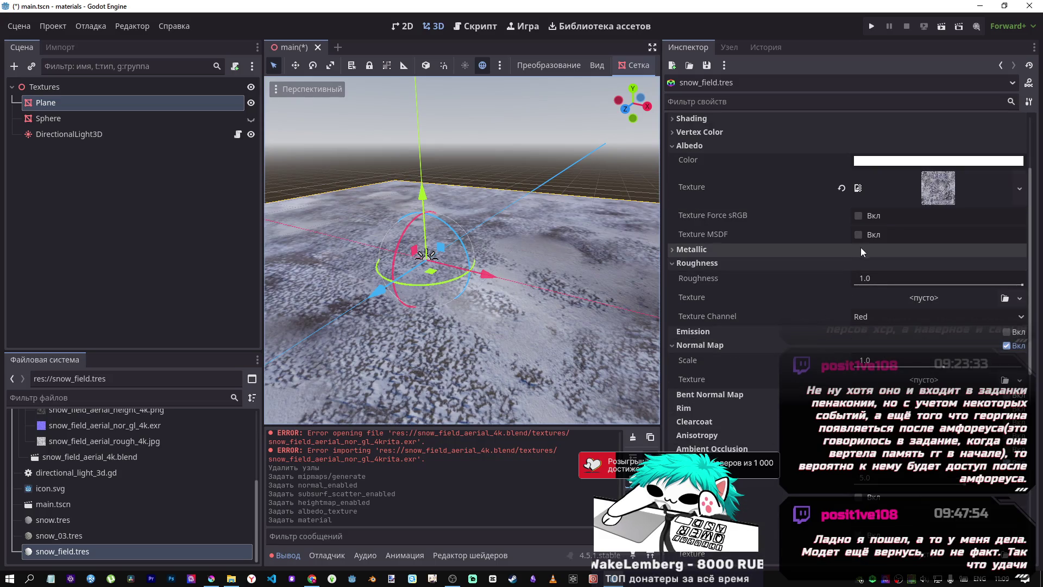
left_click(856, 233)
left_click(856, 233)
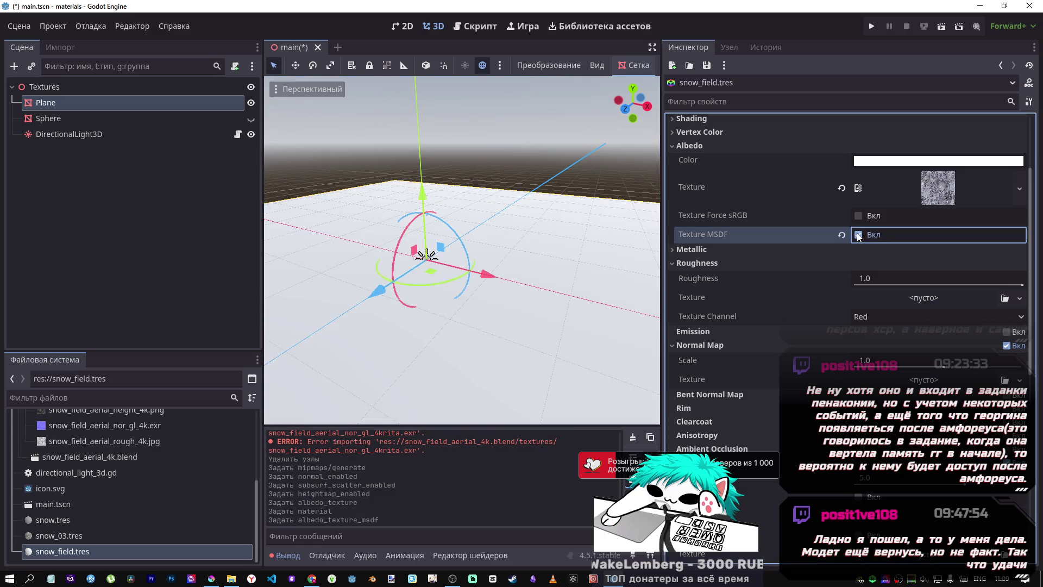
left_click(856, 233)
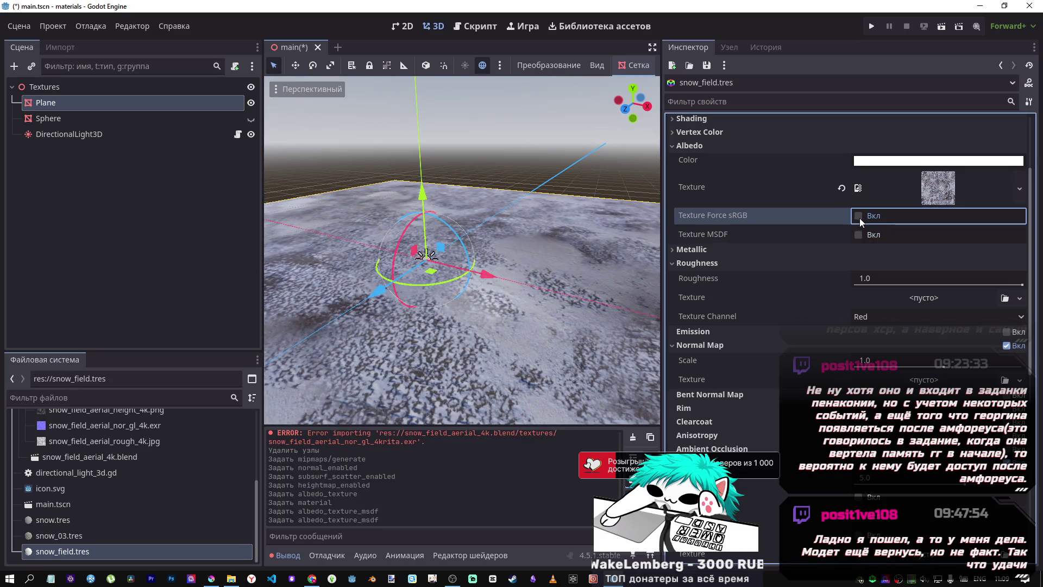
left_click(859, 216)
left_click(859, 217)
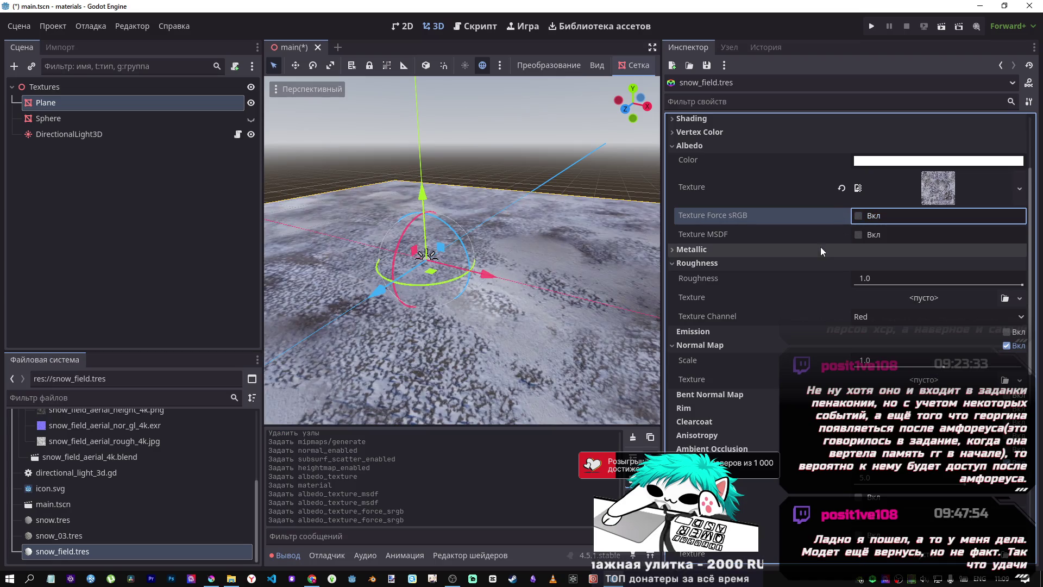
scroll(820, 247, "down", 4)
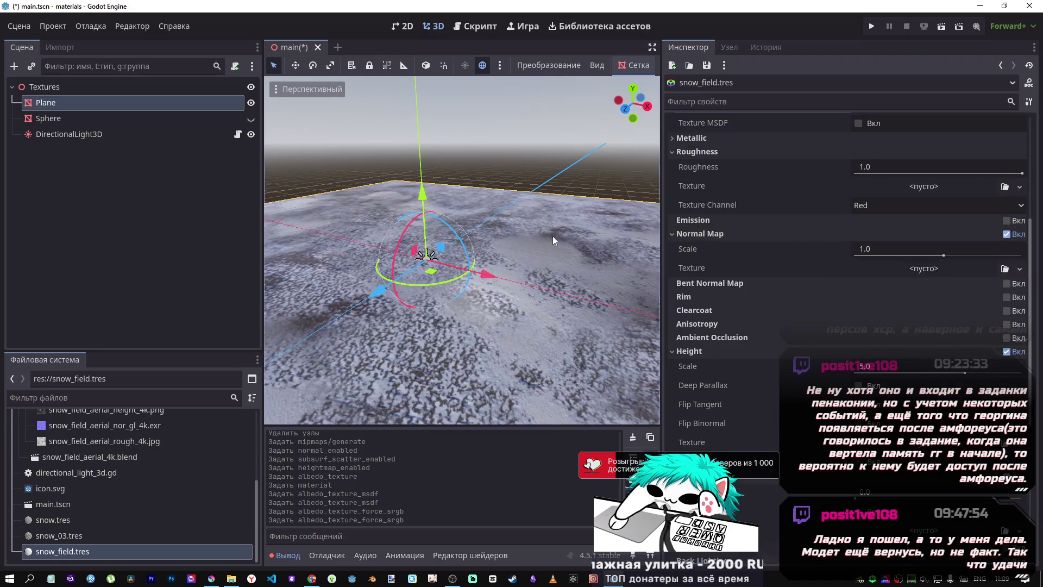
scroll(68, 484, "up", 3)
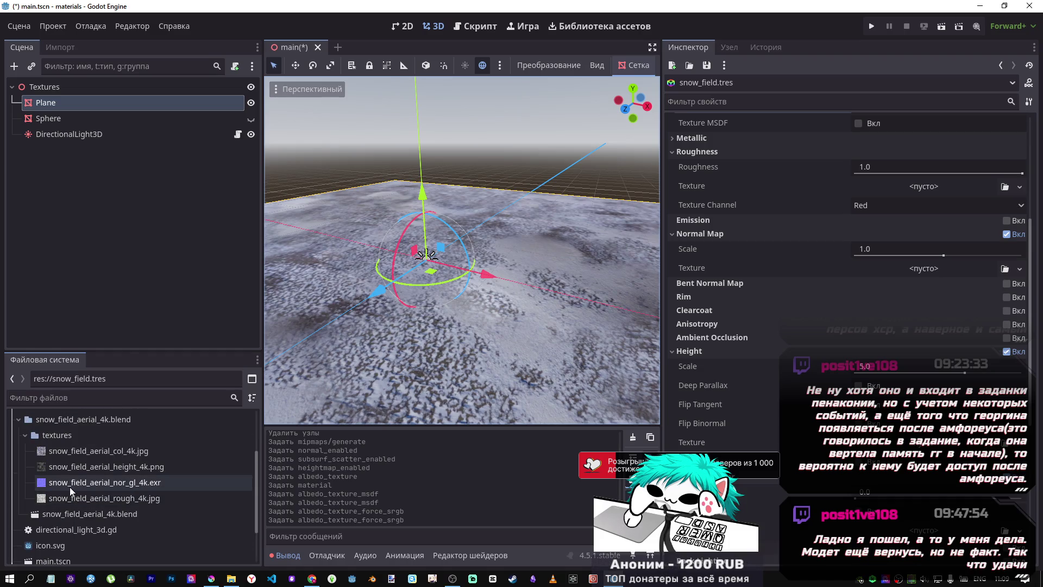
left_click(68, 487)
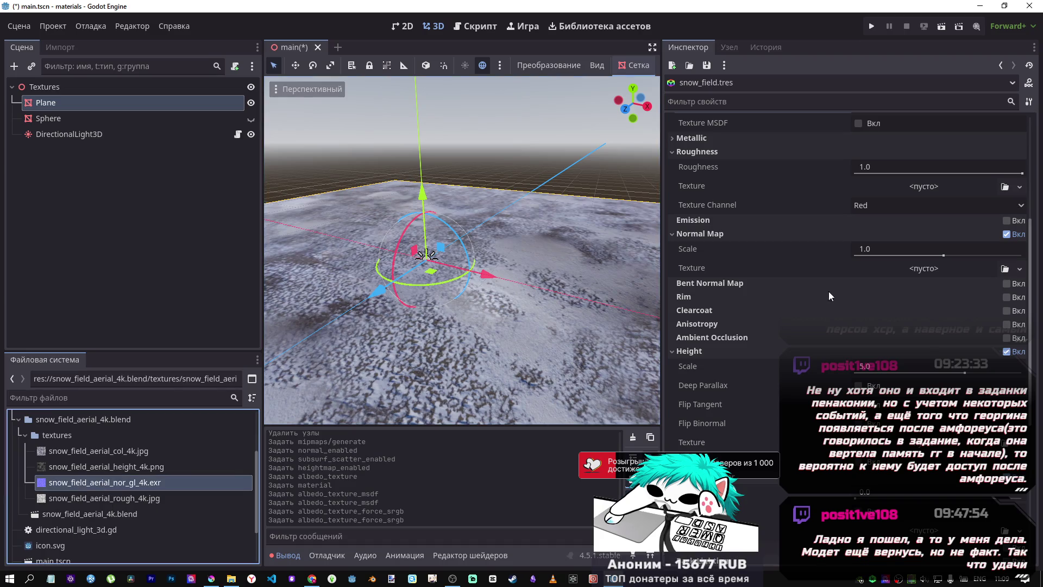
Step: Set nor_gl_4k.exr as normal map and rough_4k.jpg as roughness, then tilt the sun to -27.9° X
left_click(911, 266)
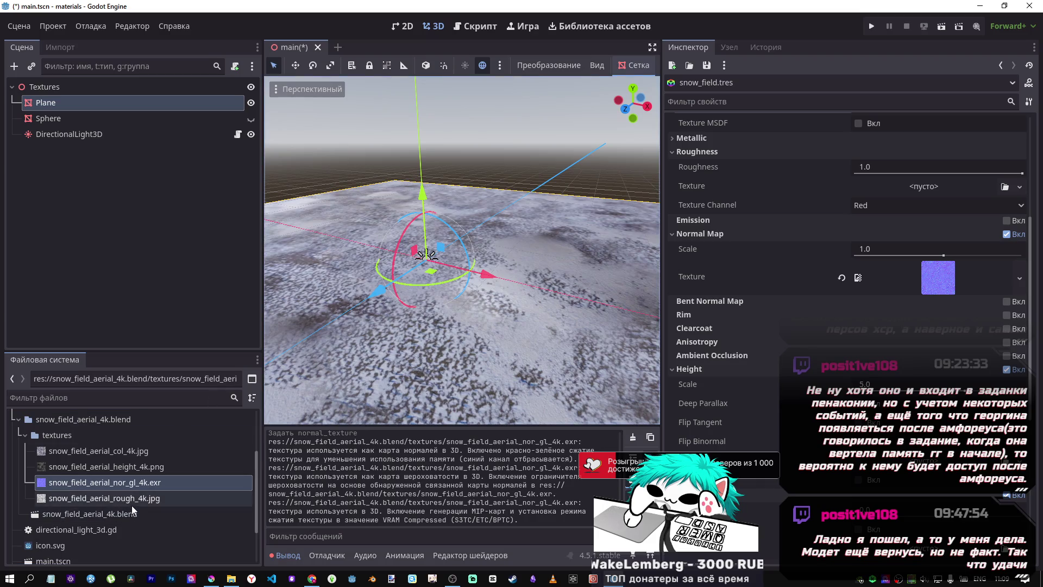
mouse_move(129, 500)
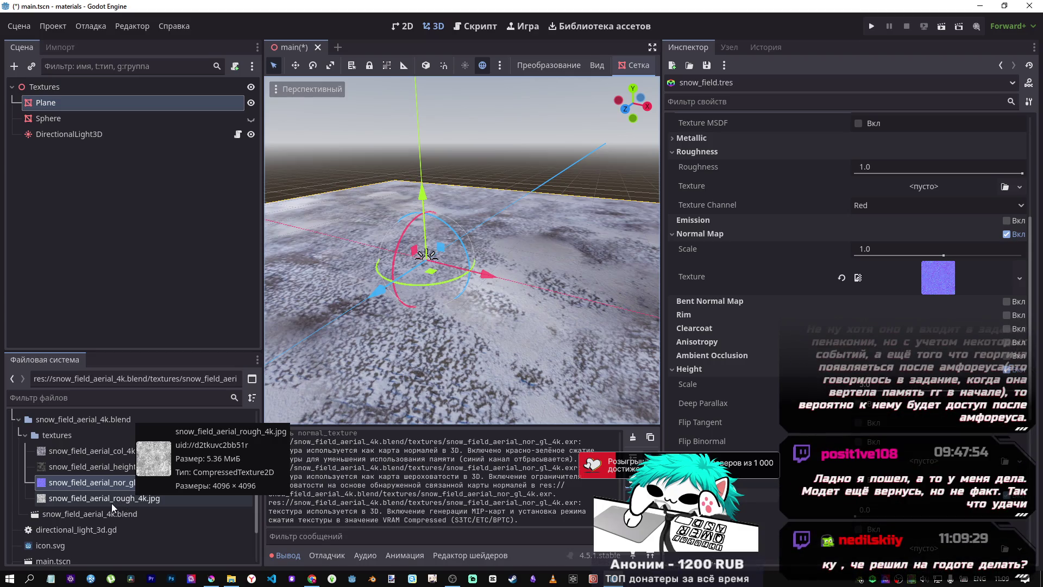
left_click_drag(111, 503, 767, 413)
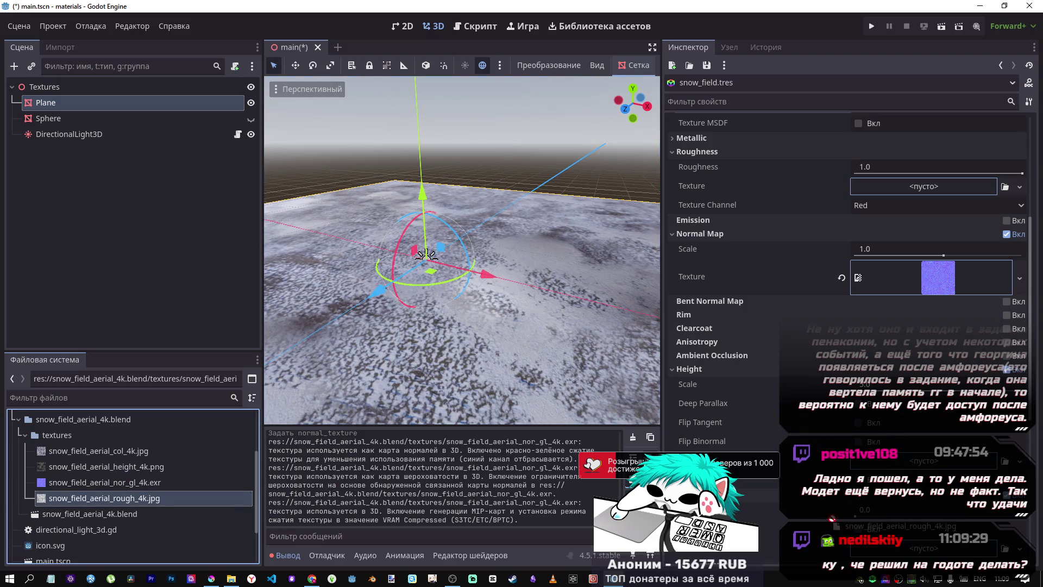
left_click_drag(882, 197, 913, 188)
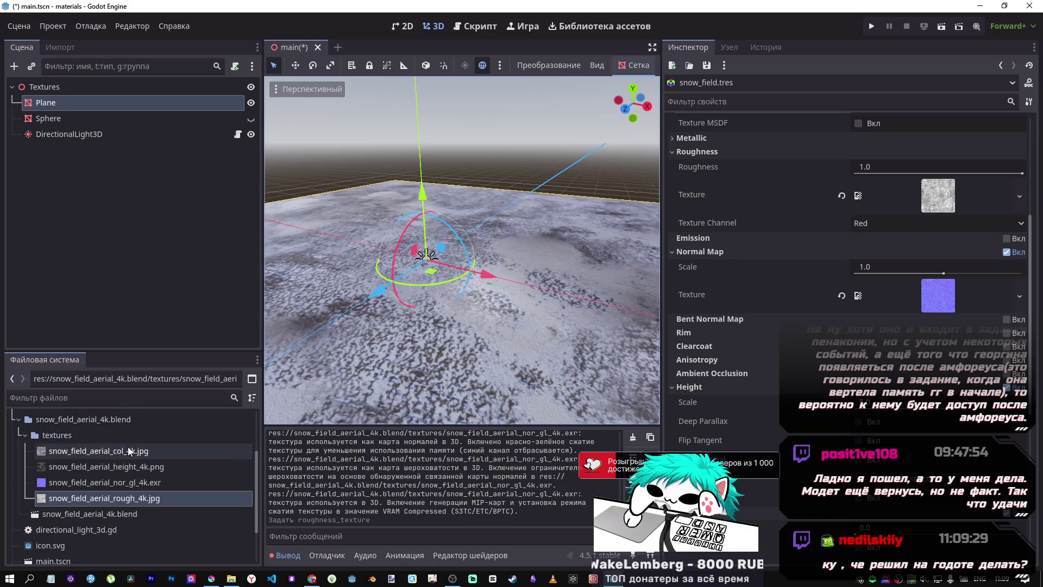
left_click(140, 135)
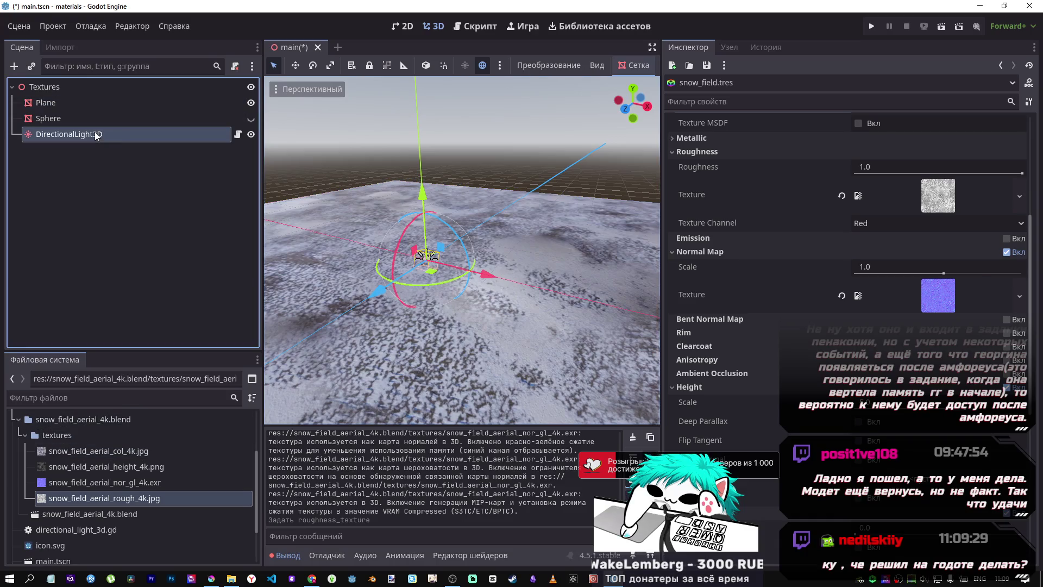
left_click_drag(405, 237, 409, 226)
Step: Assign snow_field_aerial_height_4k.png to the Height texture and set height scale to about -1.026
left_click(90, 104)
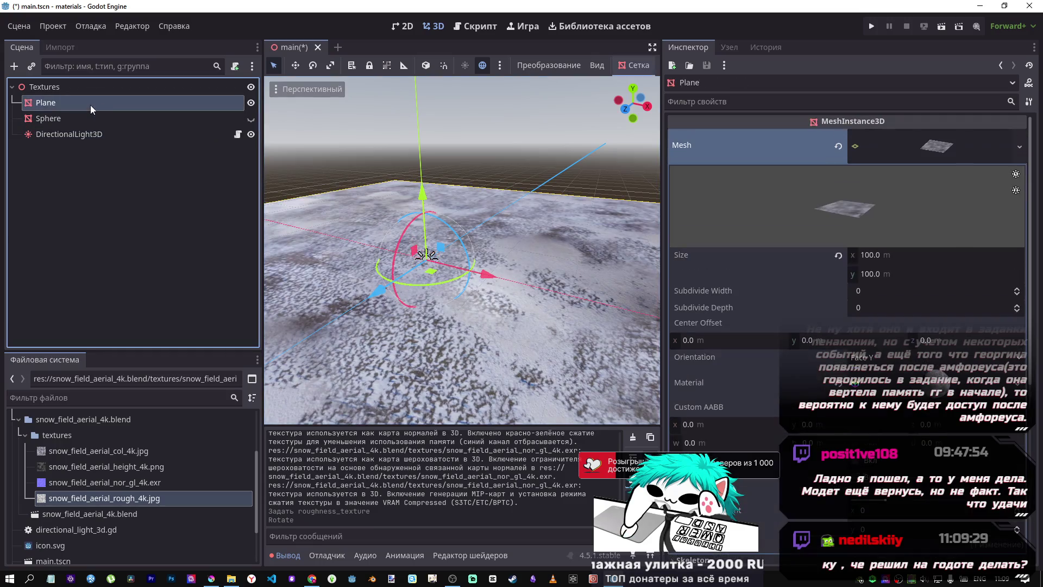
scroll(96, 514, "down", 3)
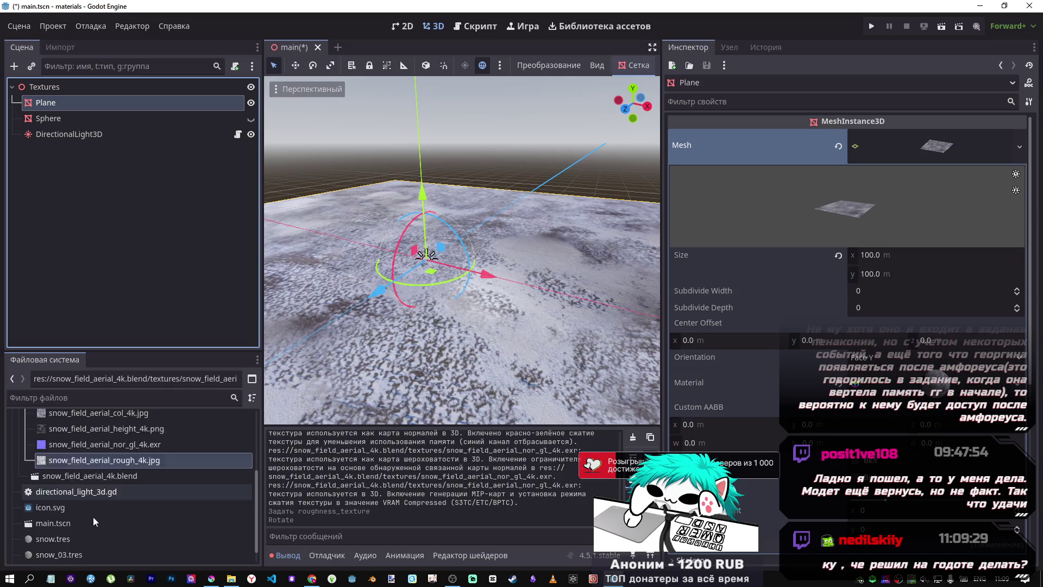
left_click(82, 540)
scroll(815, 463, "down", 3)
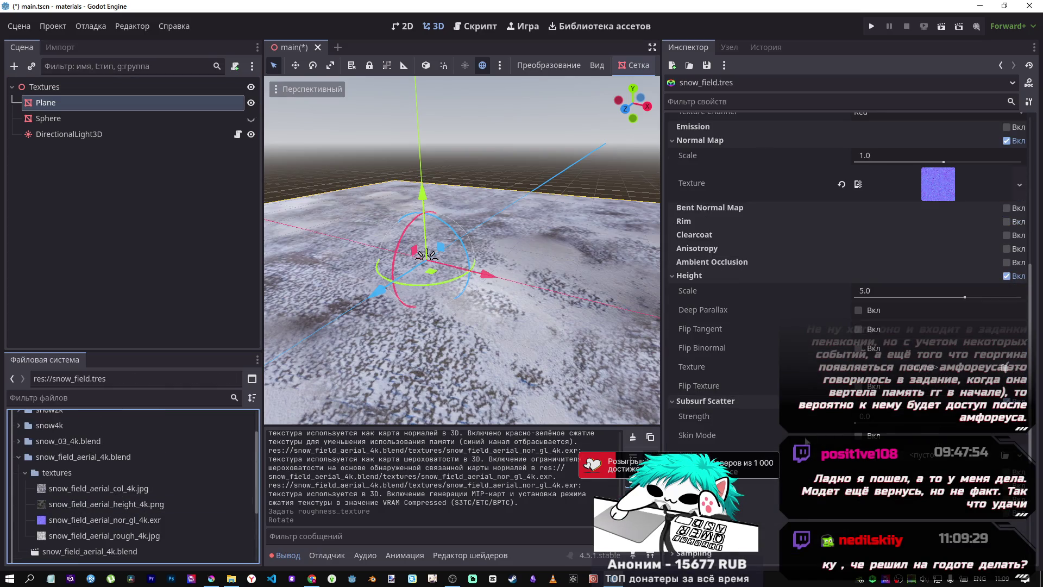
left_click(130, 511)
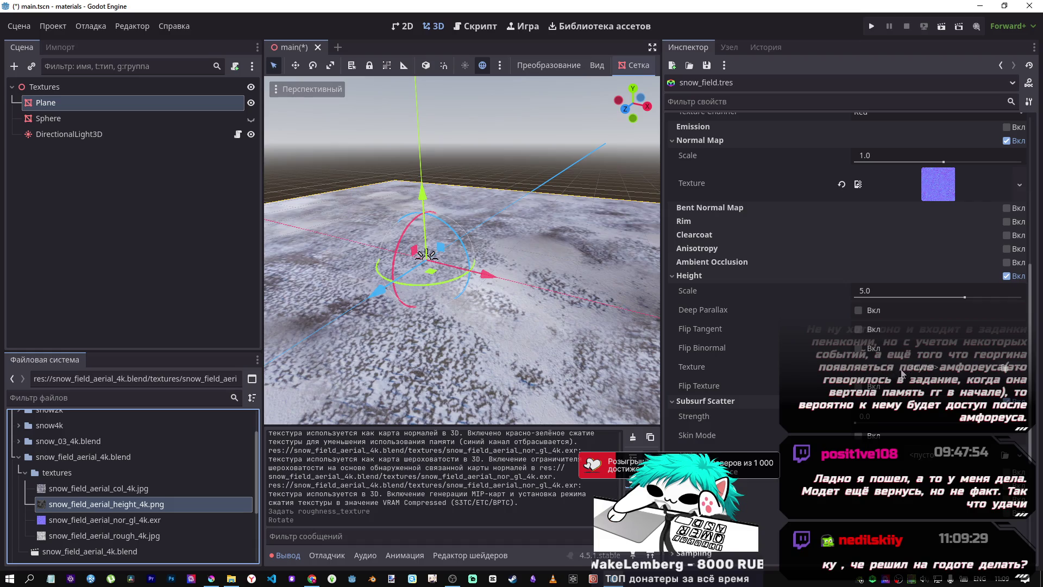
left_click_drag(900, 368, 901, 373)
scroll(480, 350, "up", 5)
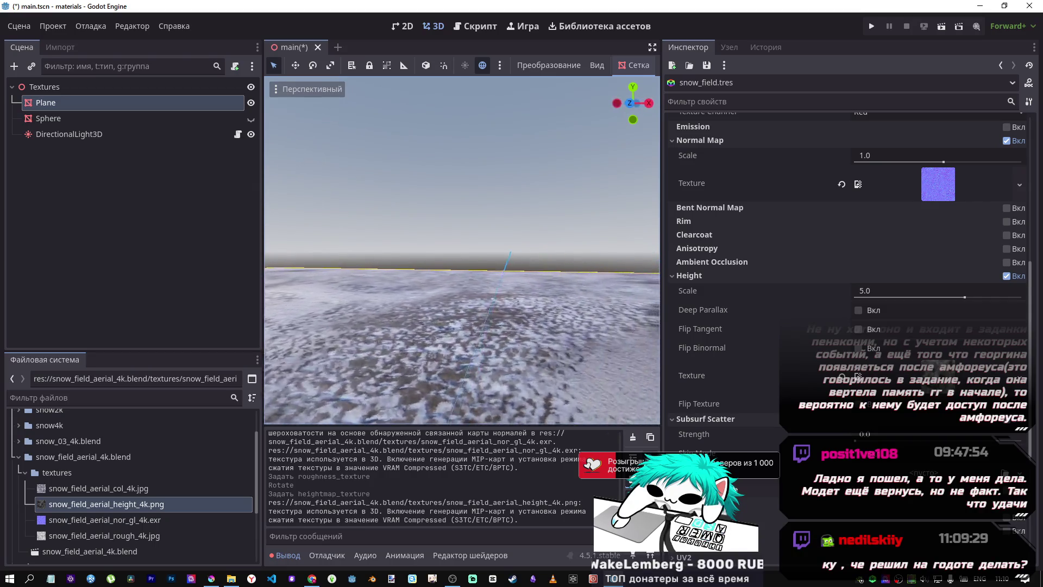
left_click_drag(959, 296, 932, 296)
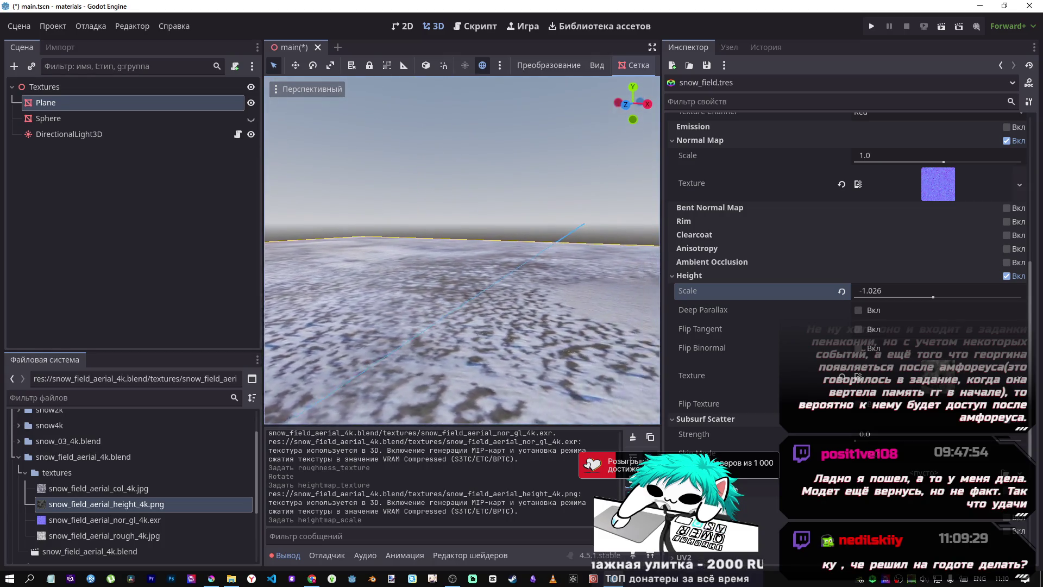
left_click_drag(927, 296, 944, 298)
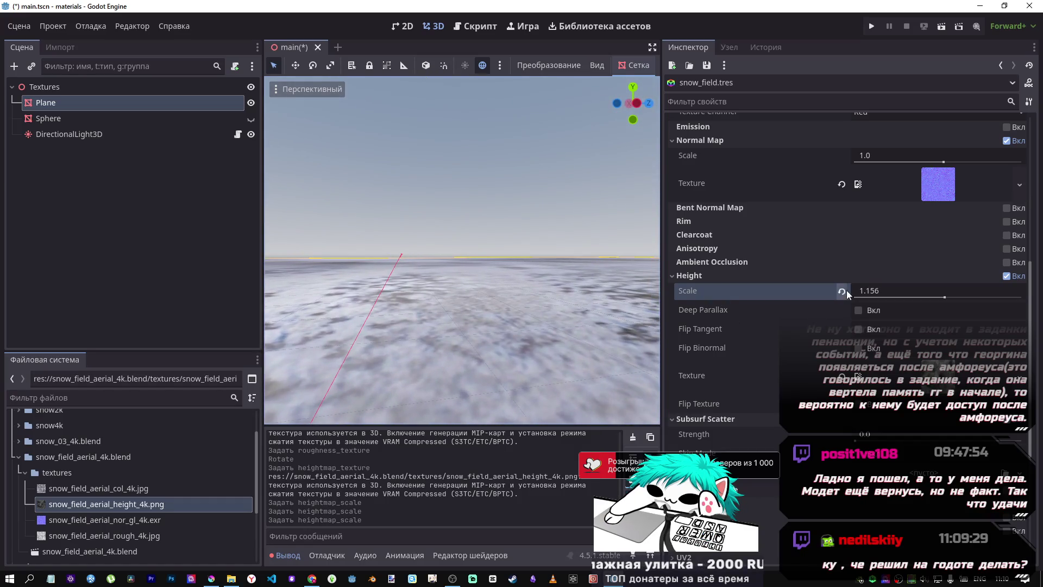
left_click(842, 292)
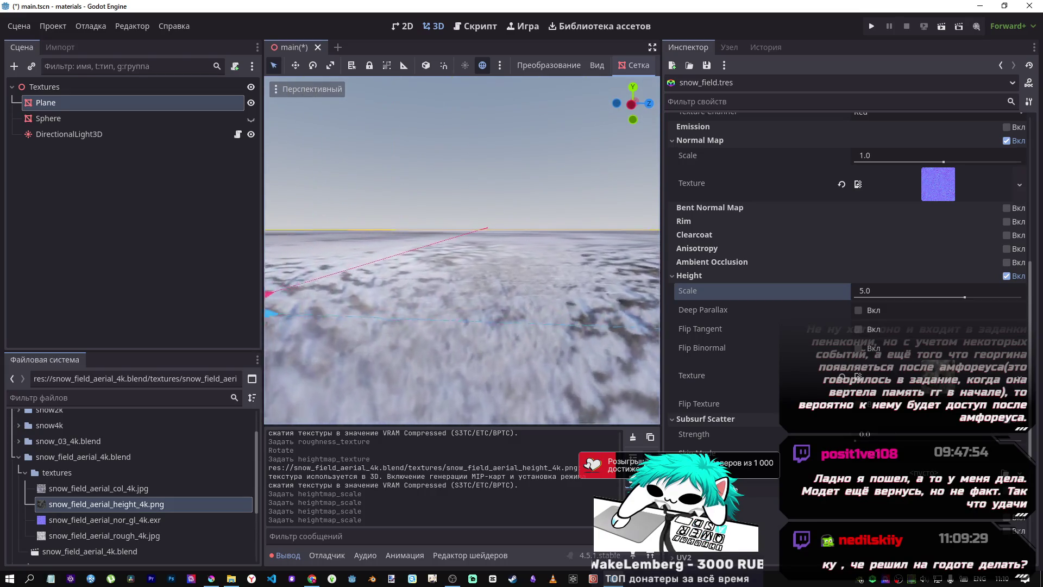
left_click(851, 314)
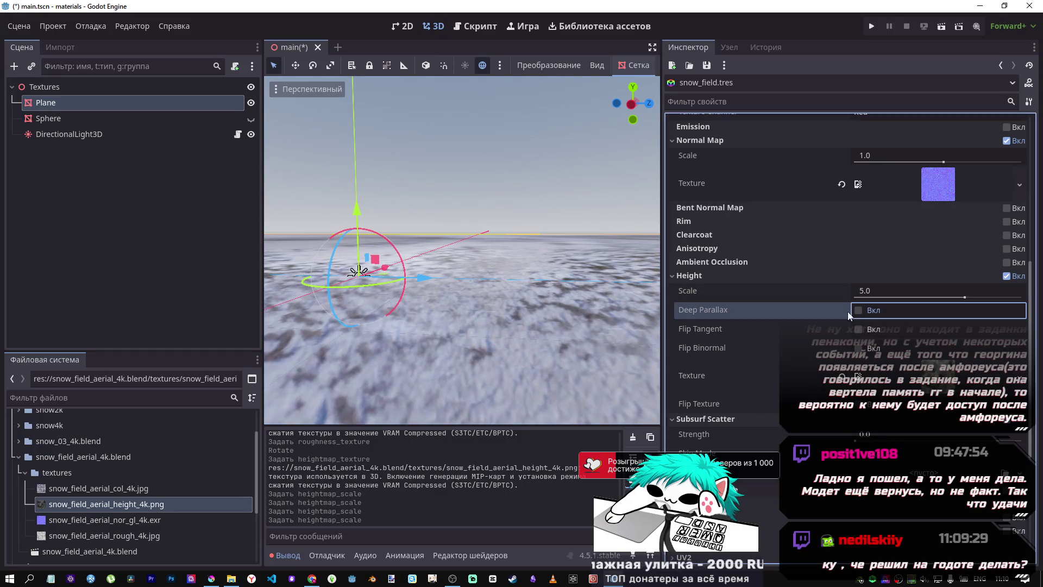
Step: Toggle Deep Parallax on and back off, viewing the snow from above
key("space")
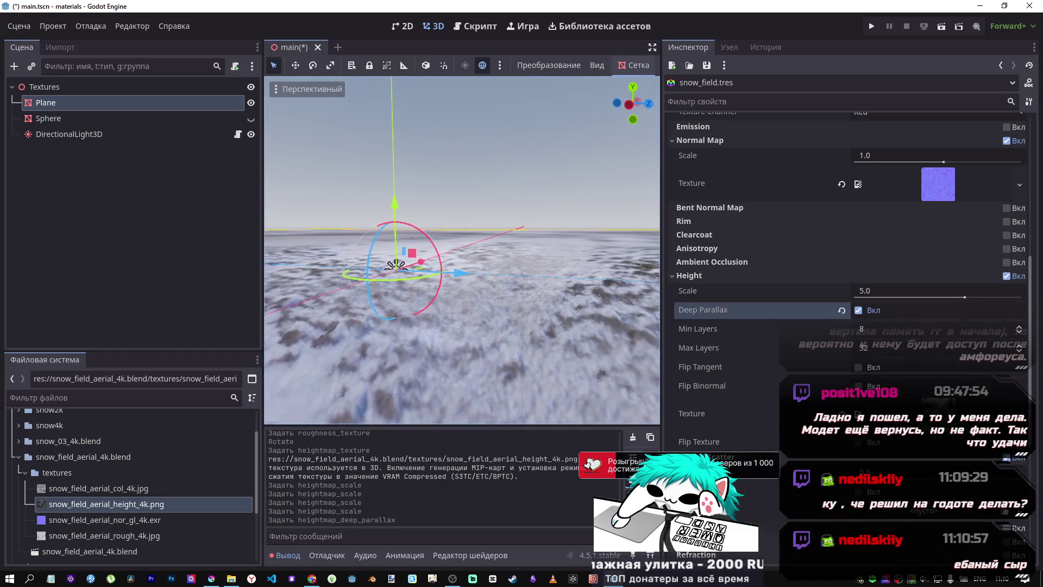
left_click(873, 316)
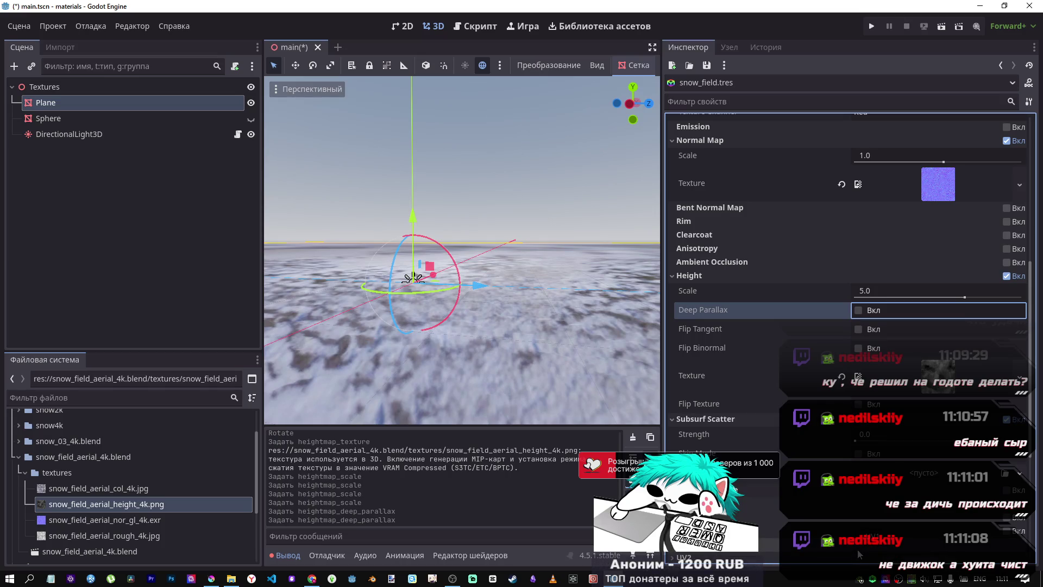
mouse_move(462, 250)
left_mouse_down()
mouse_move(461, 212)
mouse_move(445, 222)
mouse_move(445, 261)
mouse_move(434, 258)
mouse_move(446, 217)
mouse_move(424, 228)
mouse_move(467, 233)
left_mouse_up()
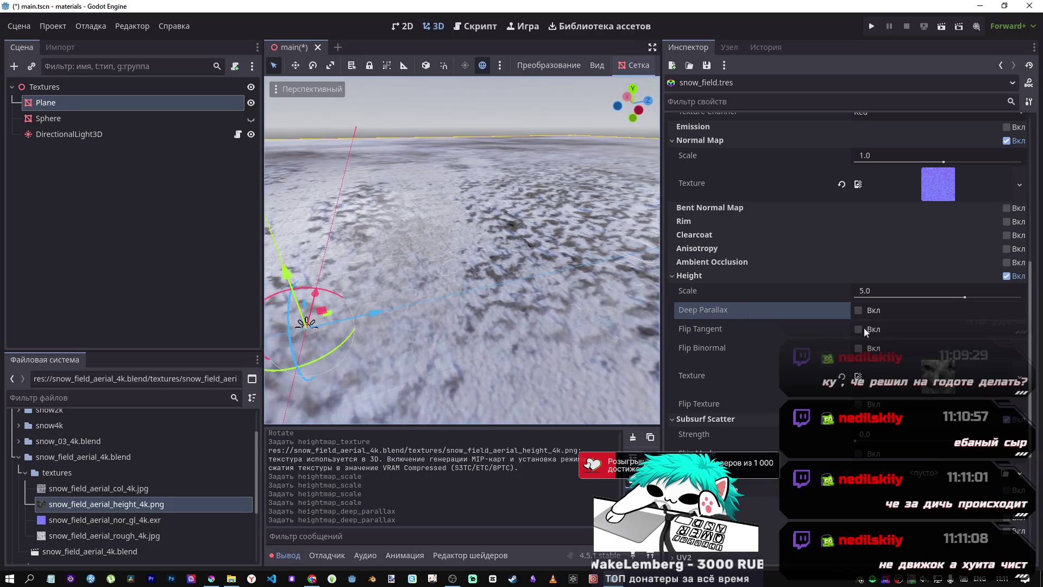
Step: Clear and disable Height, then use snow_field_aerial_height_4k.png as the Subsurf Scatter texture
left_click(841, 377)
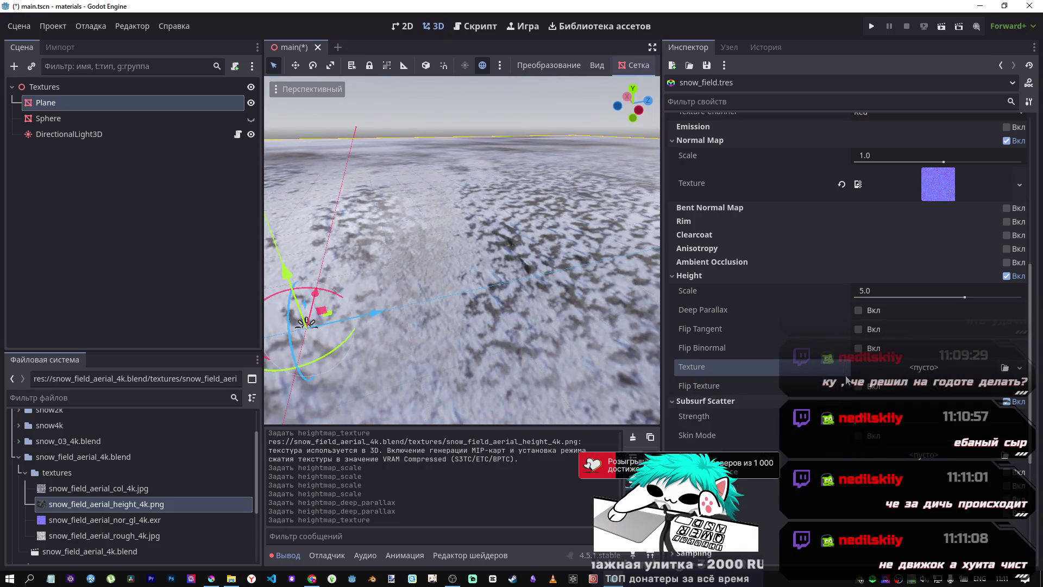
left_click_drag(462, 250, 480, 241)
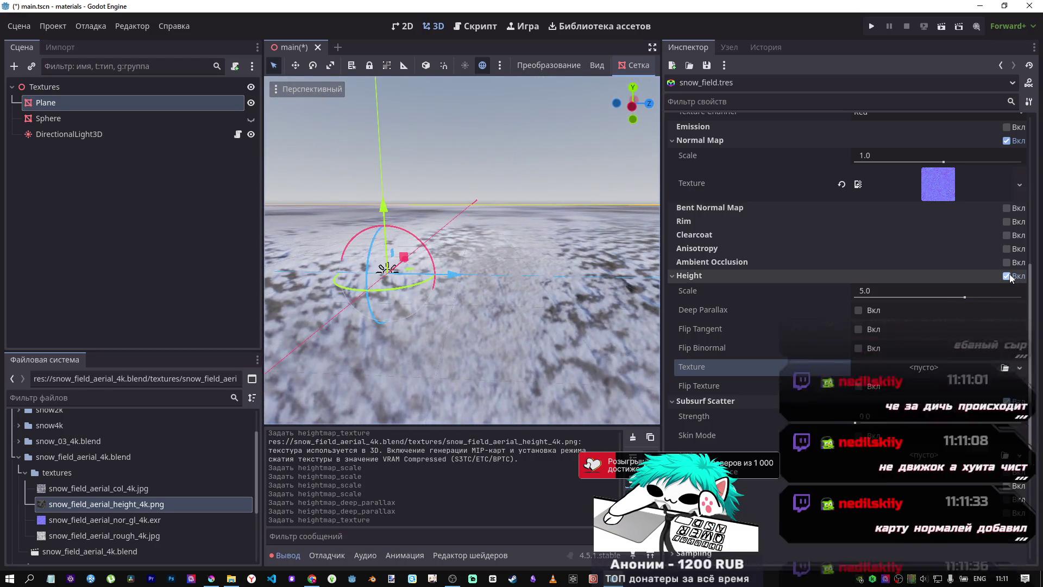
left_click(1007, 275)
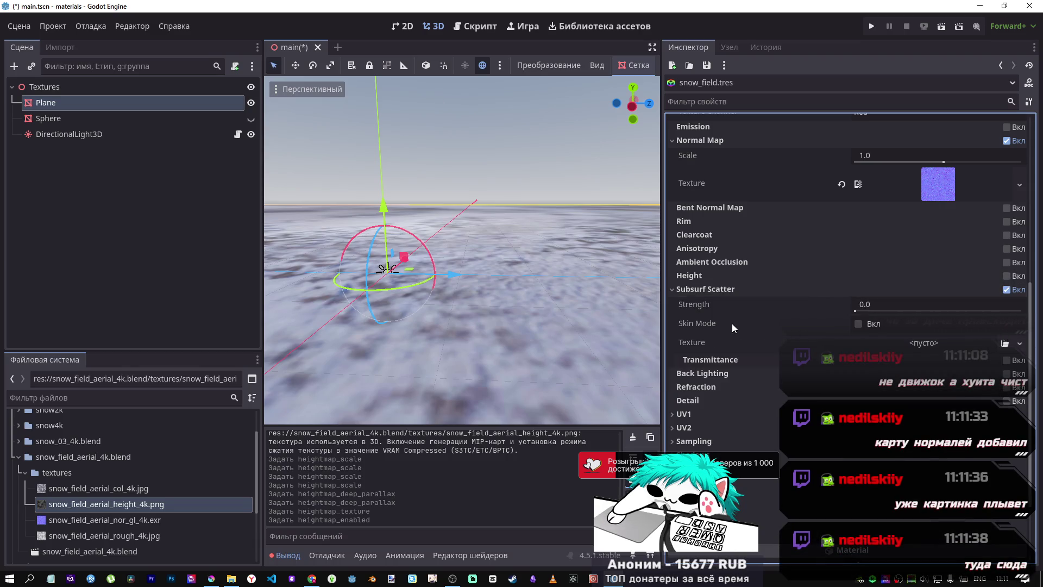
left_click_drag(128, 504, 903, 397)
left_click_drag(912, 351, 912, 351)
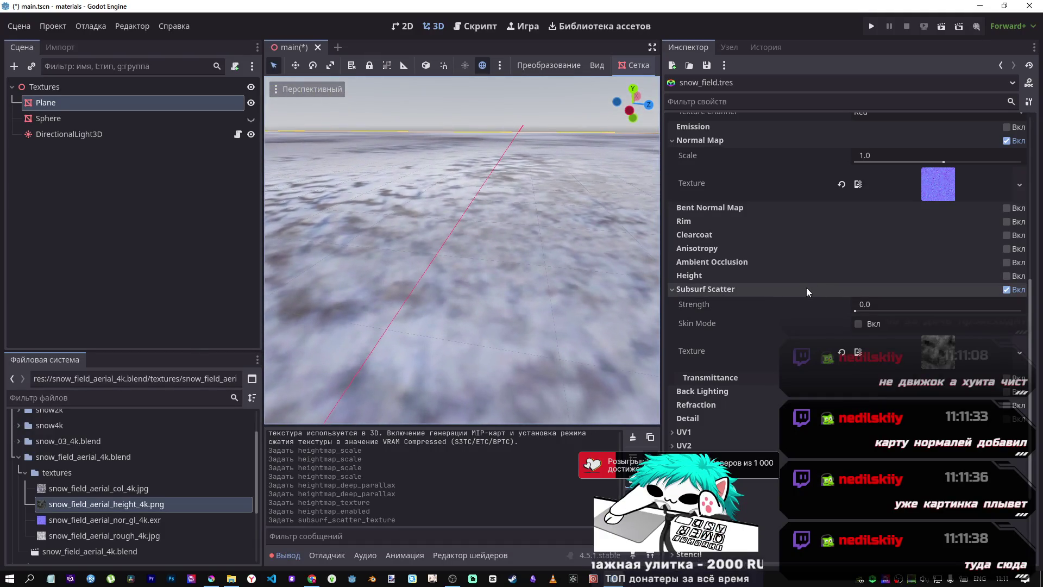
Step: Try Subsurf Scatter strengths of about 0.24 and 1.0, then drop it back to 0.0
left_click_drag(880, 307, 922, 315)
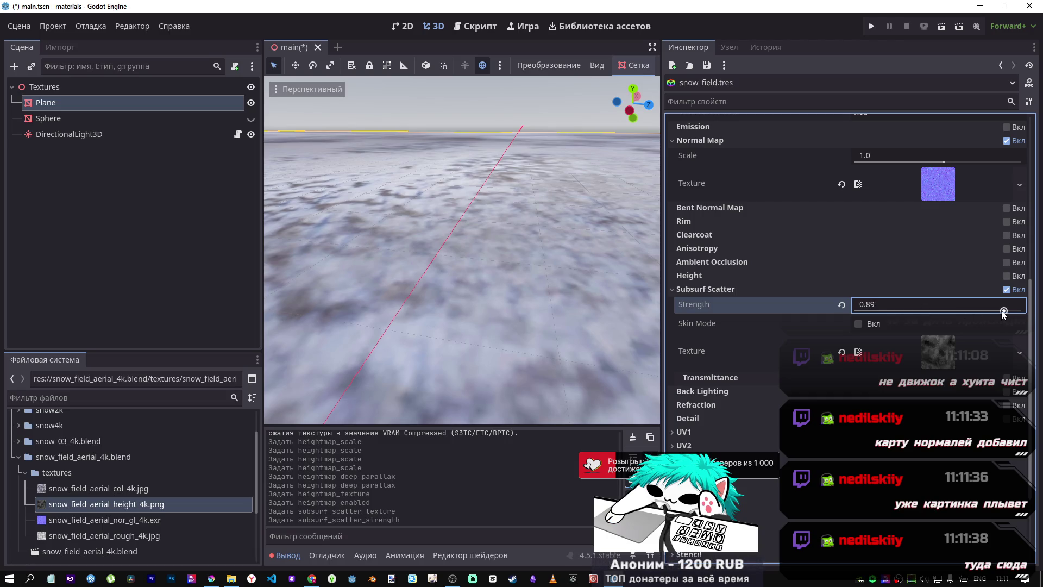
key("f")
scroll(569, 305, "down", 3)
scroll(528, 275, "up", 4)
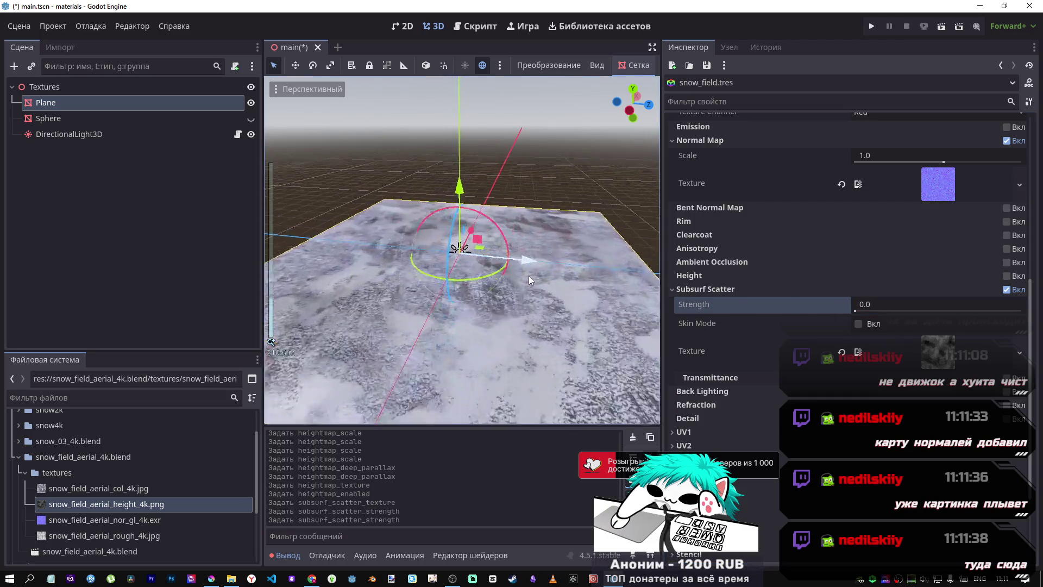
left_click_drag(869, 305, 923, 305)
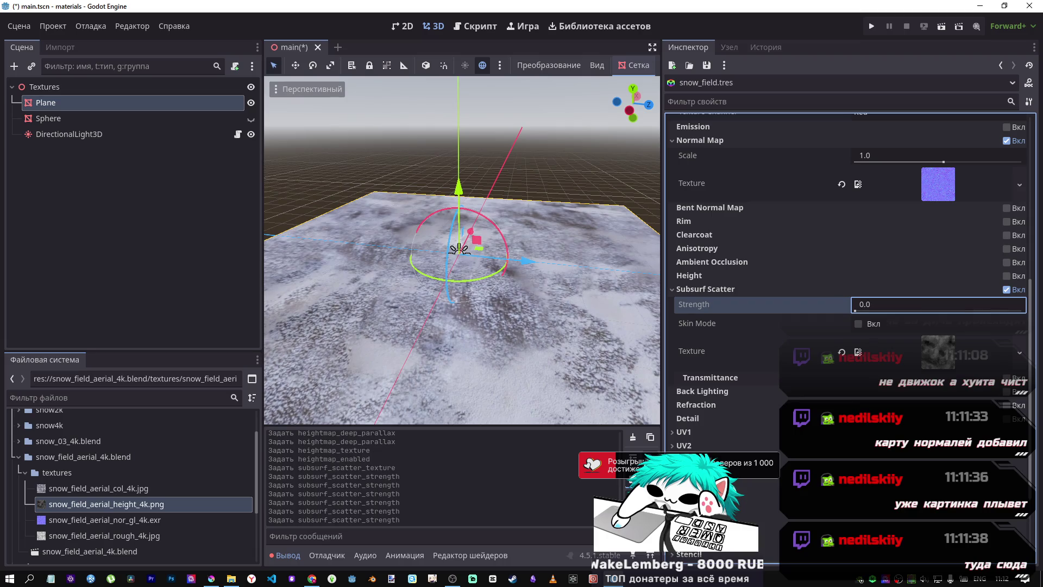
left_click_drag(1012, 314, 501, 296)
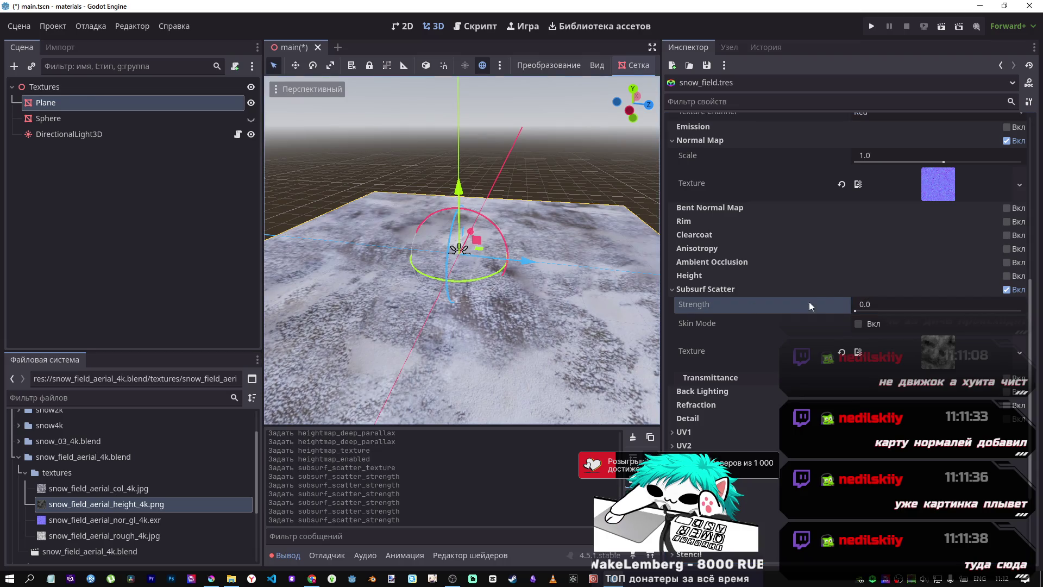
Step: Re-edit the Subsurf Scatter strength value and leave it at 0.0
left_click(901, 308)
left_click(800, 294)
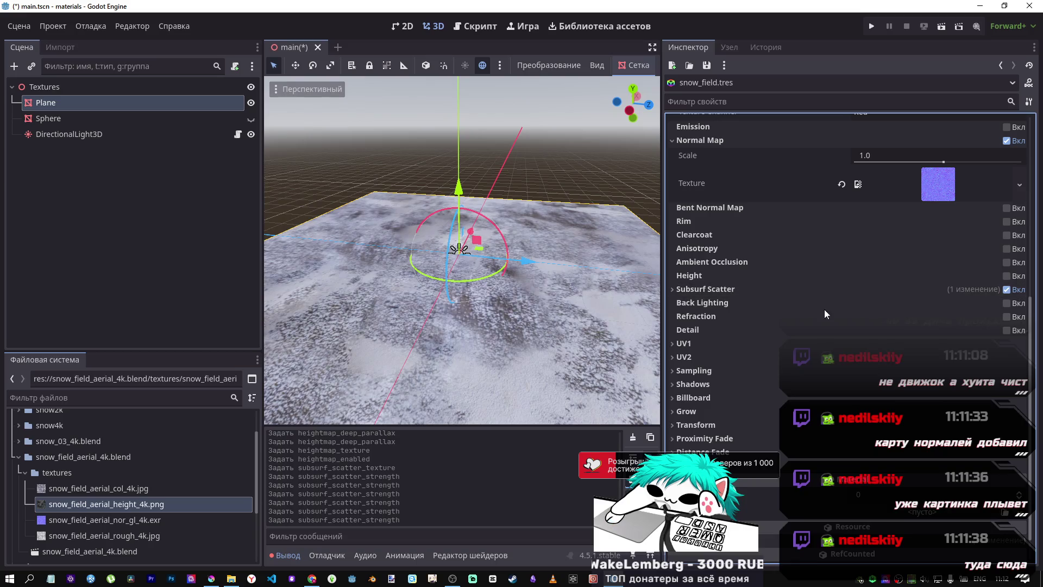
left_click(715, 291)
left_click(907, 310)
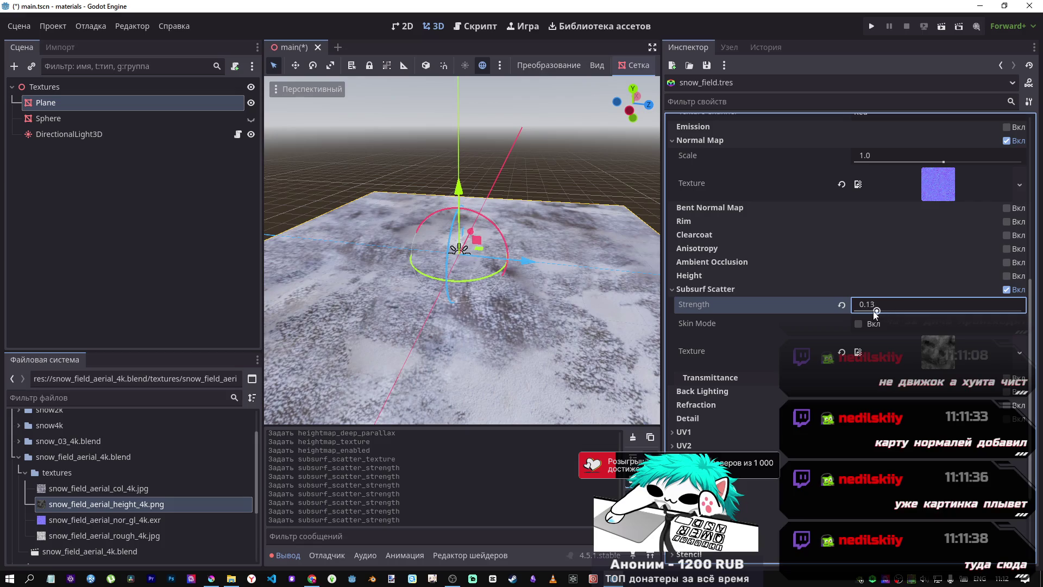
scroll(542, 326, "up", 5)
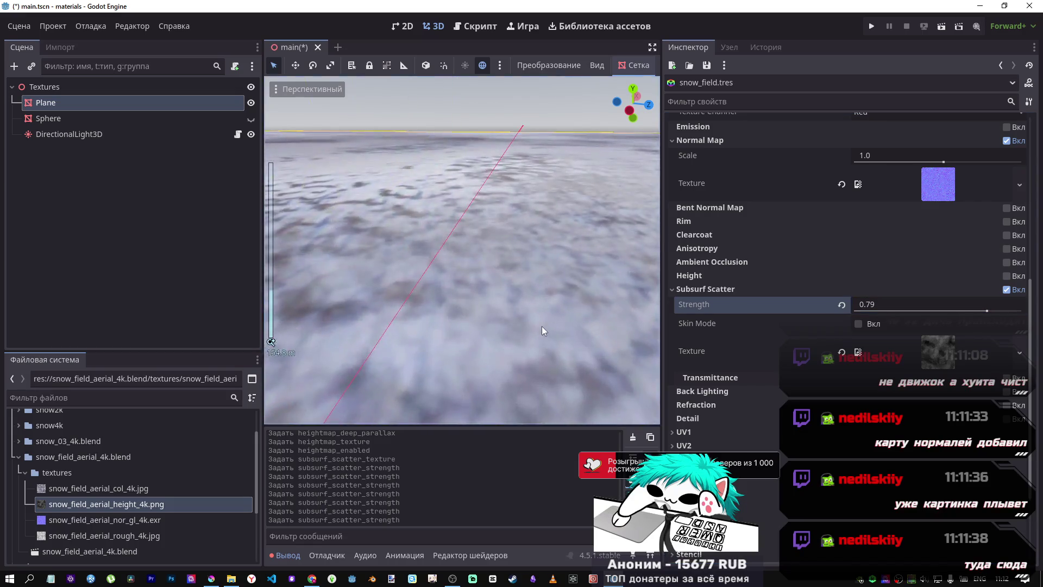
scroll(542, 326, "down", 3)
left_click_drag(462, 250, 451, 228)
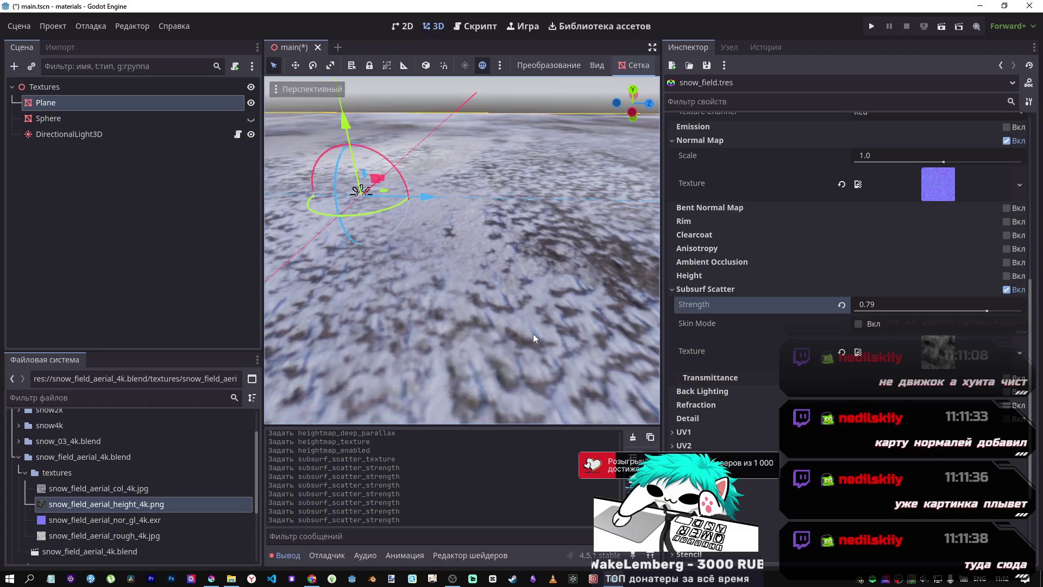
left_click_drag(907, 312, 843, 307)
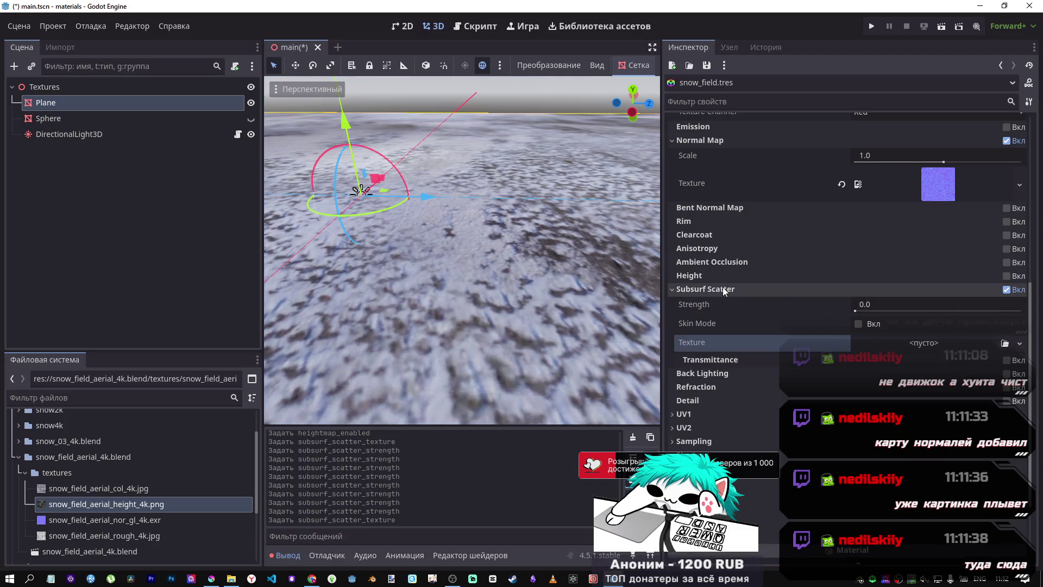
left_click(1006, 289)
scroll(890, 274, "up", 3)
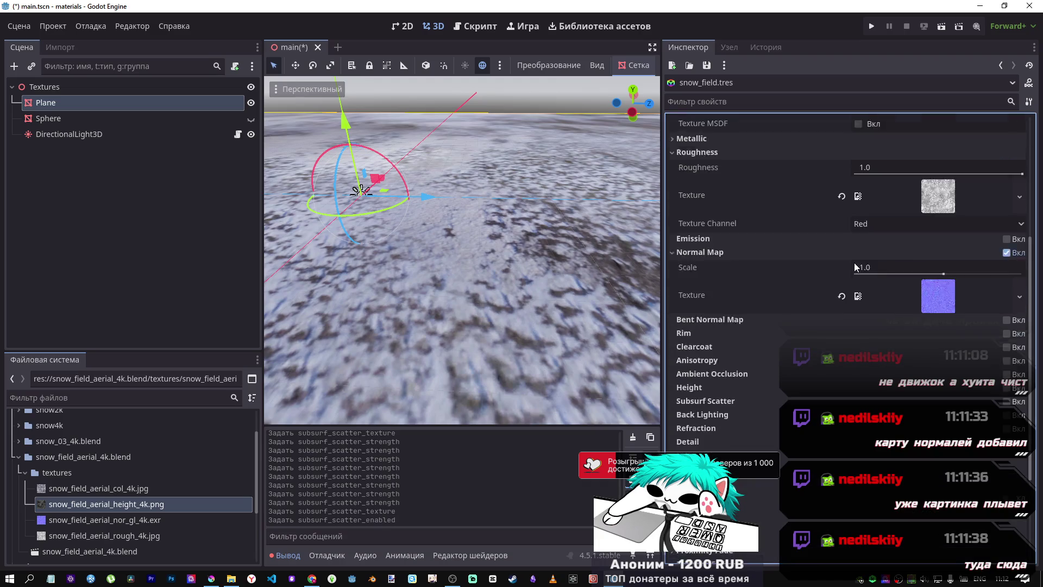
scroll(524, 276, "down", 5)
scroll(536, 279, "up", 2)
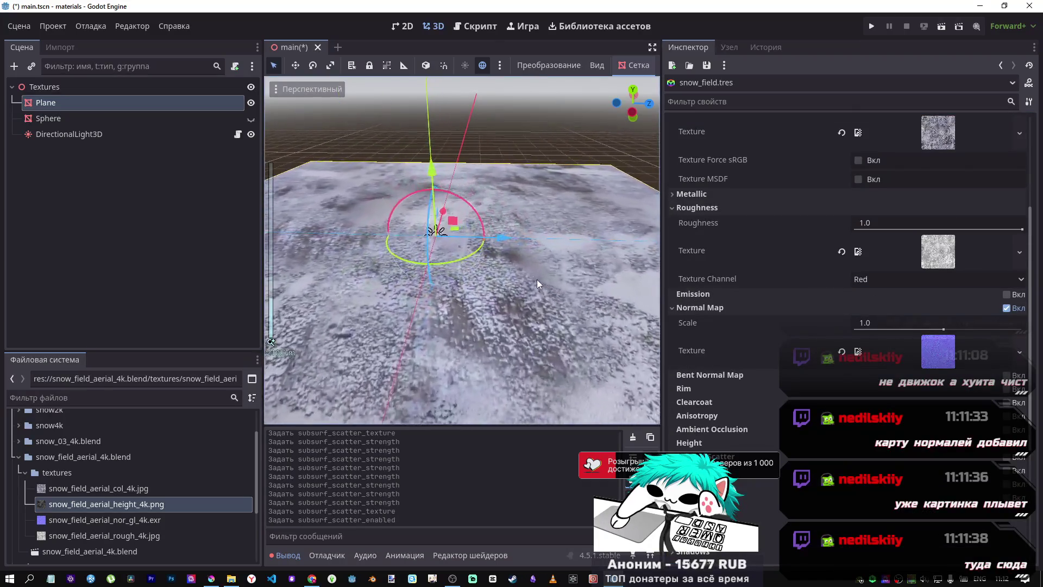
left_click_drag(942, 328, 904, 330)
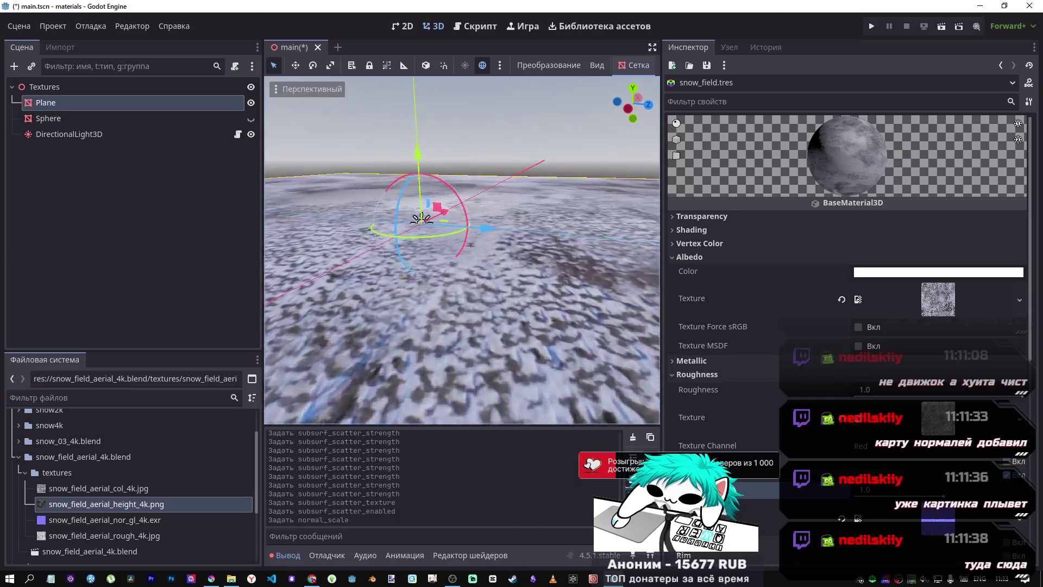
scroll(748, 363, "down", 6)
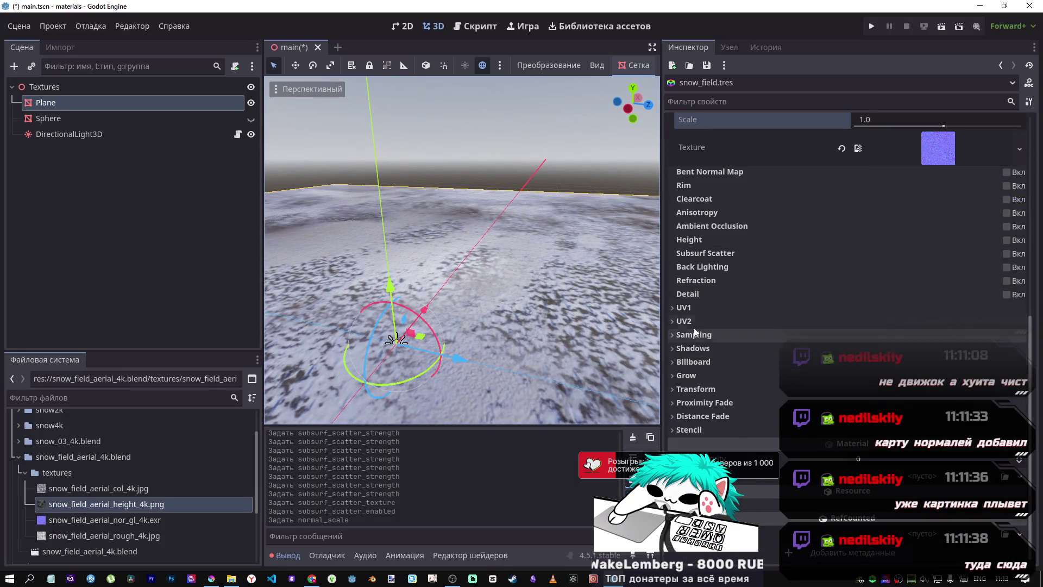
left_click(693, 311)
left_click(729, 340)
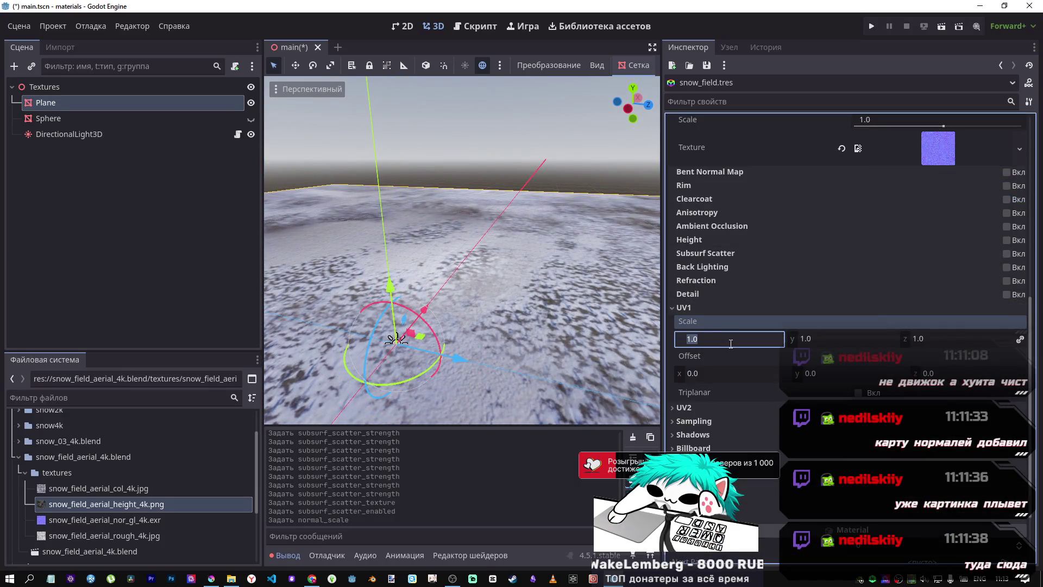
type("10")
key("Return")
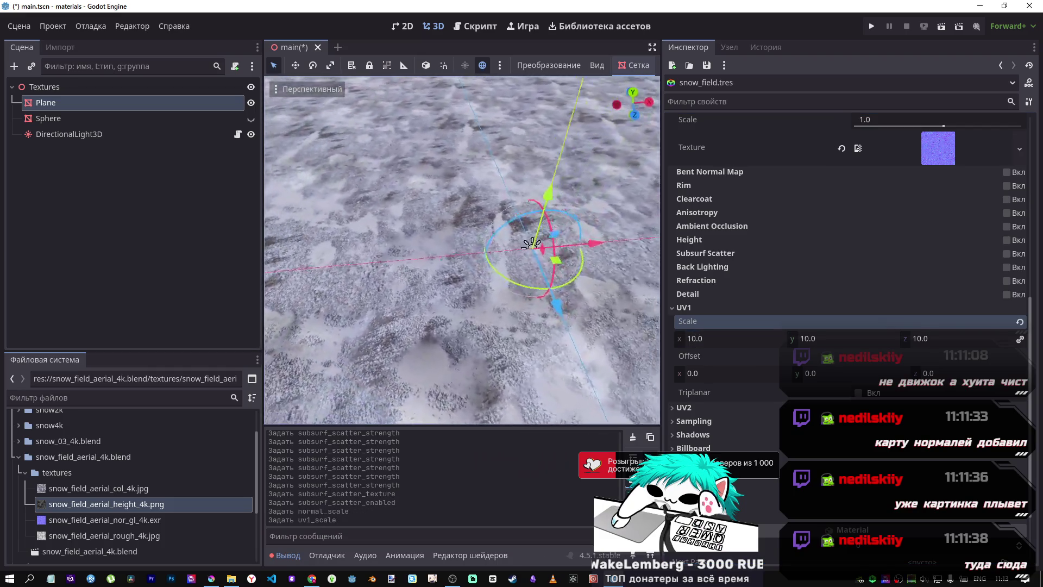
key("s")
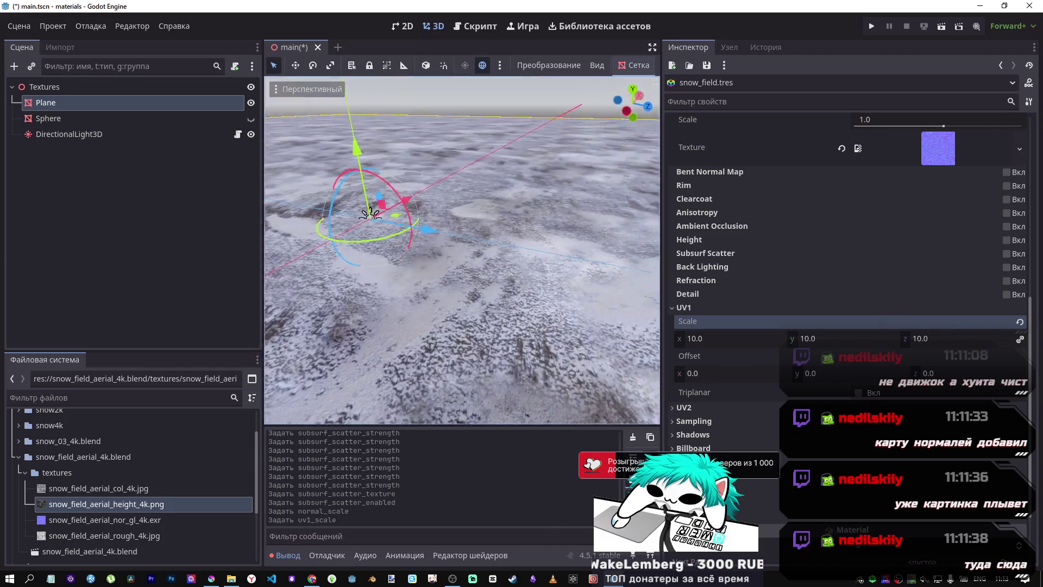
key("d")
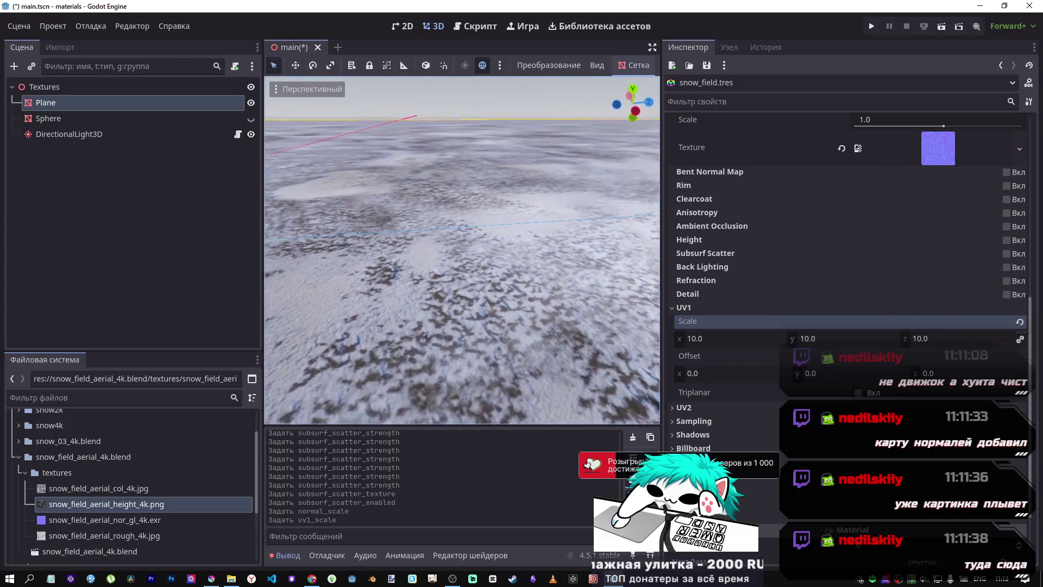
key("a")
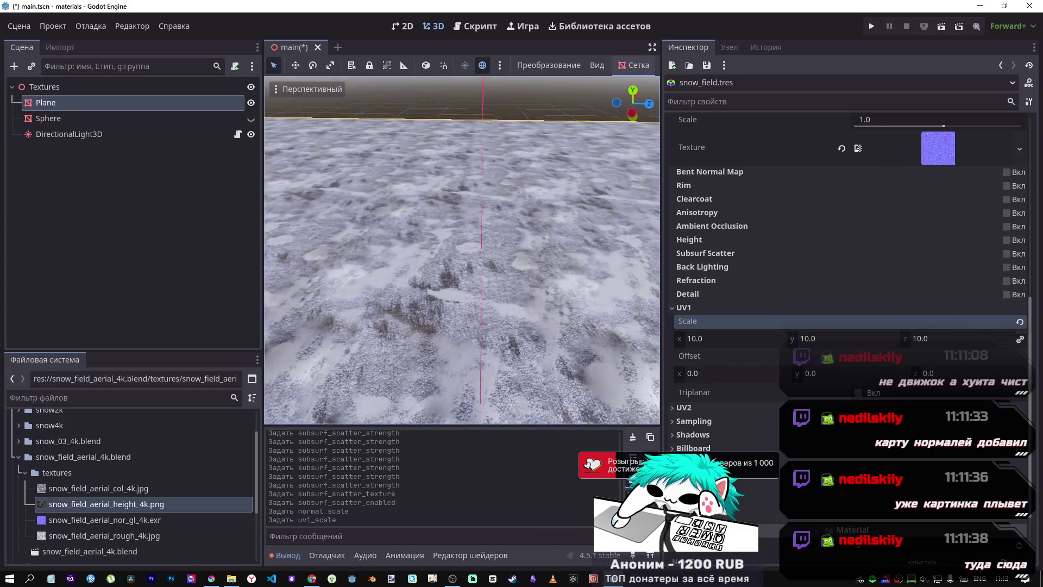
key("s")
key("d")
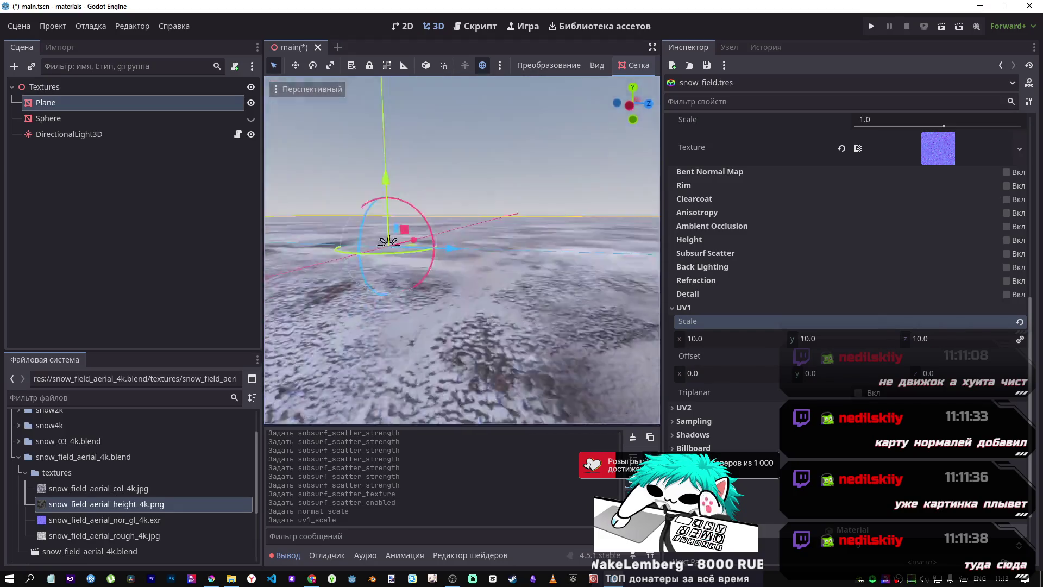
key("e")
Step: Test weaker and stronger Normal Map Scale values, then reset it to 1.0
scroll(809, 195, "up", 4)
scroll(809, 197, "down", 4)
scroll(793, 211, "up", 1)
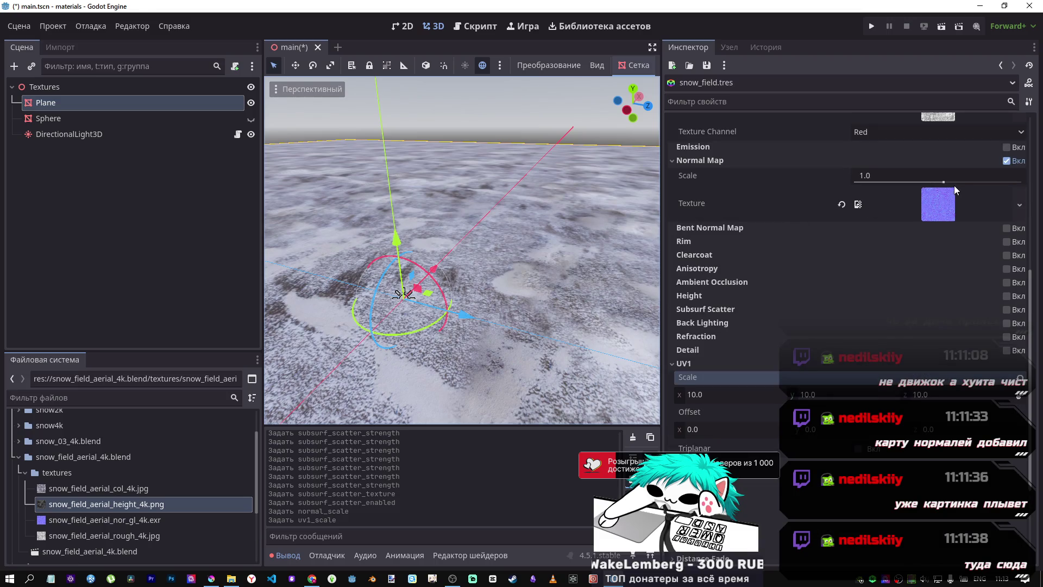
left_click_drag(945, 183, 941, 183)
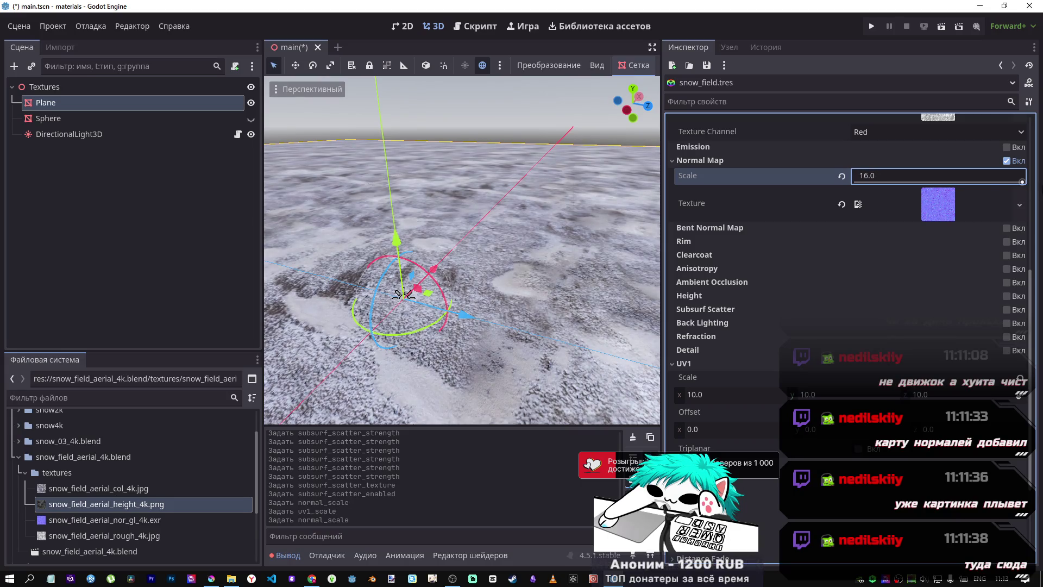
mouse_move(954, 188)
left_mouse_down()
mouse_move(895, 186)
mouse_move(965, 190)
left_mouse_up()
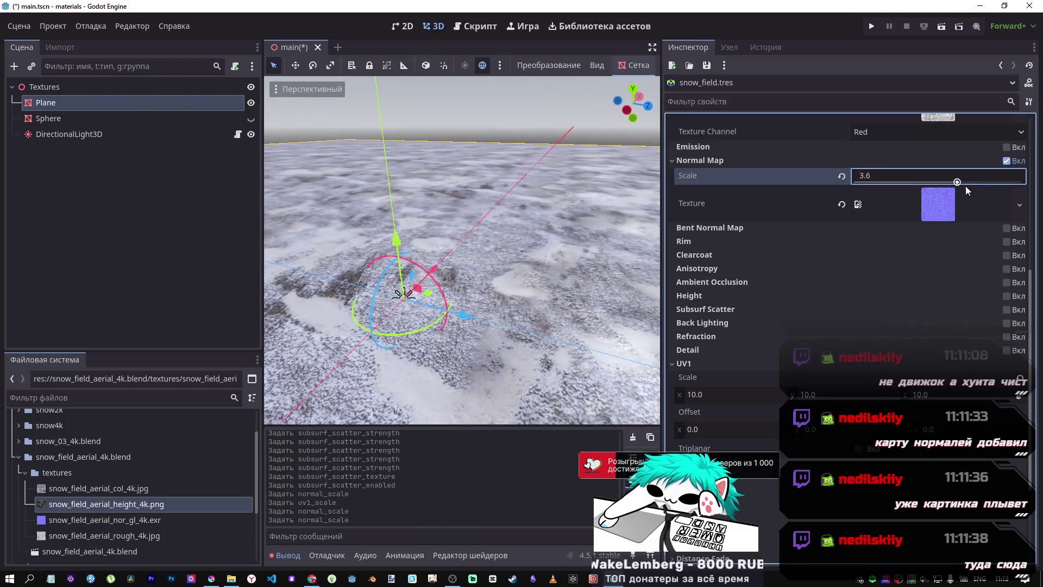
left_click(843, 177)
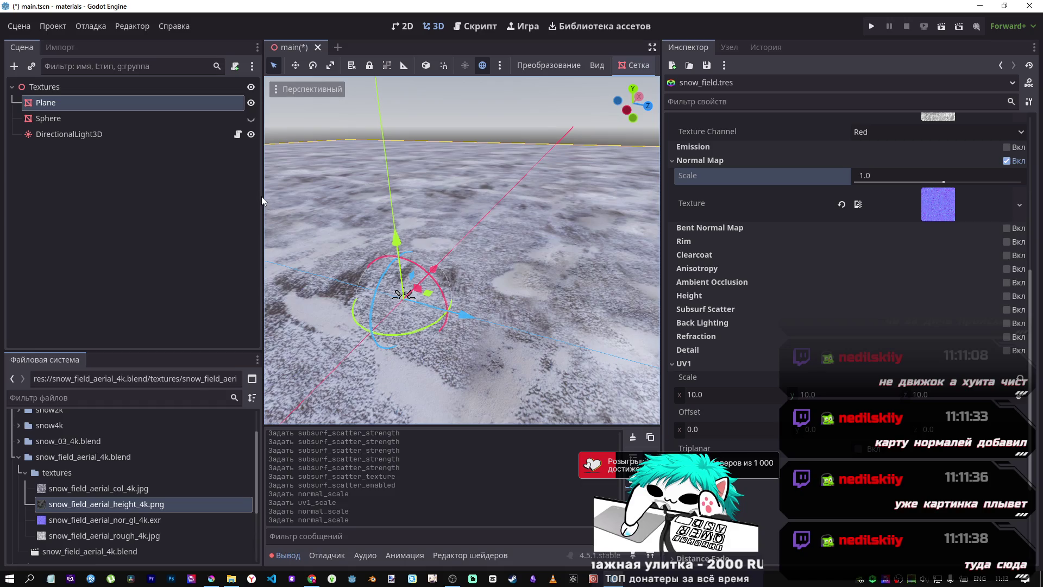
Step: Widen the 3D viewport on both sides and focus on the DirectionalLight3D node
left_click_drag(262, 197, 151, 197)
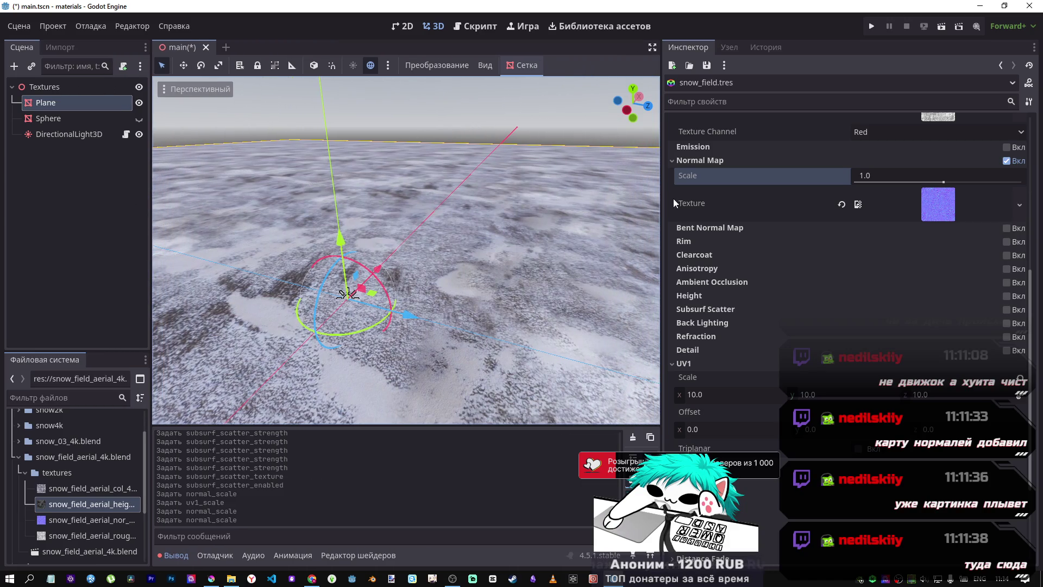
mouse_move(662, 191)
left_mouse_down()
mouse_move(868, 194)
mouse_move(843, 194)
left_mouse_up()
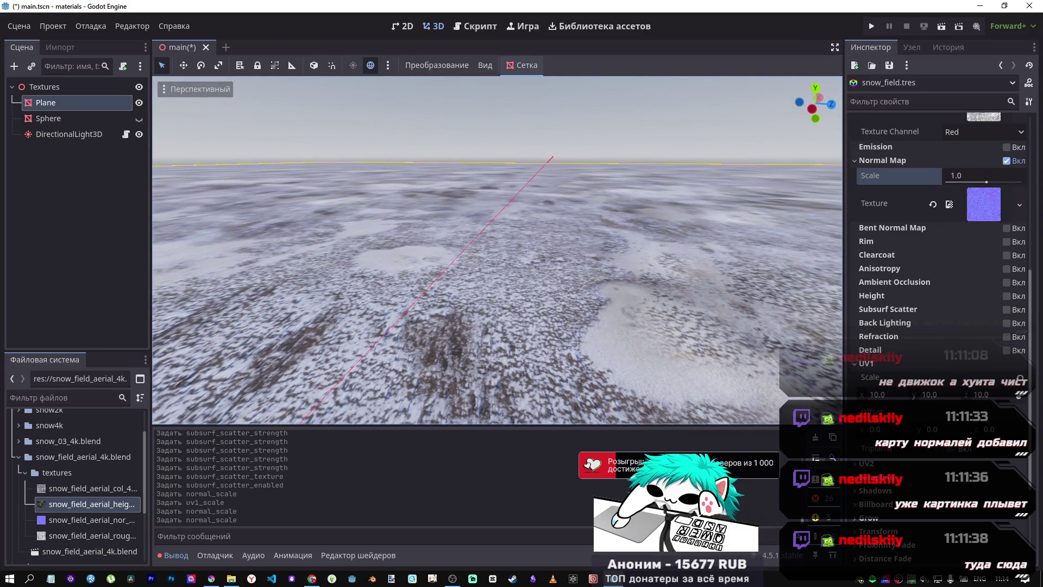
left_click(84, 141)
key("f")
scroll(407, 208, "down", 3)
scroll(418, 208, "up", 5)
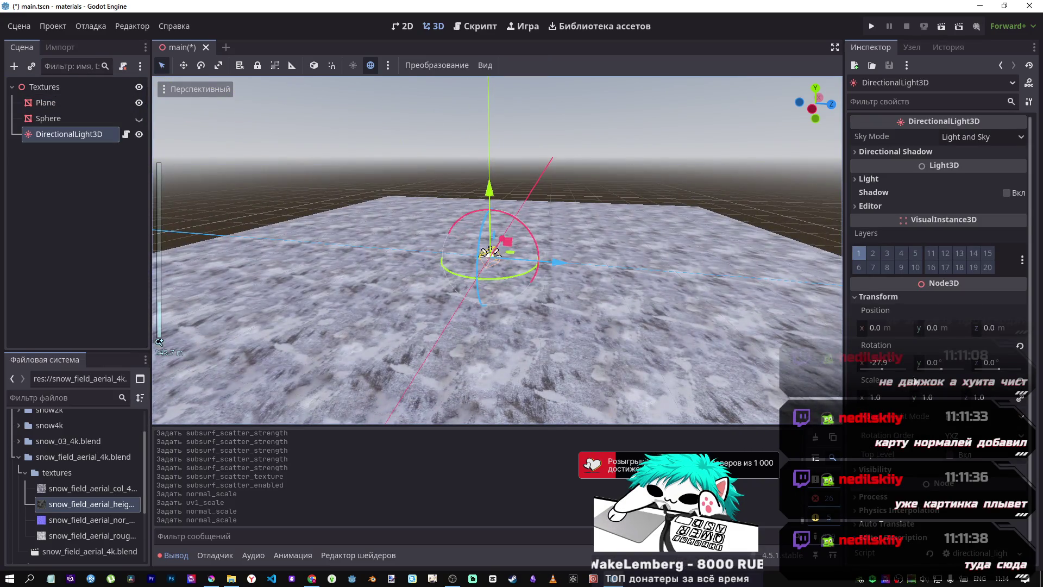
Step: Rotate the DirectionalLight3D to -112.6° on X and view the newly lit snow plane
left_click_drag(888, 368, 876, 369)
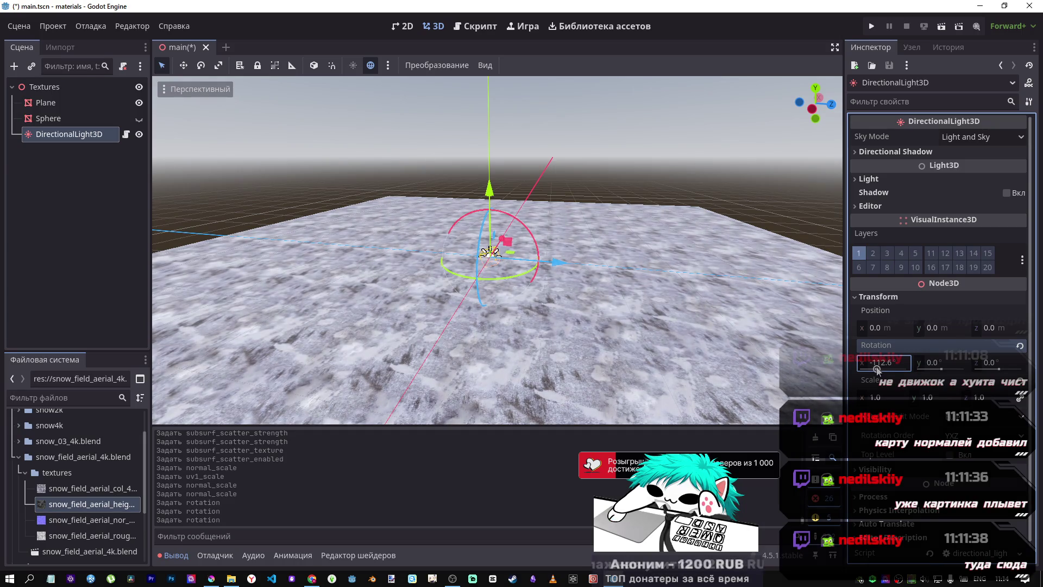
mouse_move(488, 249)
left_mouse_down()
mouse_move(448, 225)
mouse_move(532, 236)
mouse_move(489, 236)
mouse_move(527, 225)
mouse_move(505, 233)
mouse_move(494, 222)
mouse_move(495, 267)
mouse_move(494, 223)
mouse_move(513, 271)
mouse_move(514, 239)
left_mouse_up()
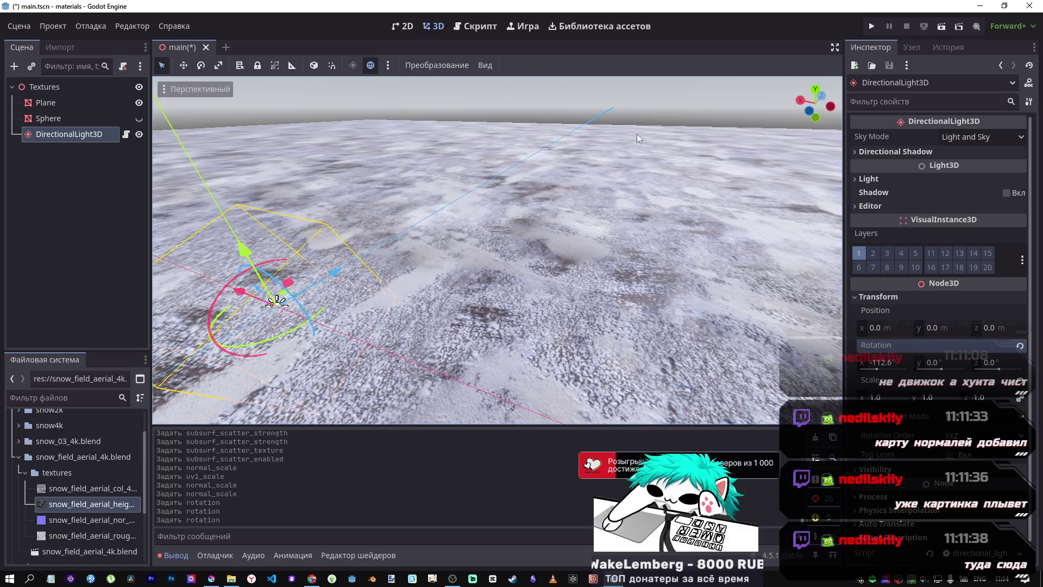
left_click(49, 102)
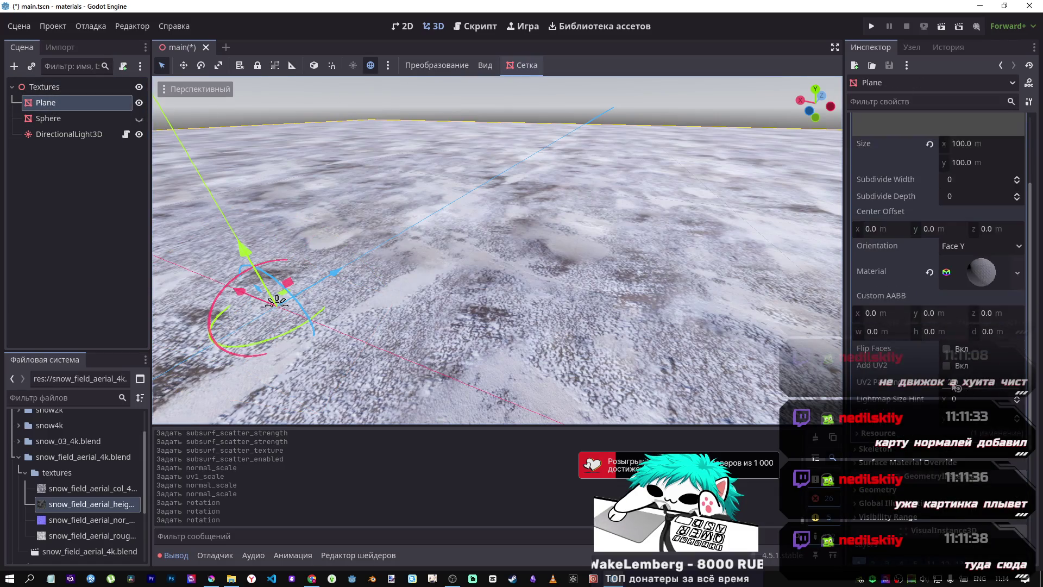
Step: Open snow_field.tres from the Plane and reset its UV1 Scale to 1.0
left_click(979, 382)
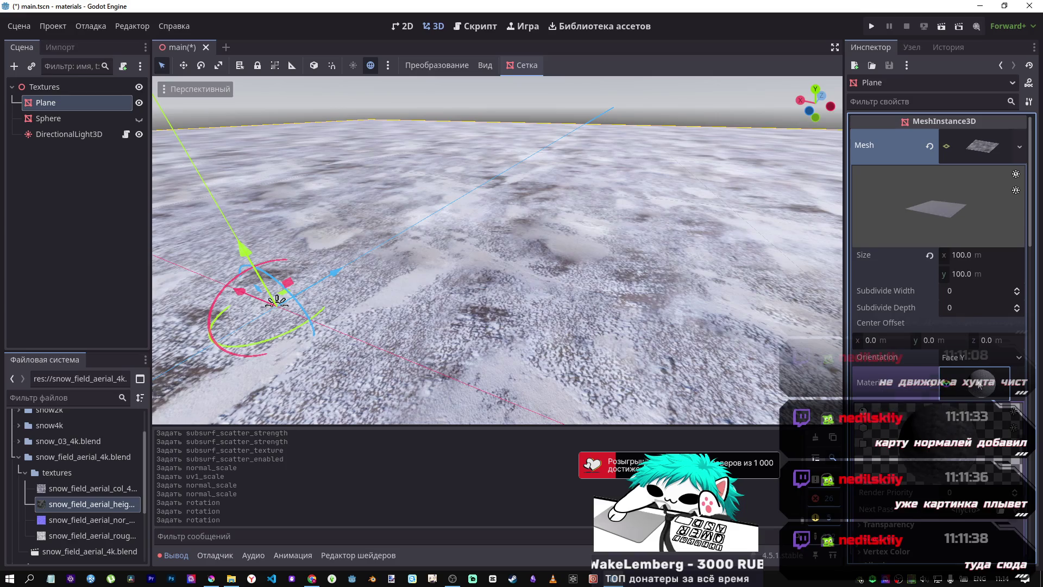
left_click(981, 385)
scroll(77, 530, "down", 3)
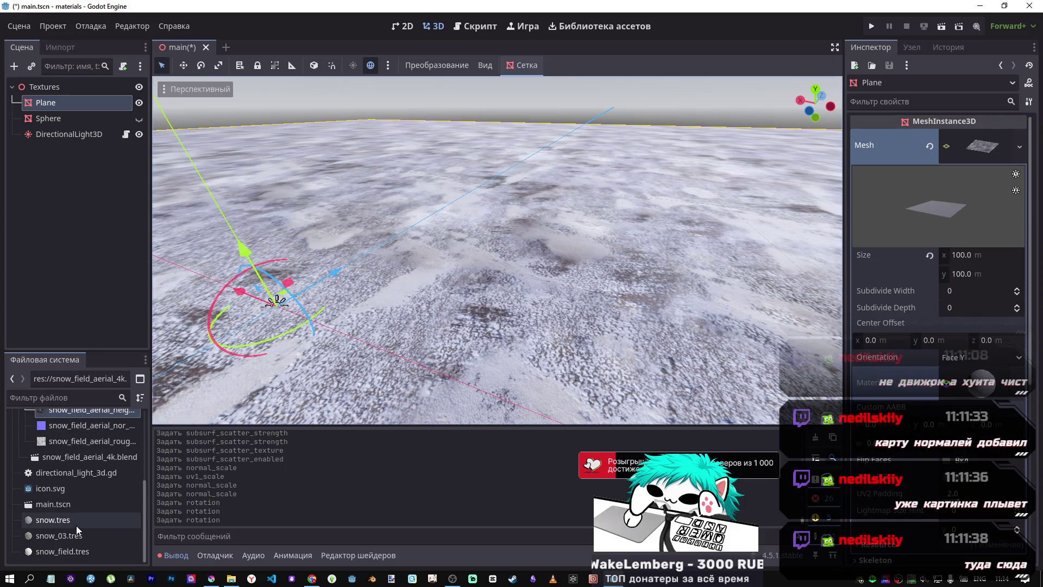
left_click(53, 552)
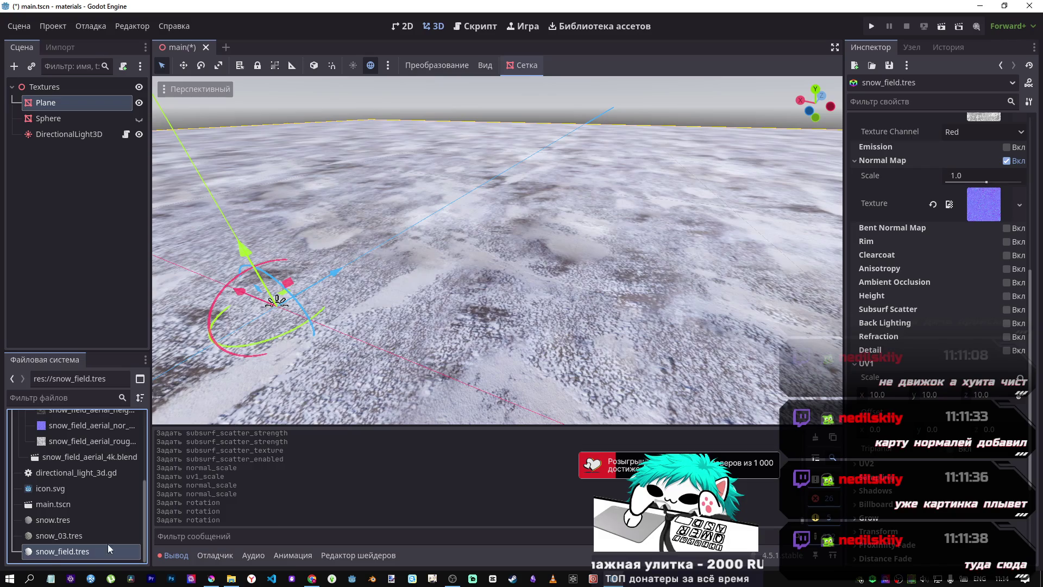
scroll(957, 260, "up", 5)
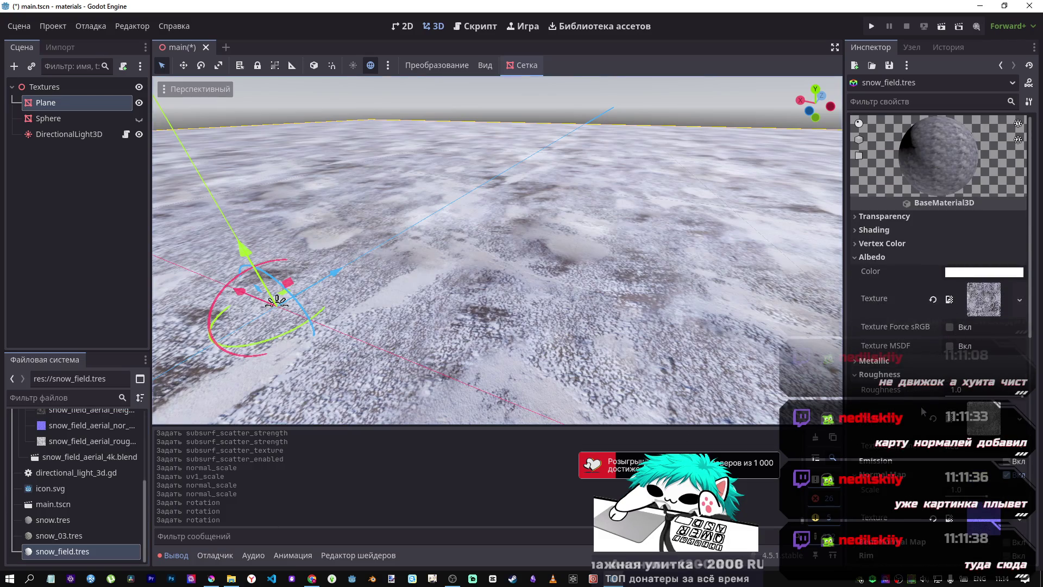
scroll(924, 406, "down", 5)
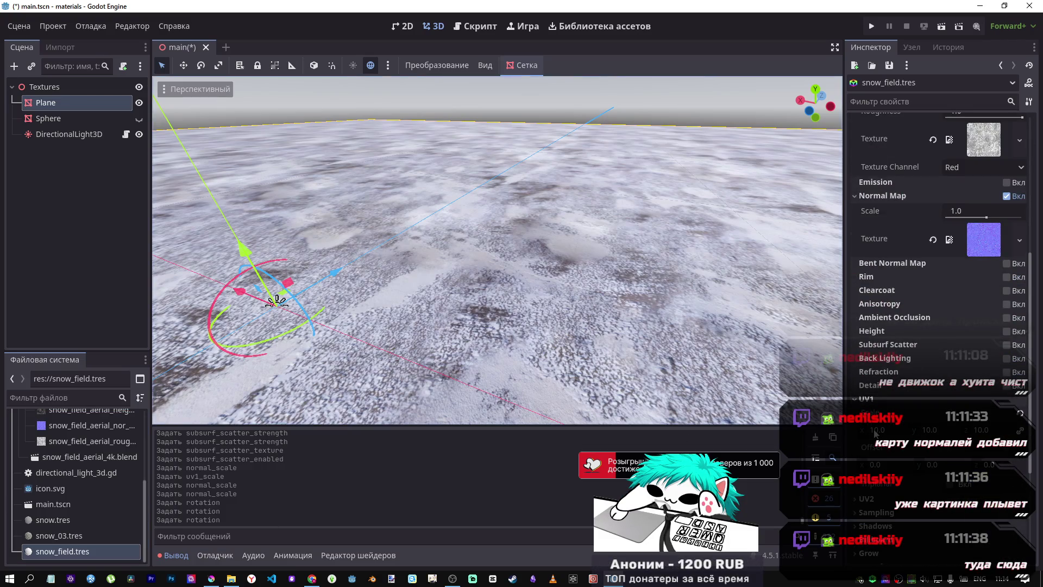
left_click(1020, 413)
Step: Enable UV1 Triplanar mapping and orbit around the plane to check the result
mouse_move(540, 315)
left_mouse_down()
mouse_move(459, 361)
mouse_move(550, 313)
left_mouse_up()
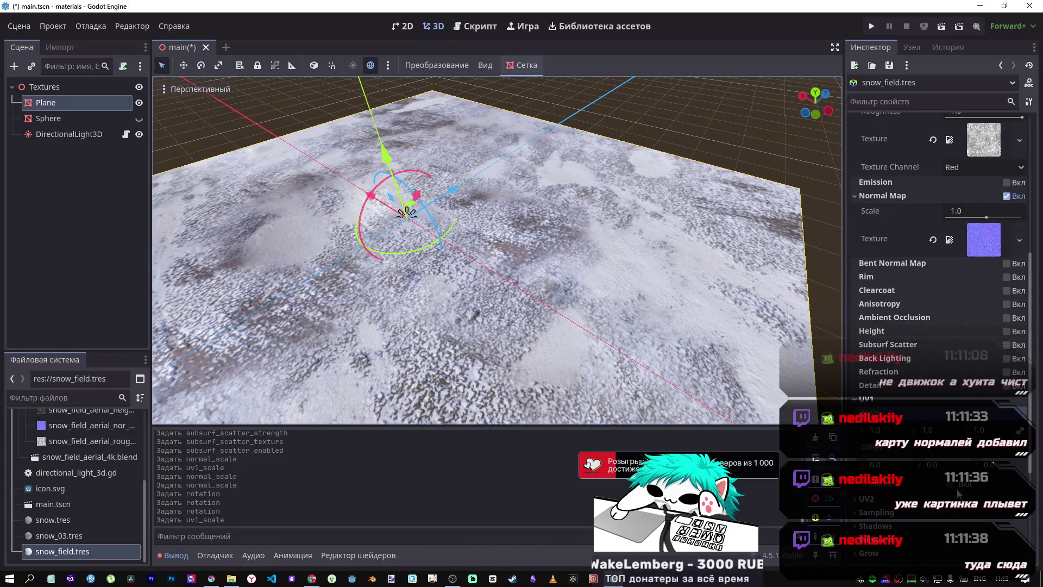
left_click(950, 485)
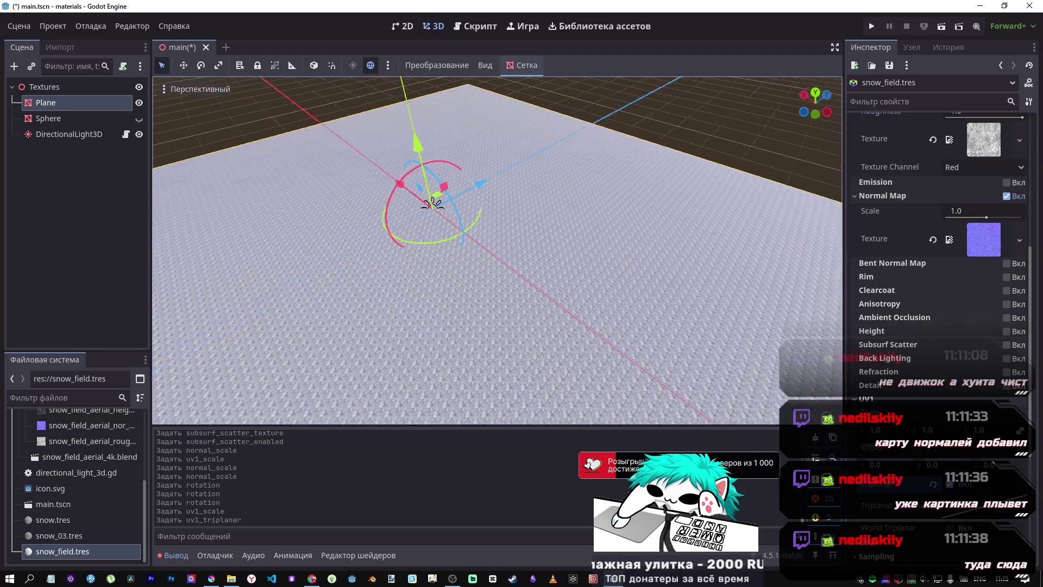
mouse_move(489, 255)
left_mouse_down()
mouse_move(407, 277)
mouse_move(413, 304)
mouse_move(429, 315)
mouse_move(424, 233)
mouse_move(435, 231)
left_mouse_up()
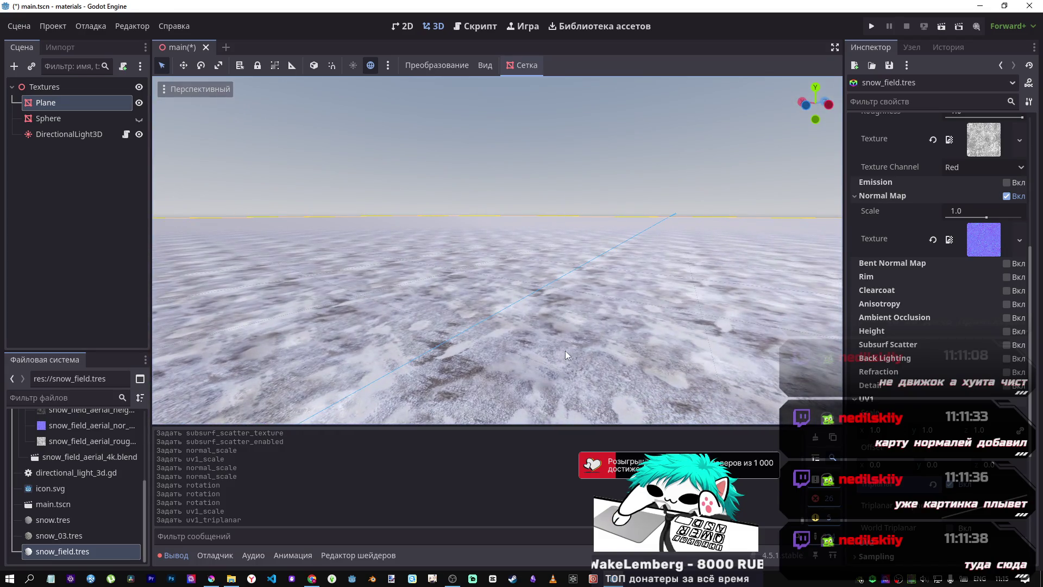
mouse_move(563, 349)
left_mouse_down()
mouse_move(522, 345)
mouse_move(521, 380)
mouse_move(521, 353)
mouse_move(548, 347)
mouse_move(548, 326)
mouse_move(540, 334)
mouse_move(554, 326)
mouse_move(607, 365)
left_mouse_up()
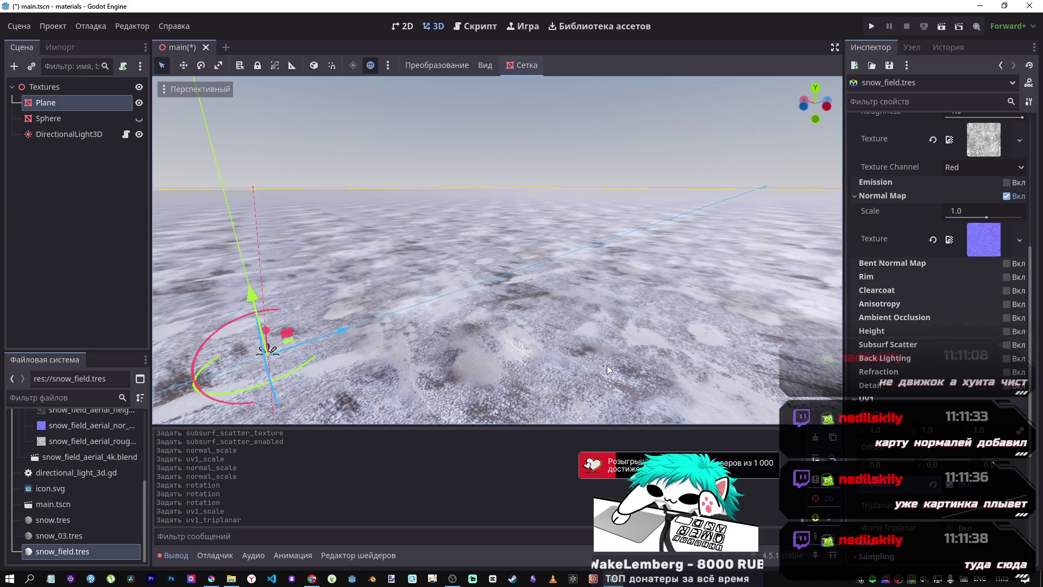
Step: In Sampling, keep Repeat enabled and choose Nearest as the texture filter
left_click(869, 398)
scroll(874, 398, "down", 3)
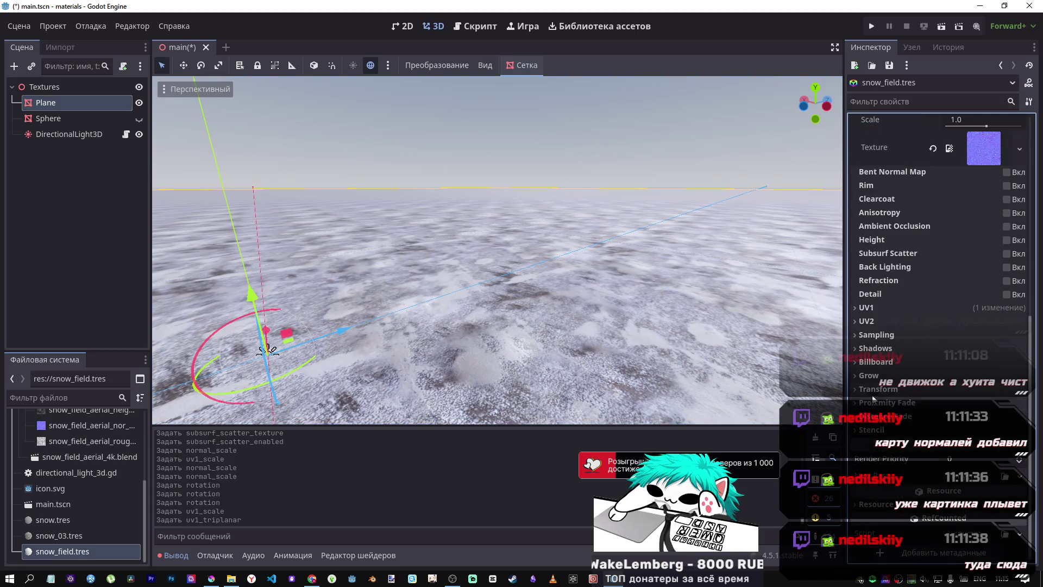
left_click(876, 335)
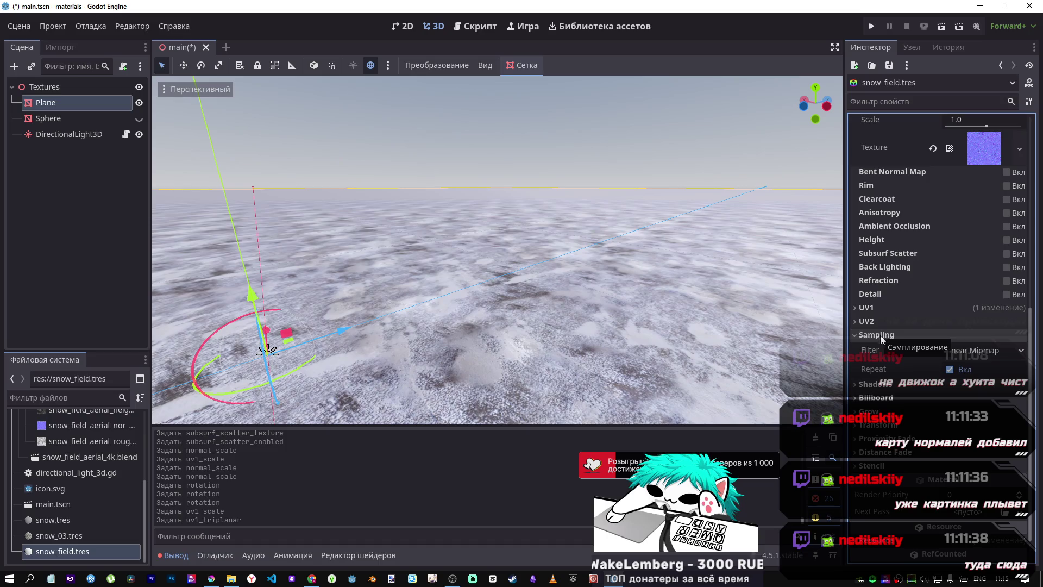
left_click(949, 369)
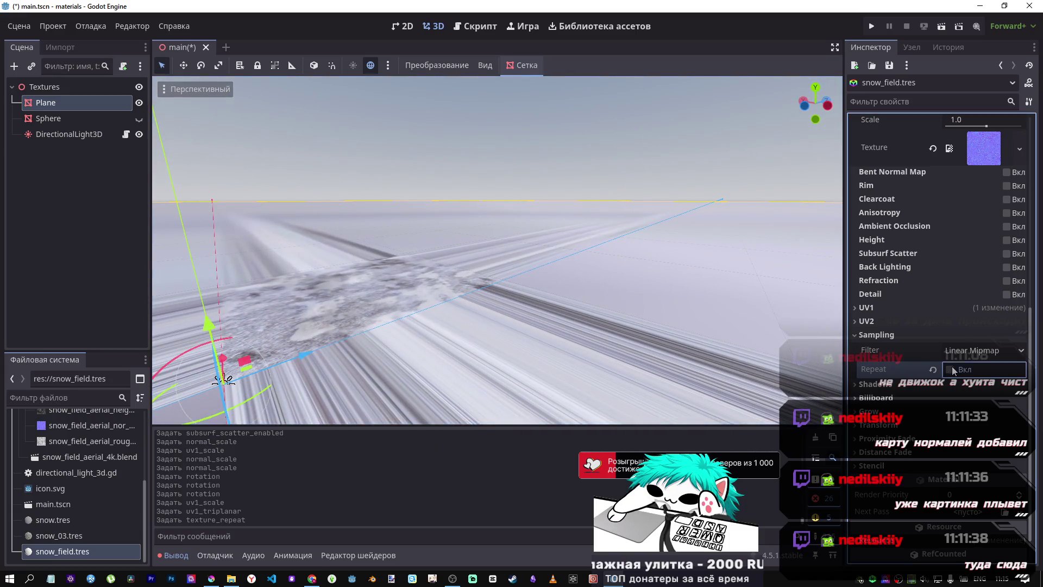
left_click(950, 369)
left_click(973, 350)
key("Escape")
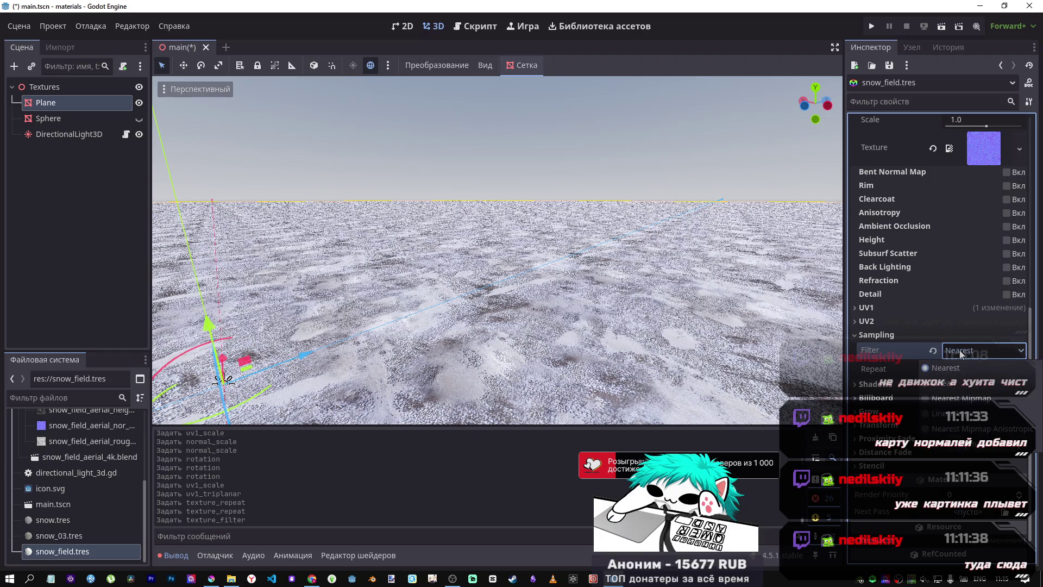
left_click(960, 354)
key("f")
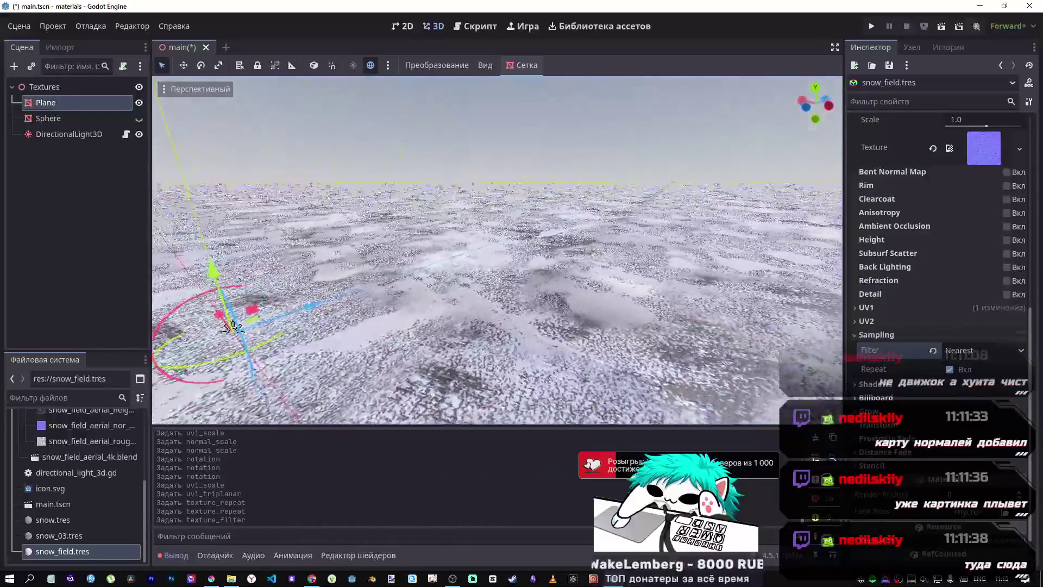
key("f")
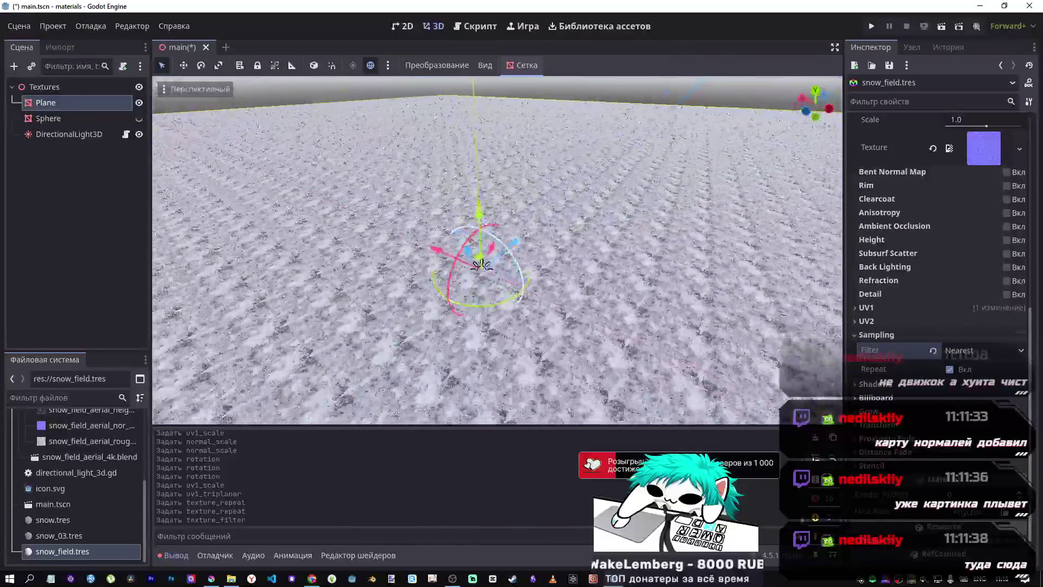
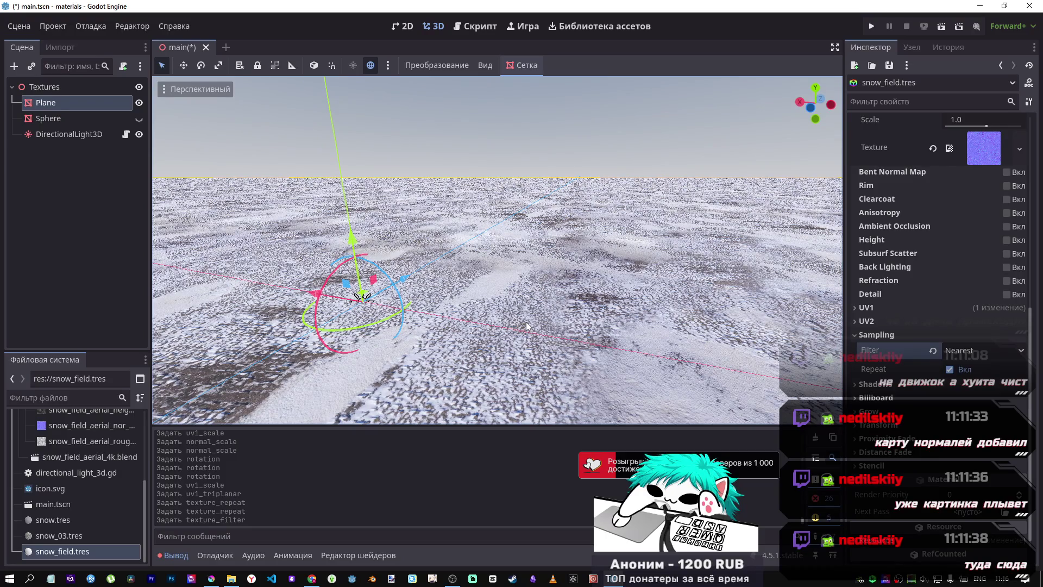
Step: Fly the viewport over the snow plane and preview the texture filter options
scroll(496, 249, "up", 3)
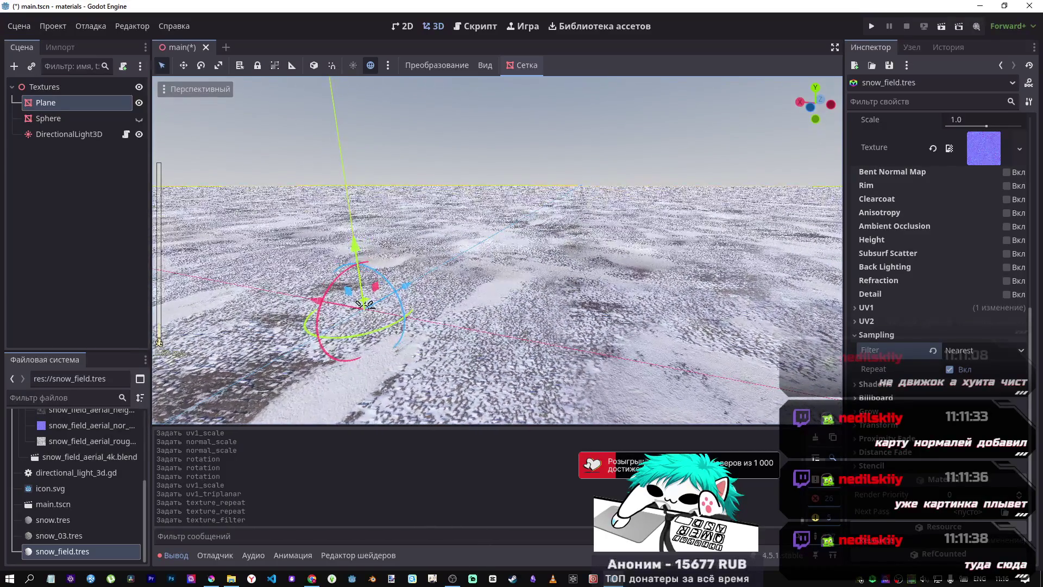
key("w")
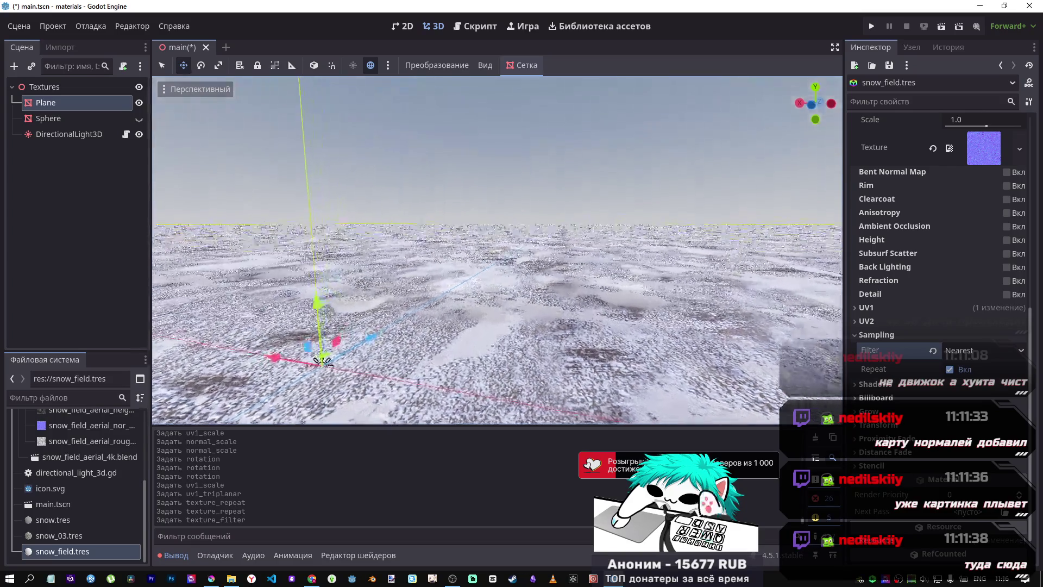
key("s")
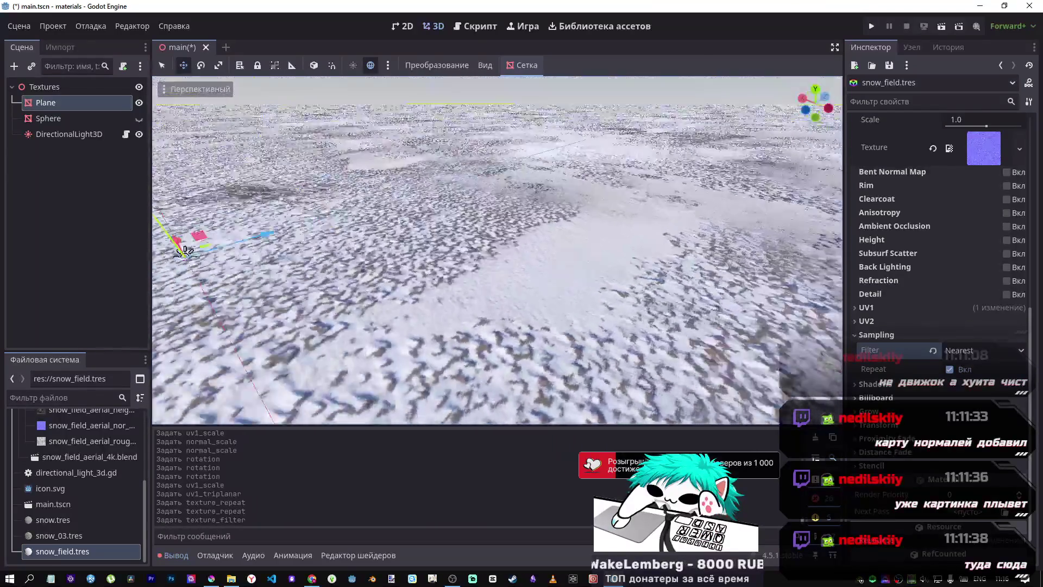
key("d")
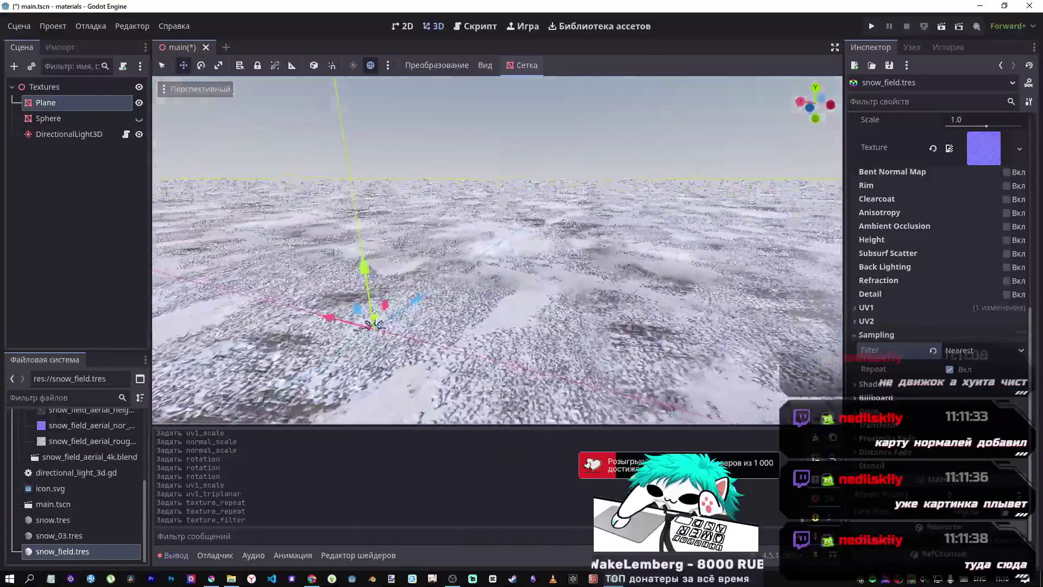
left_click(955, 352)
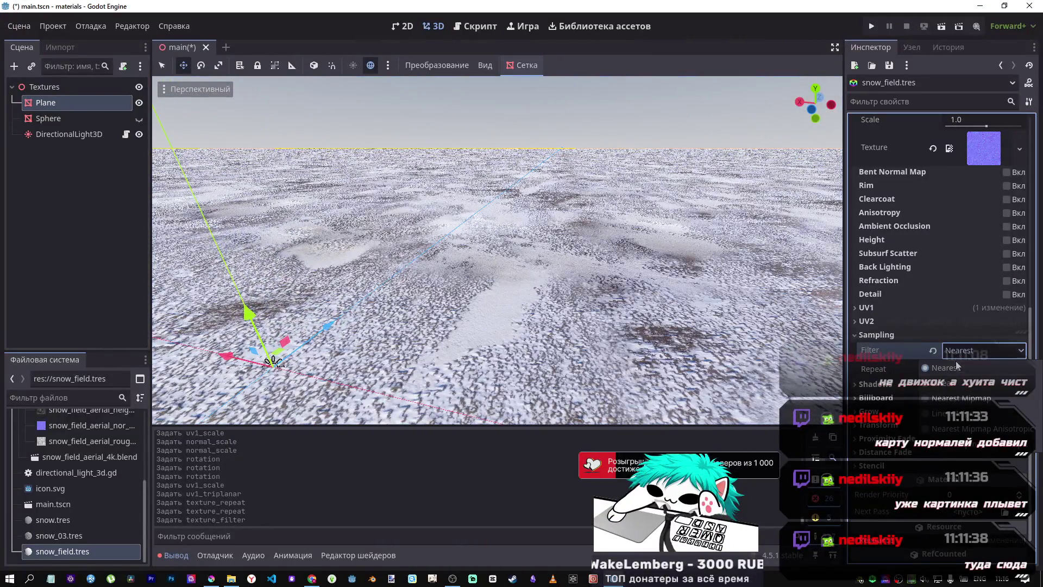
left_click(955, 383)
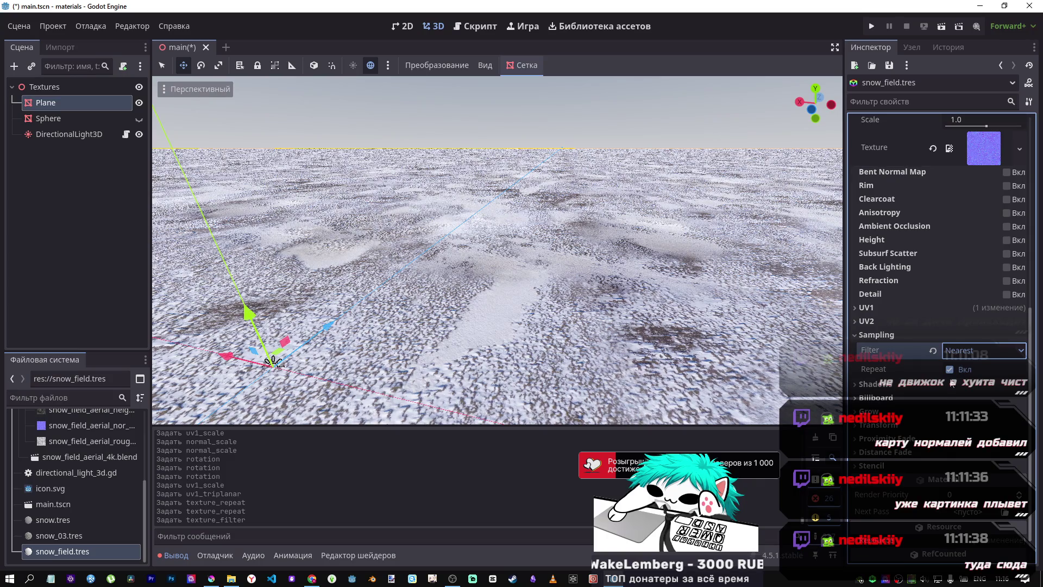
key("w")
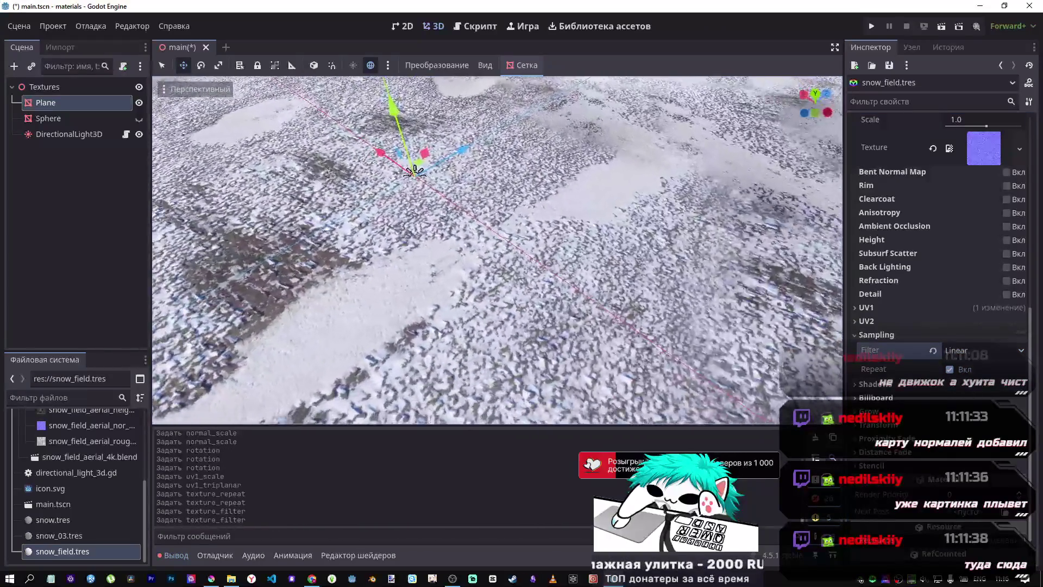
key("s")
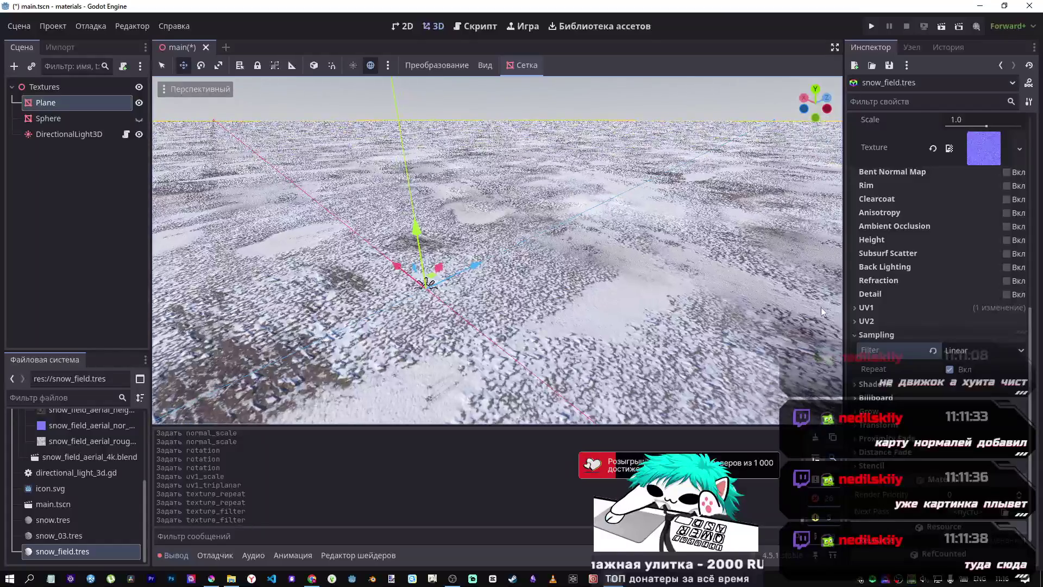
Step: Set the snow material's texture filter to Linear Mipmap and orbit the view to compare
left_click(962, 352)
key("Escape")
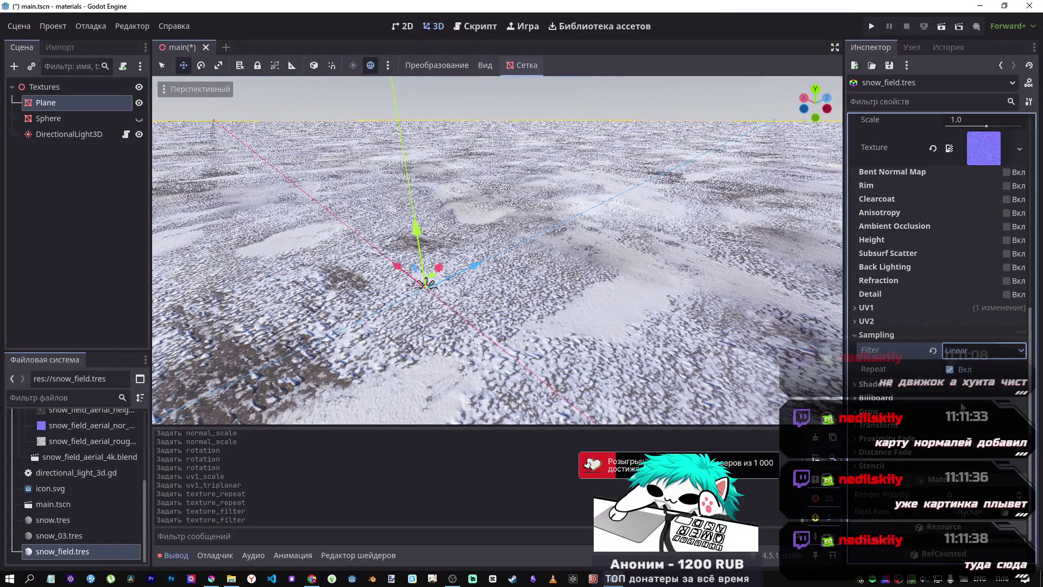
key("Down")
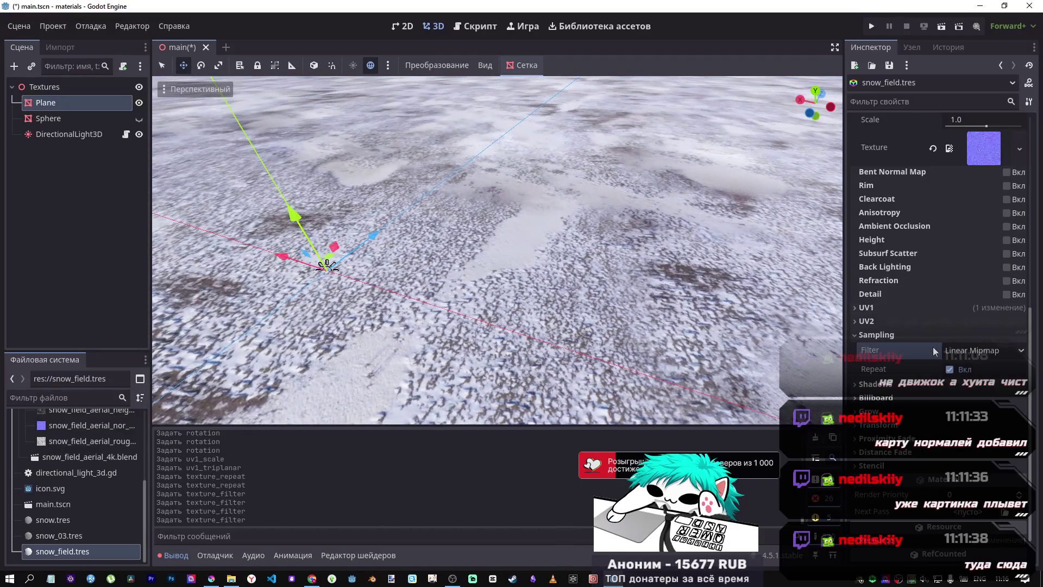
left_click(970, 351)
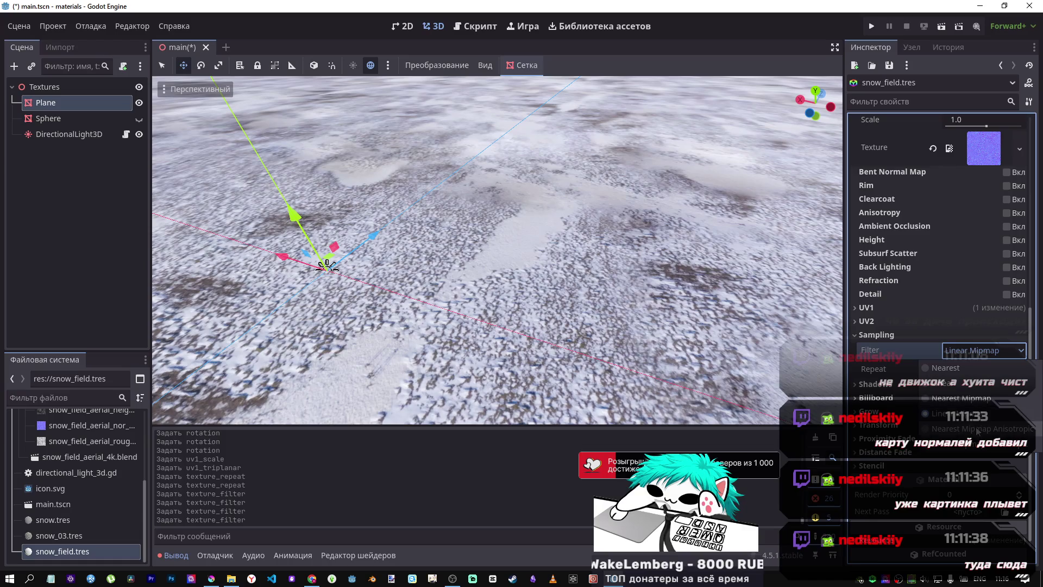
left_click(776, 376)
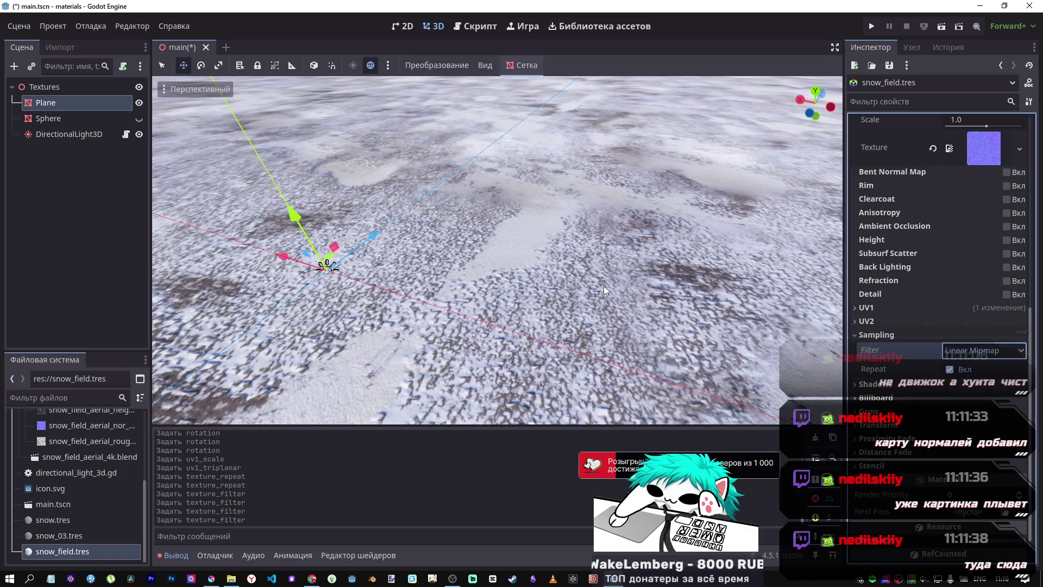
left_click_drag(603, 285, 383, 384)
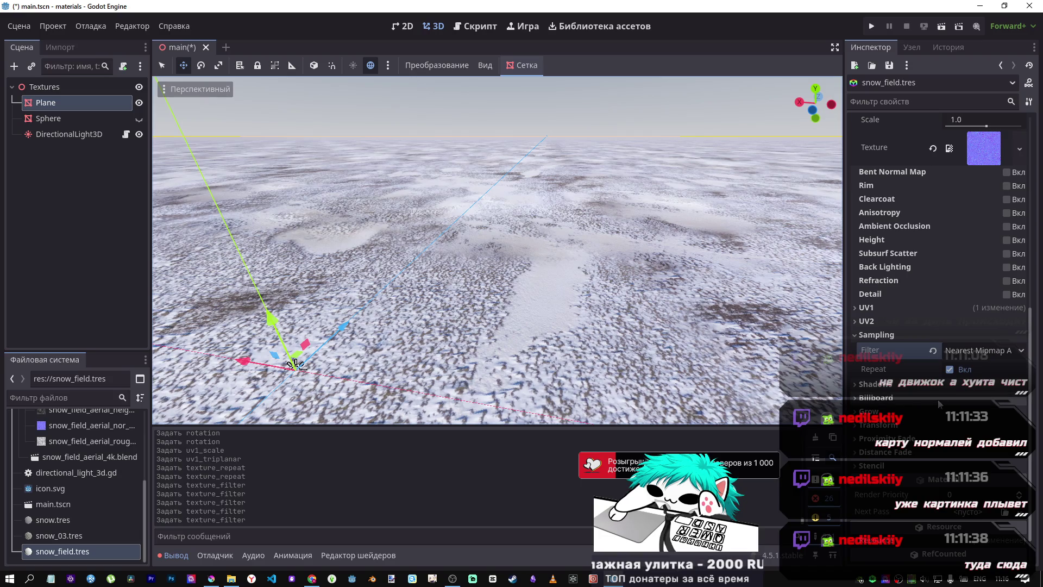
Step: Set the snow material's Sampling filter to Linear Mipmap Anisotropic
left_click_drag(497, 250, 486, 217)
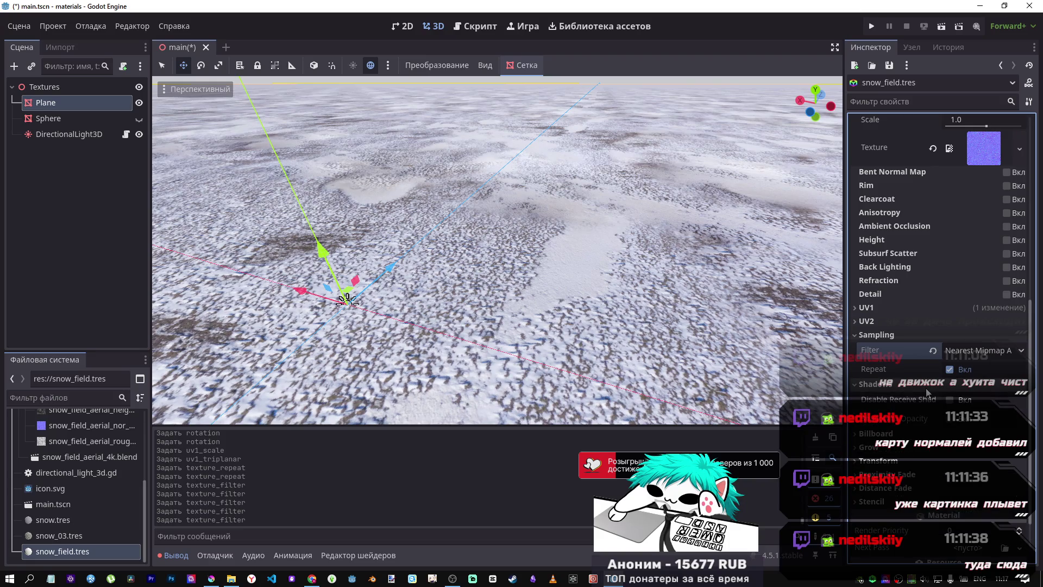
left_click(942, 384)
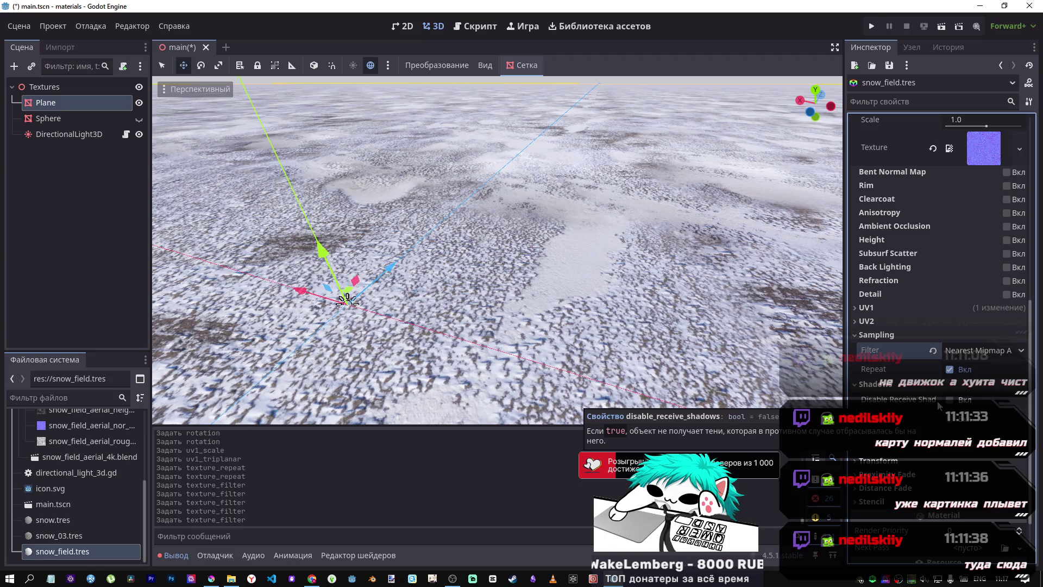
left_click(932, 385)
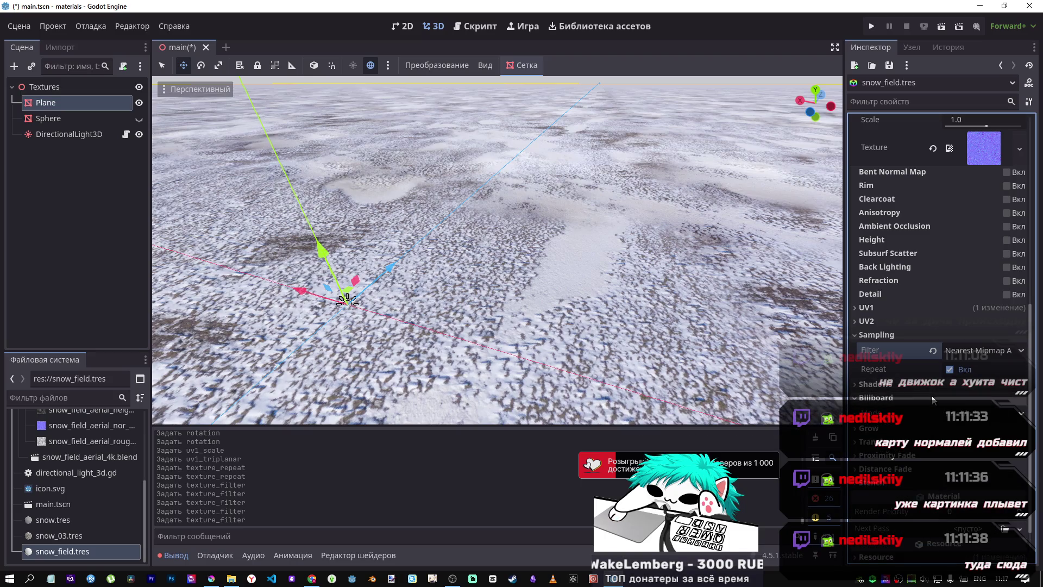
left_click(969, 352)
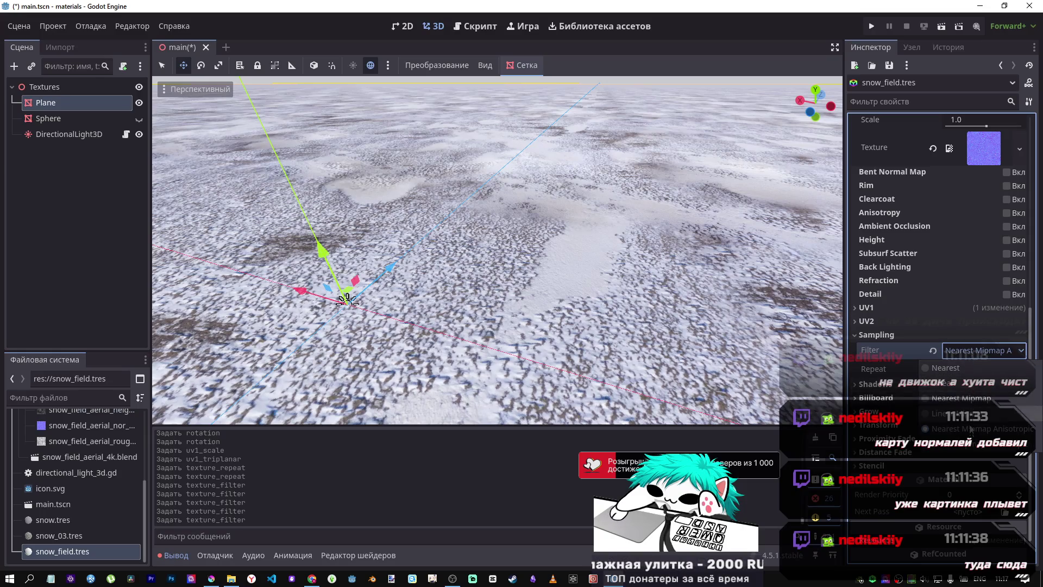
left_click(970, 428)
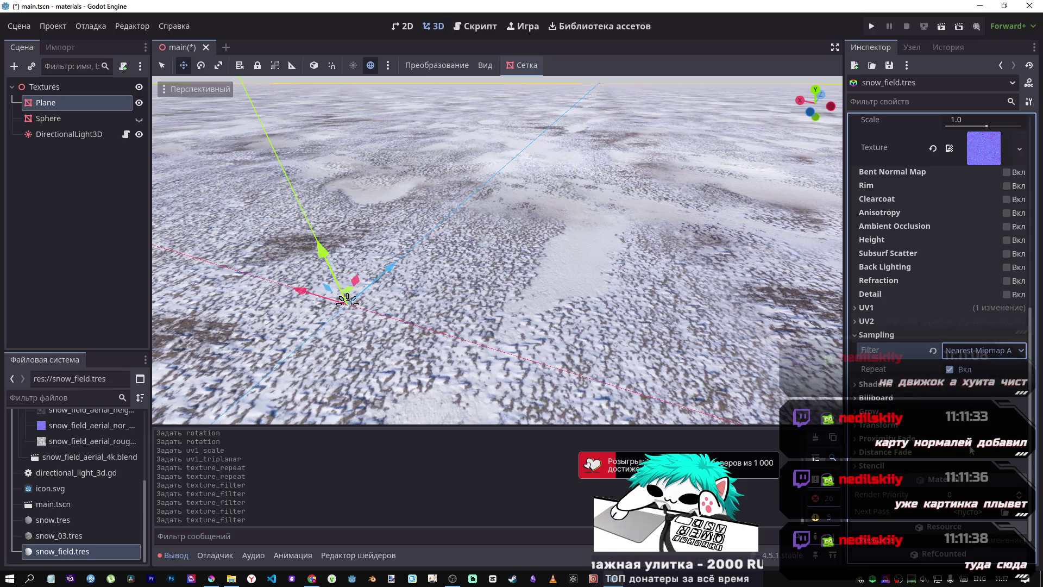
Step: Freelook over the snow plane, then expand the material's UV1 section showing scale, offset and triplanar
right_click(647, 314)
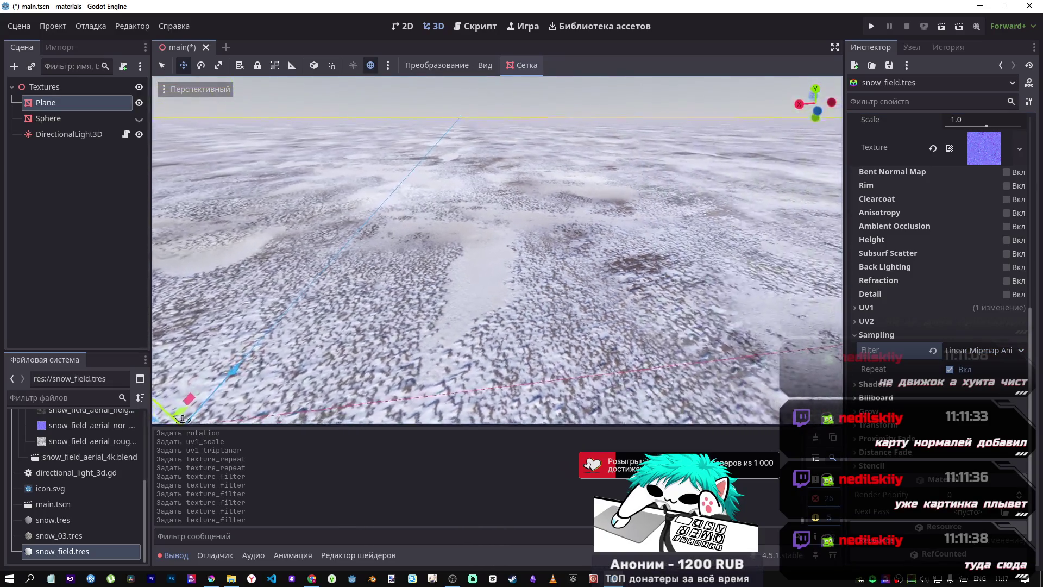
key("w")
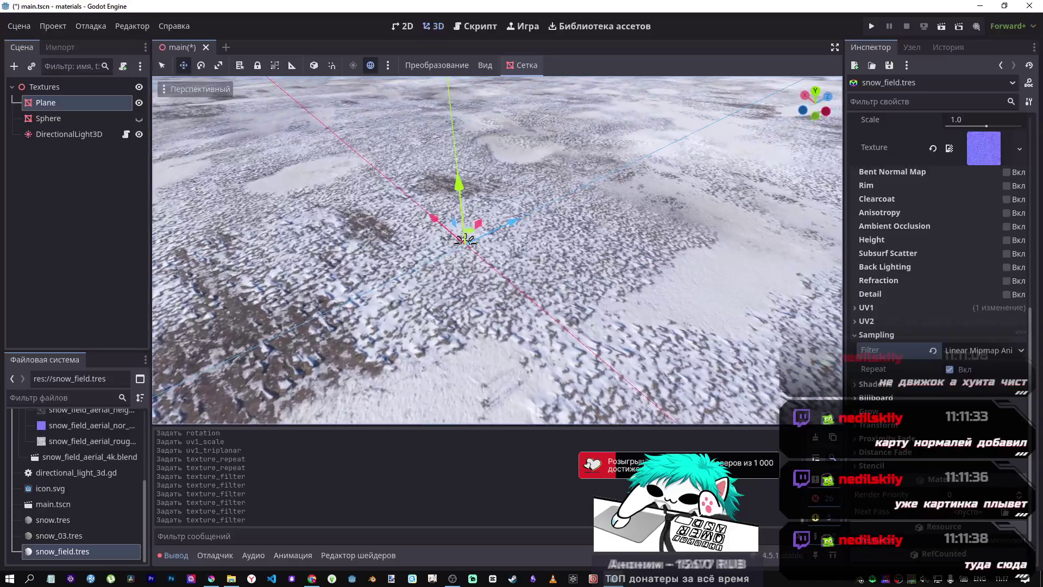
key("w")
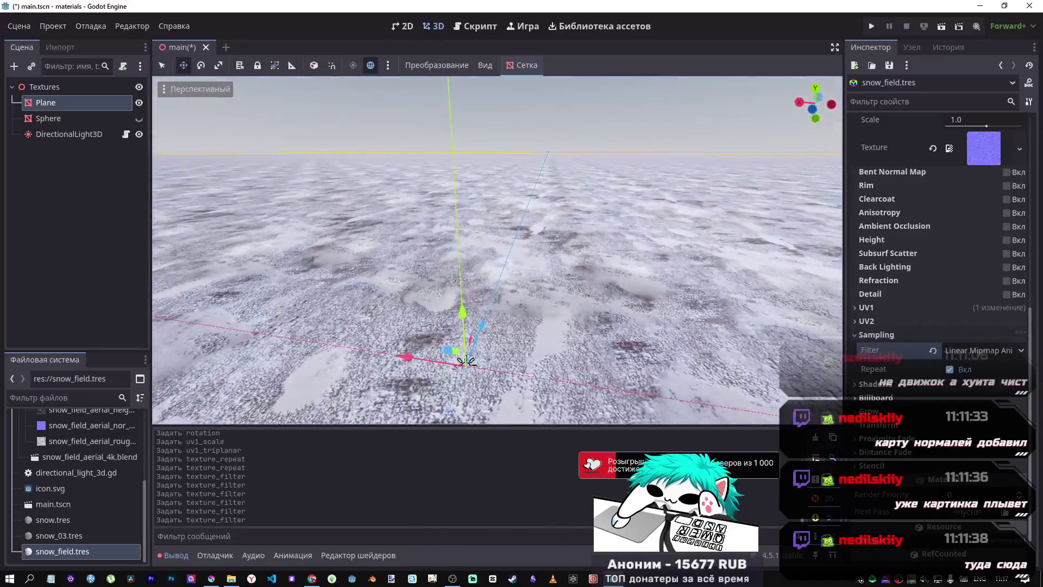
key("w")
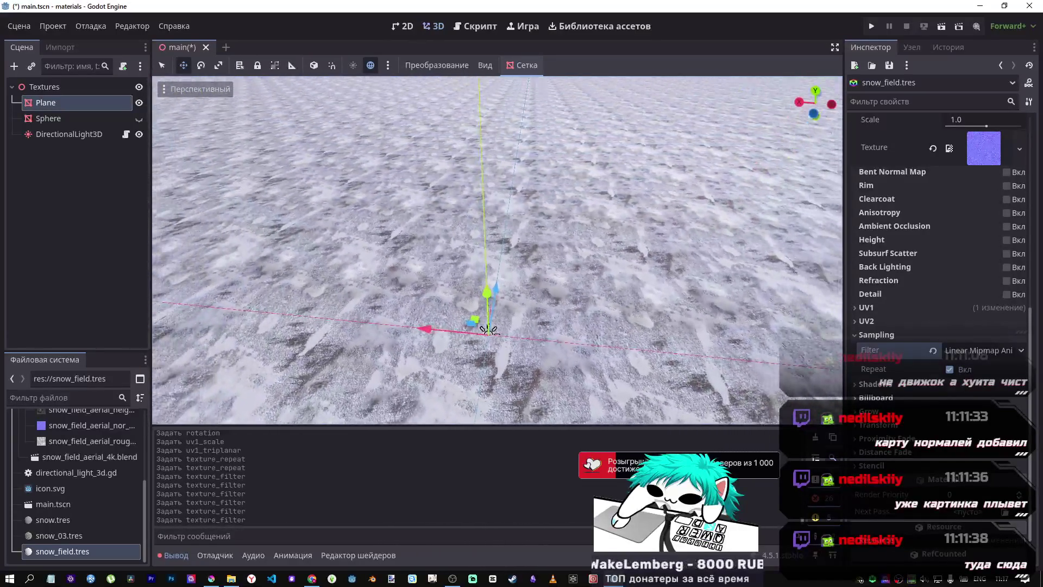
key("w")
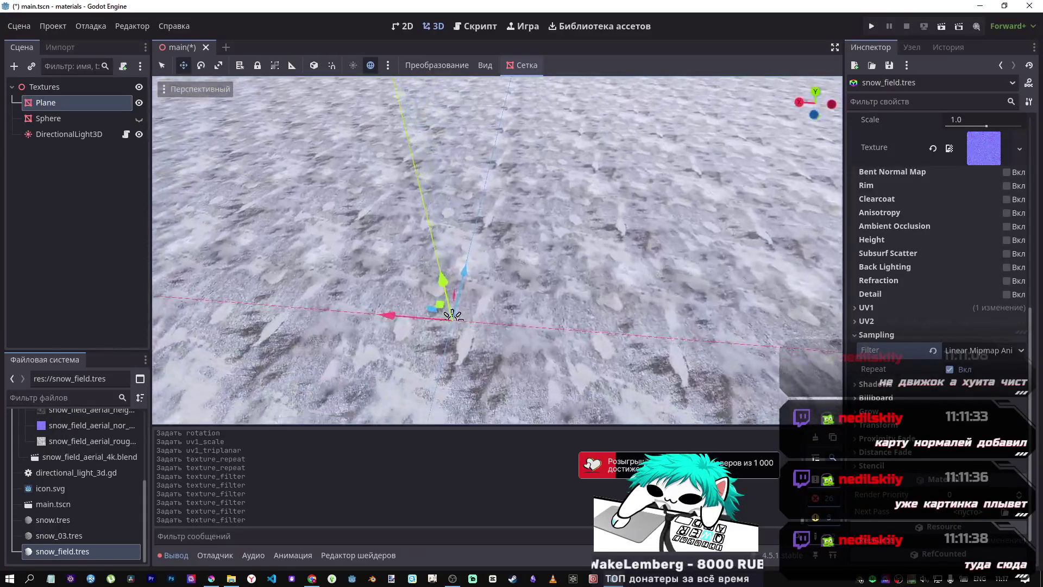
key("w")
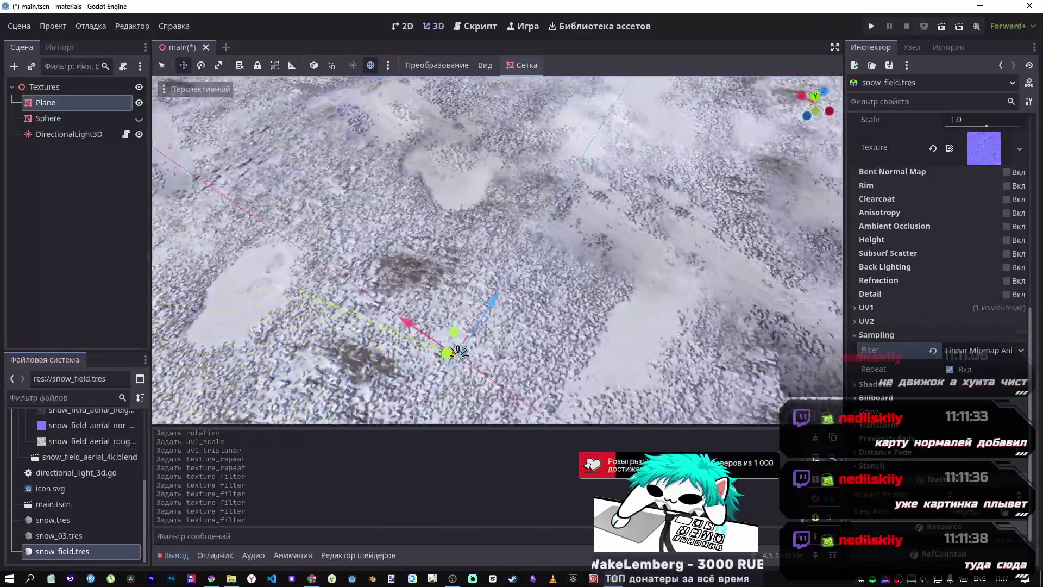
key("w")
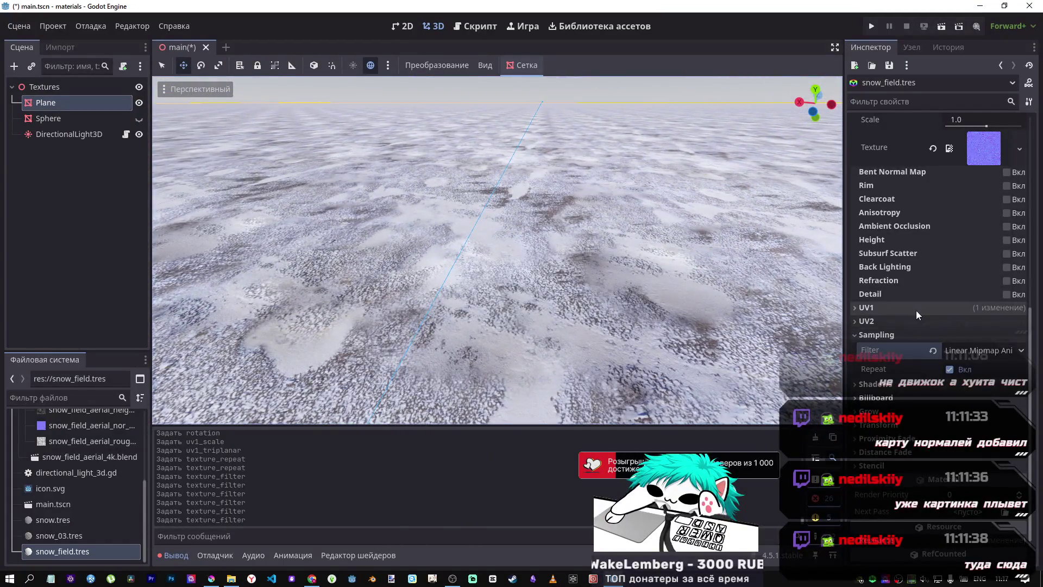
left_click(918, 307)
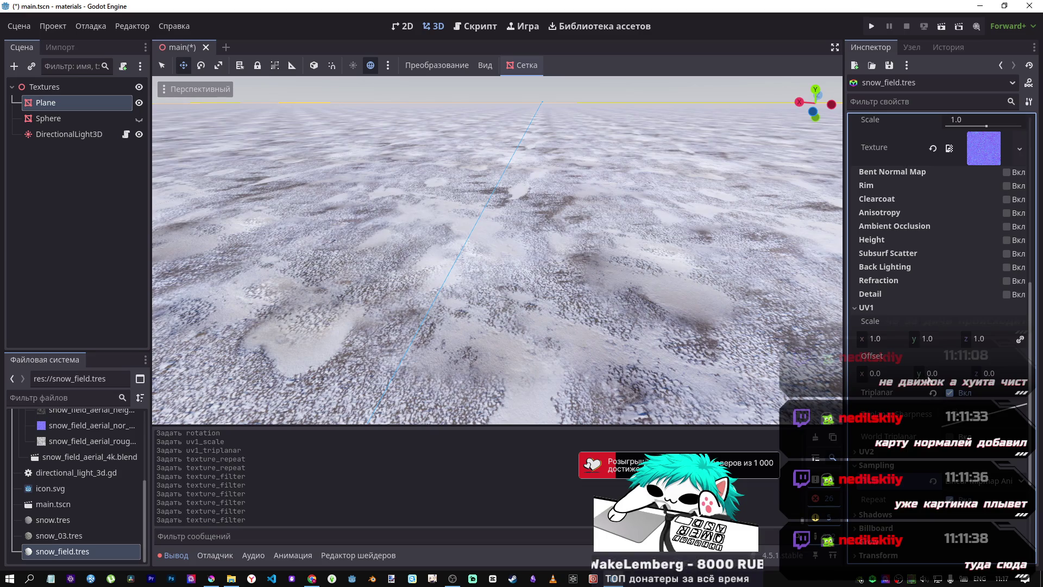
scroll(904, 376, "down", 1)
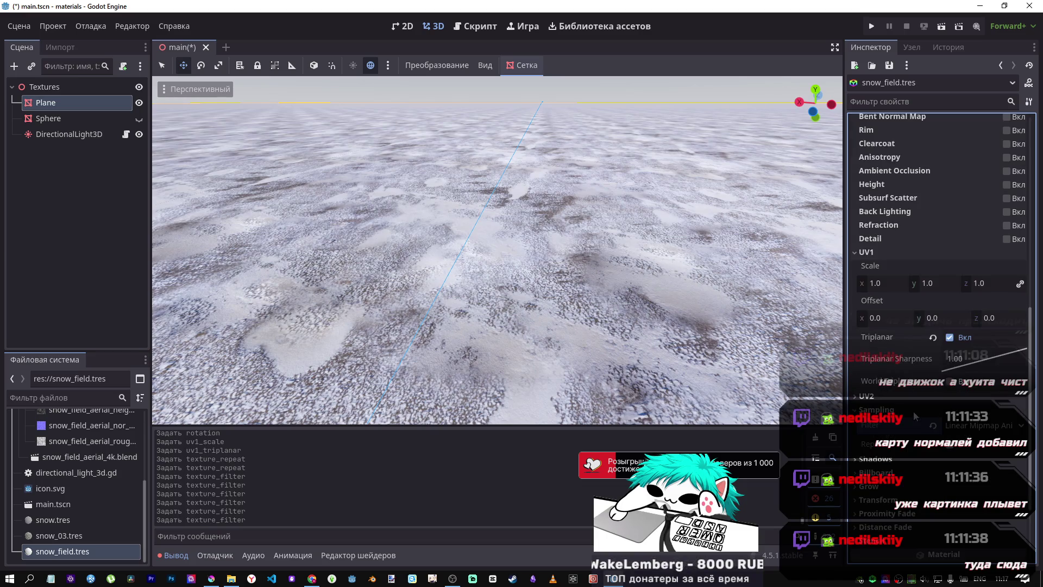
Step: Turn triplanar mapping off for the snow material
left_click(933, 337)
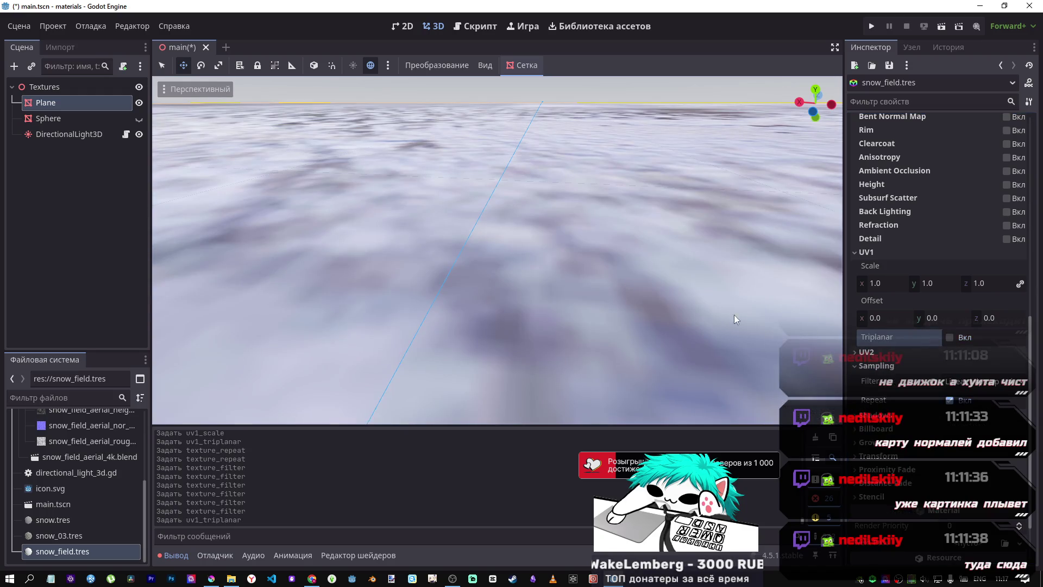
scroll(632, 321, "down", 10)
scroll(525, 247, "up", 5)
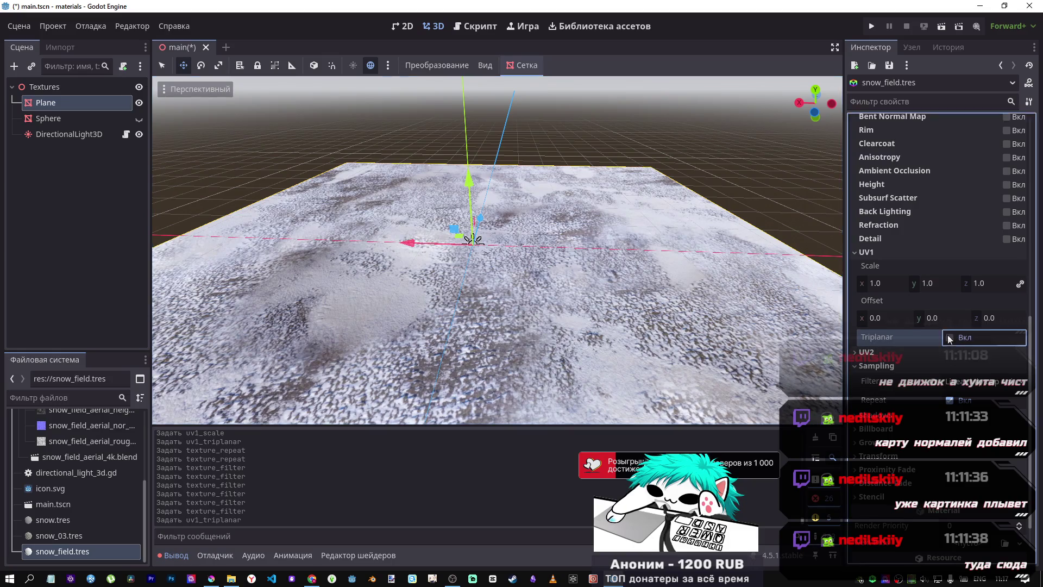
left_click(948, 337)
left_click(945, 335)
Step: Set the UV1 scale to 10 on all axes, after briefly trying 30
left_click(882, 285)
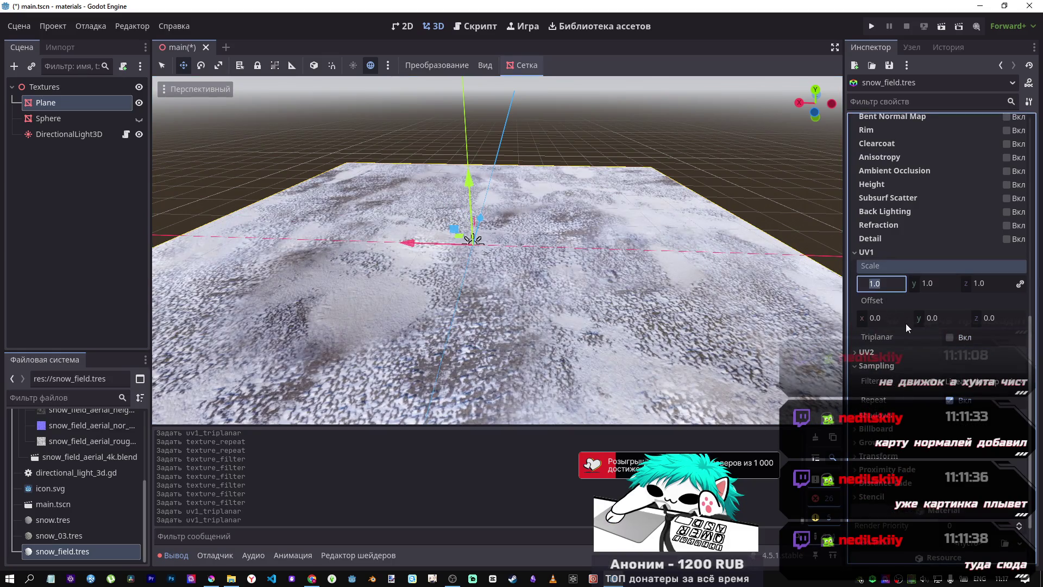
type("30")
key("Return")
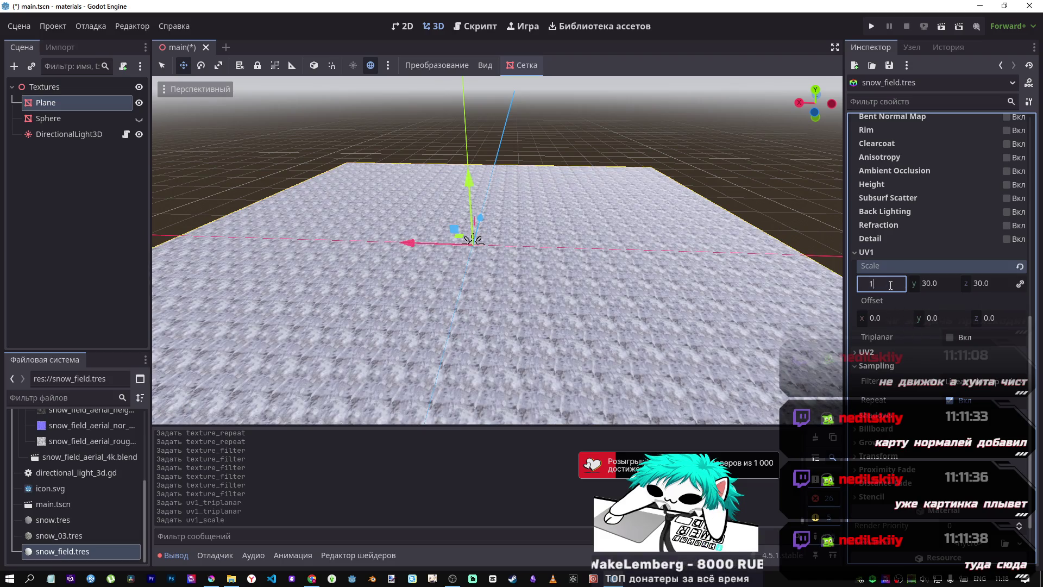
type("10")
key("Return")
Step: Fly and zoom around the plane to inspect the snow tiling at scale 10
key("shift+f")
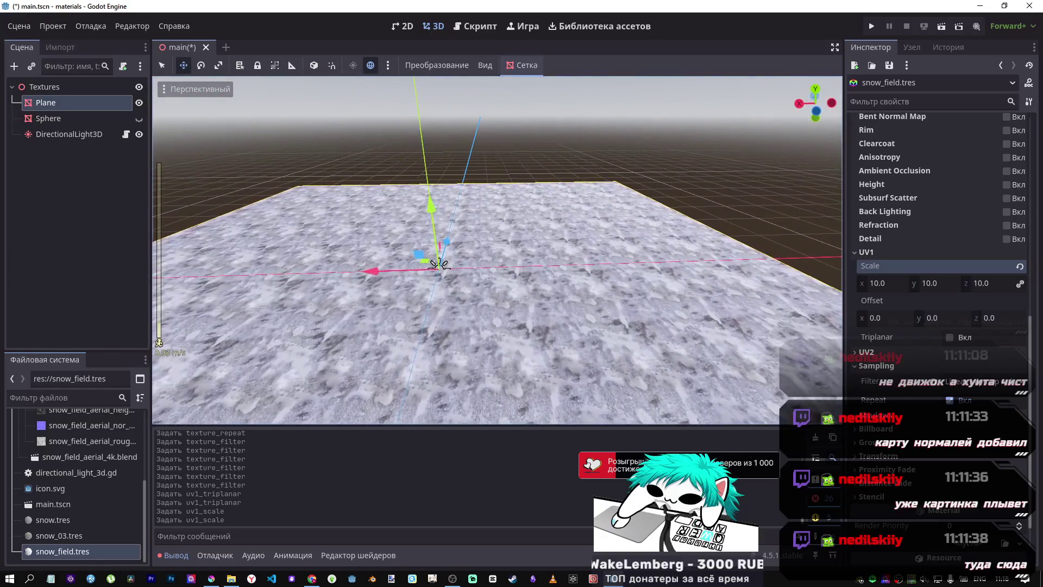
key("shift+f")
scroll(517, 277, "down", 10)
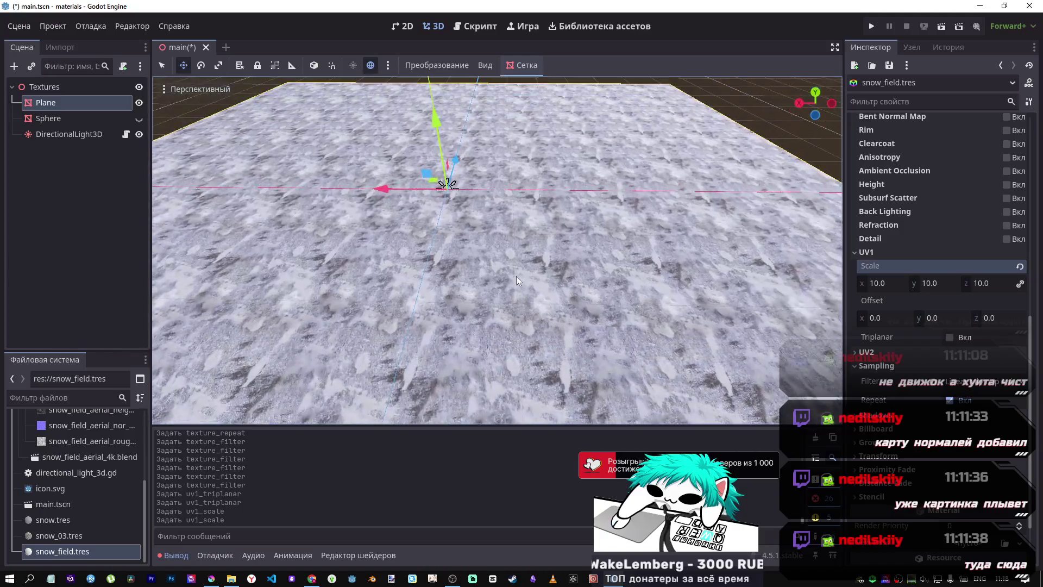
scroll(505, 254, "down", 2)
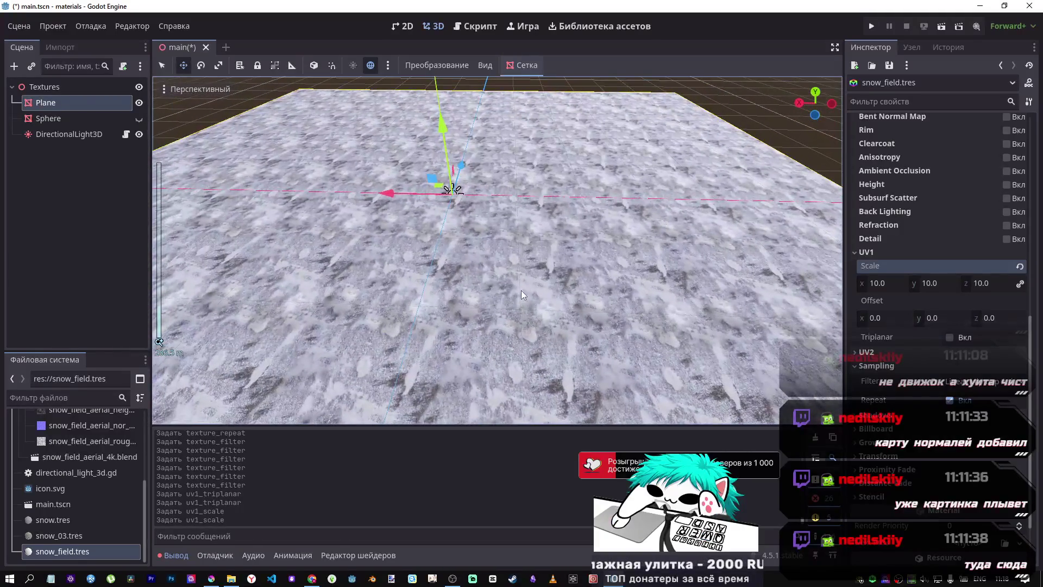
scroll(497, 236, "up", 1)
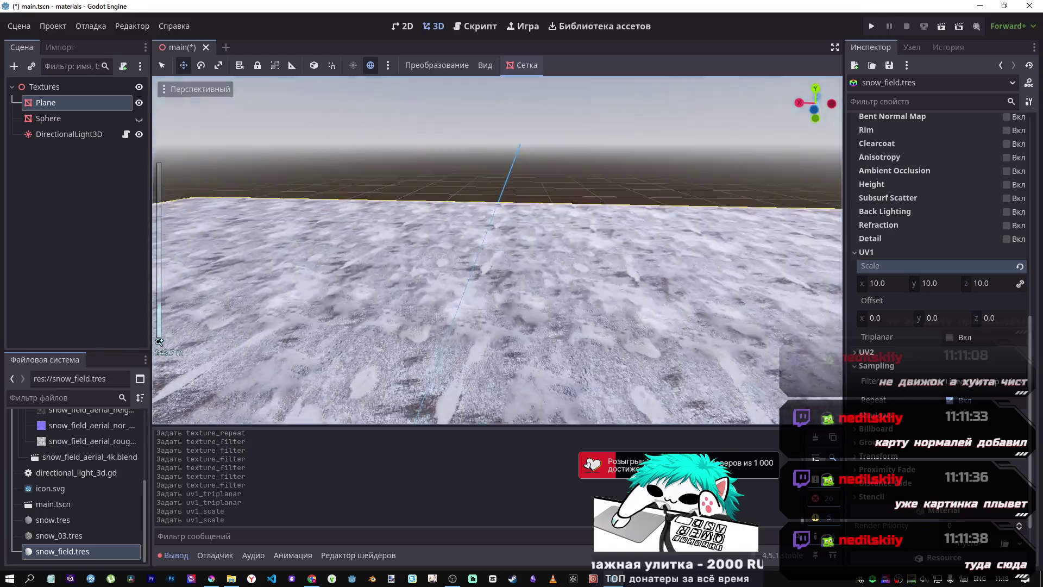
scroll(497, 250, "up", 2)
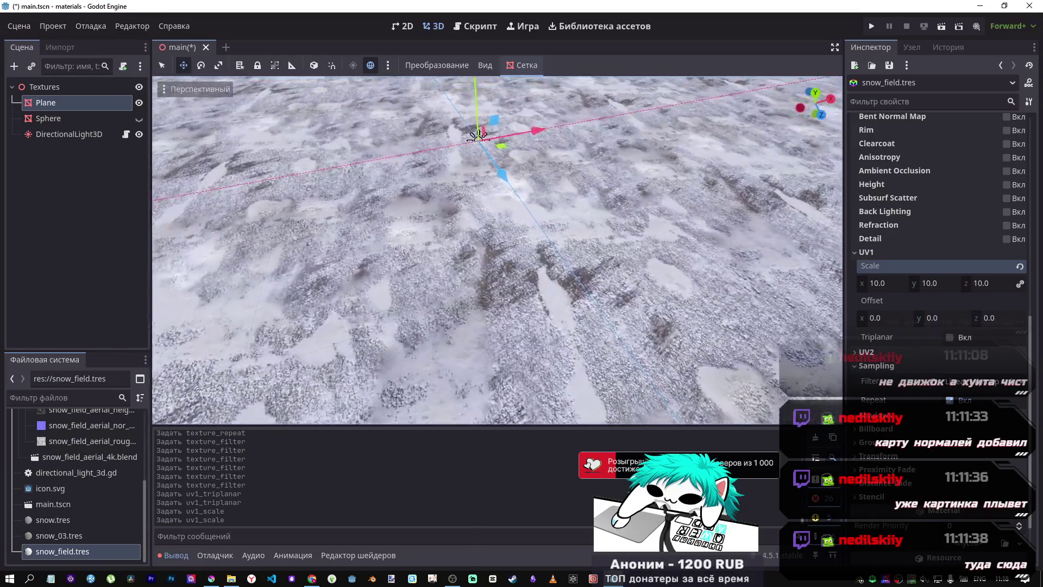
scroll(498, 249, "up", 3)
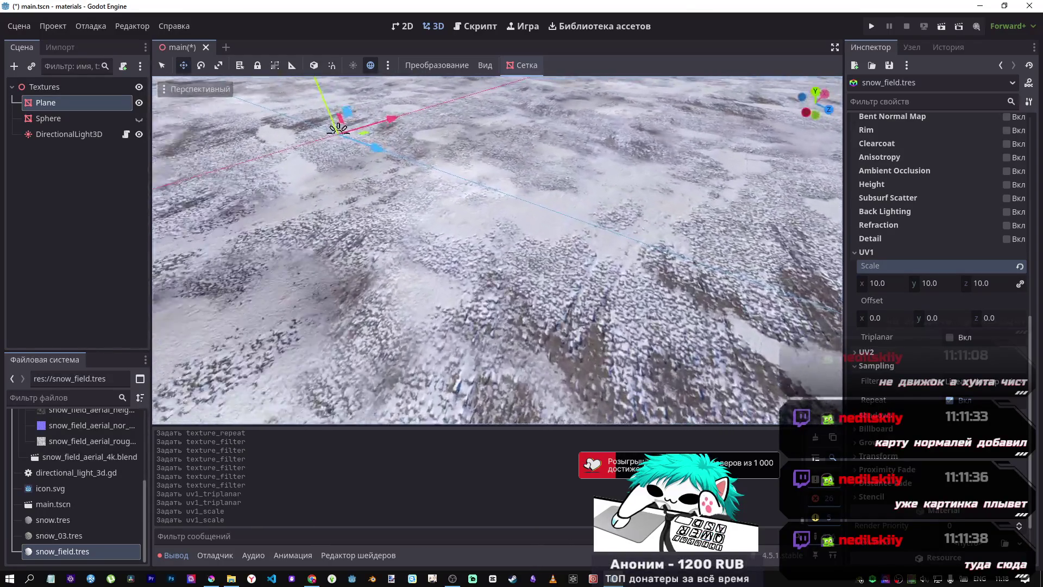
scroll(497, 250, "up", 3)
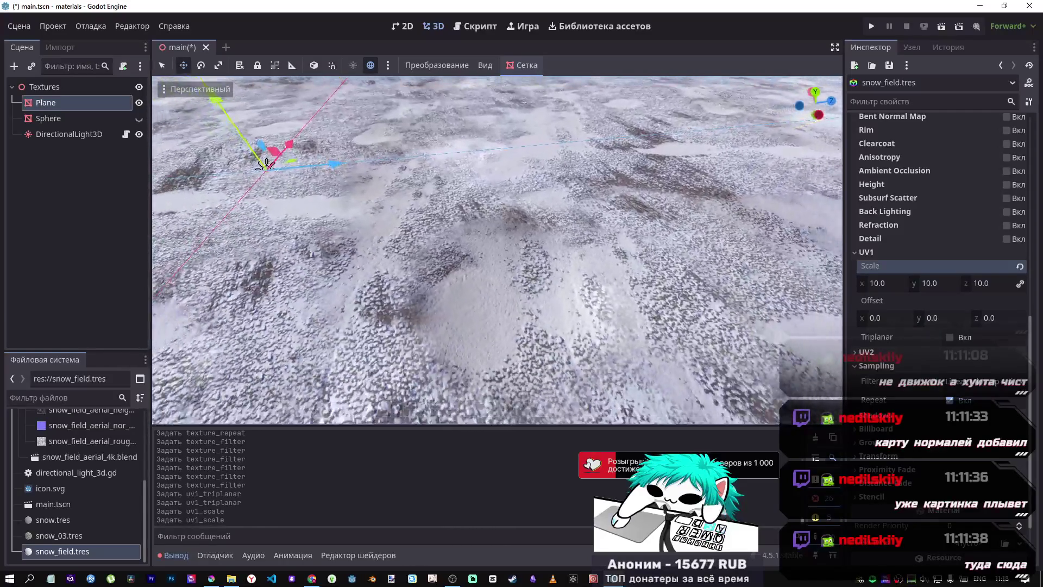
scroll(497, 250, "up", 3)
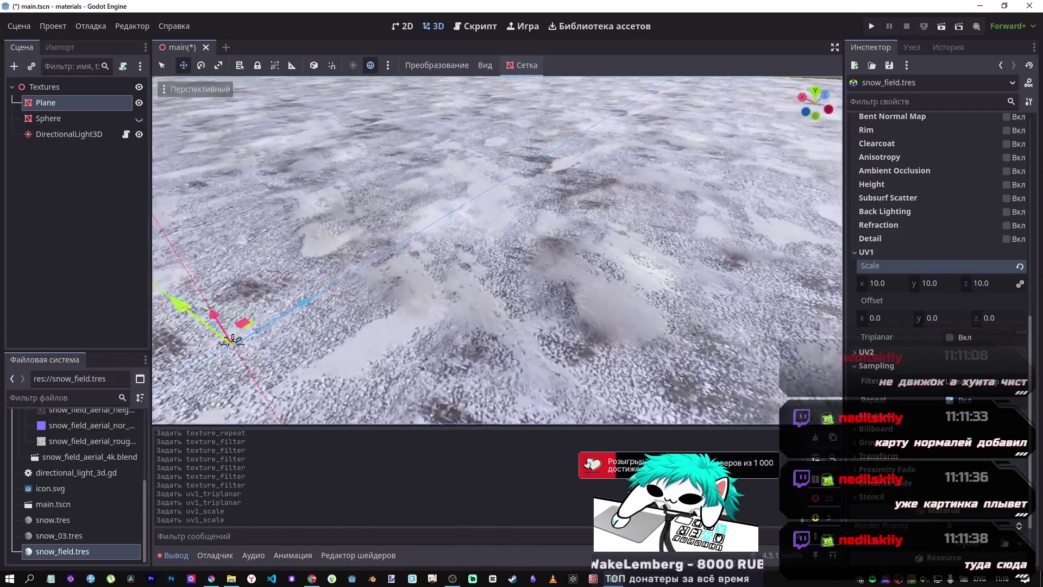
scroll(498, 250, "down", 3)
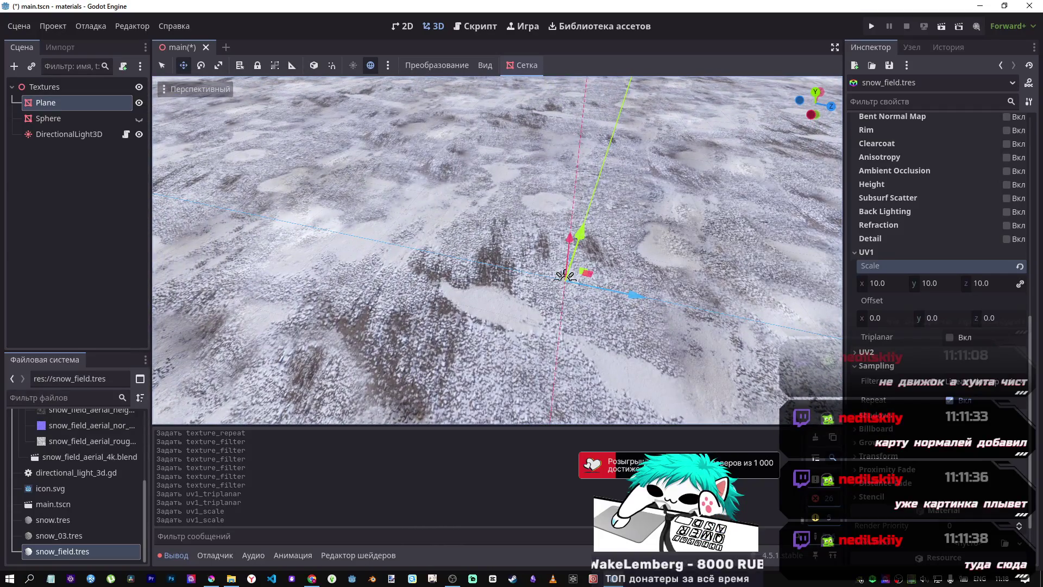
scroll(498, 249, "down", 3)
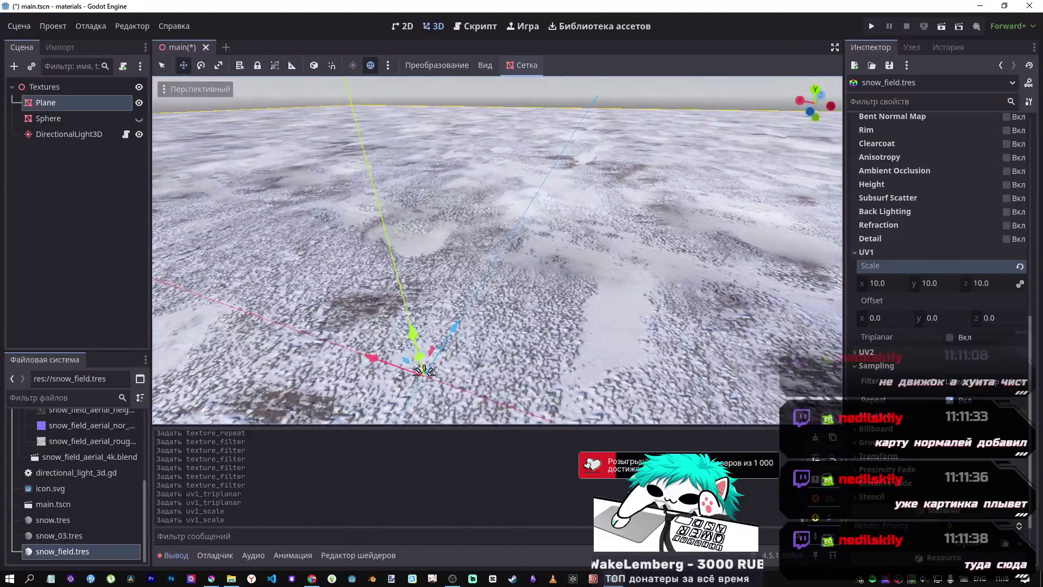
scroll(497, 250, "down", 3)
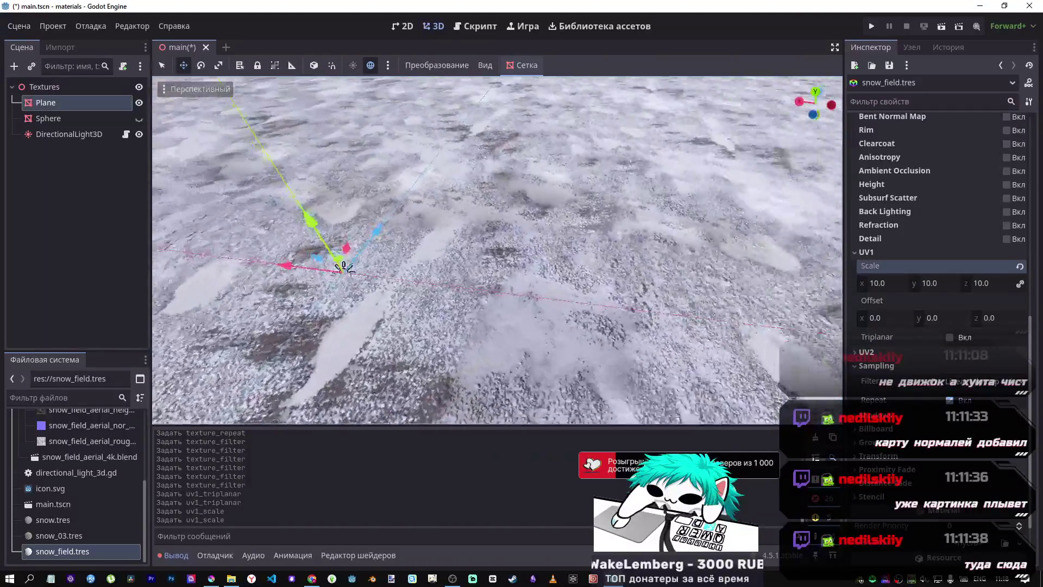
Step: Re-enable Triplanar in the UV1 section of the snow material at scale 10
scroll(497, 250, "down", 3)
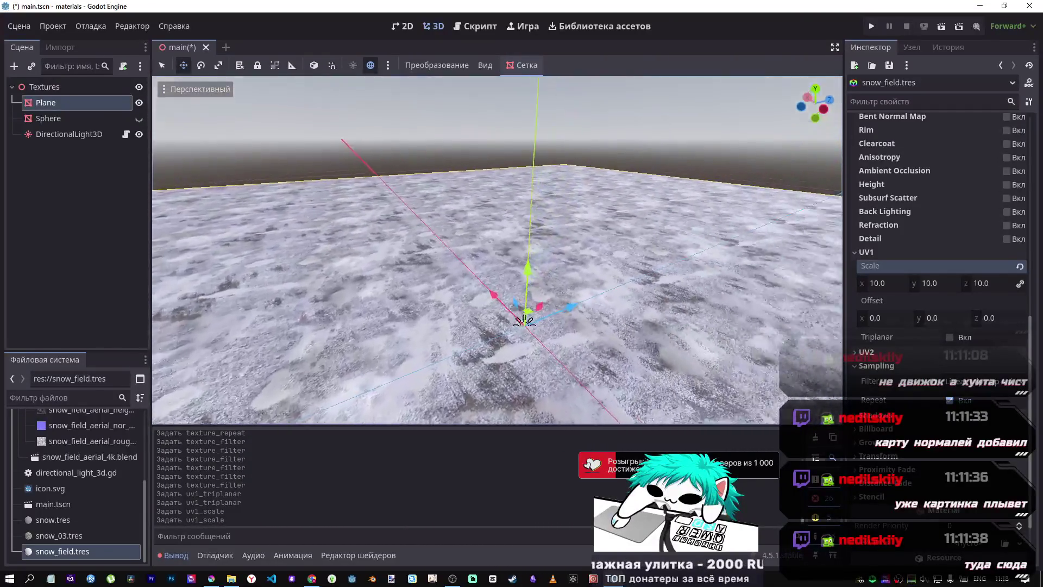
scroll(494, 270, "down", 2)
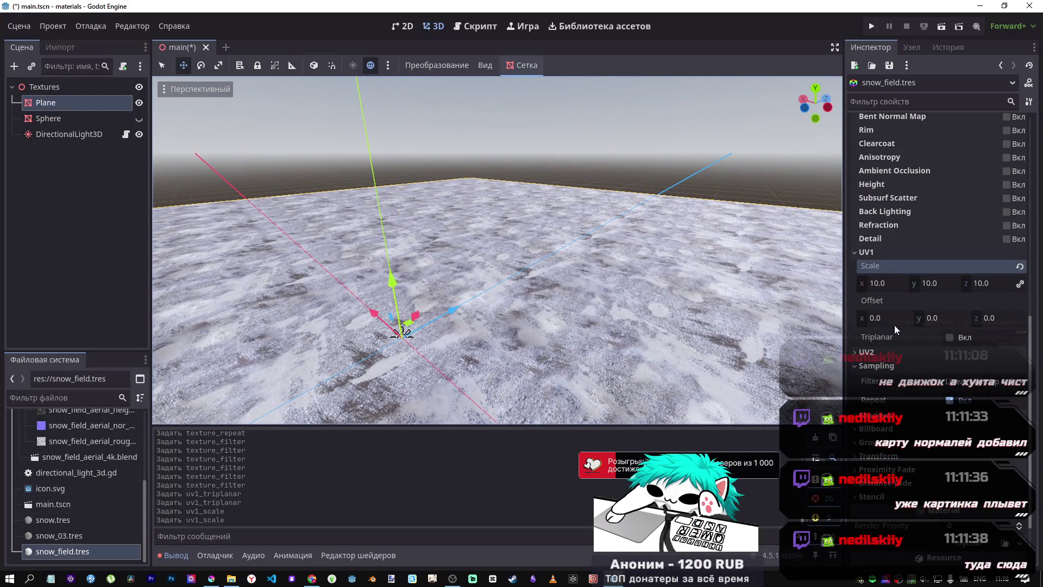
left_click(949, 337)
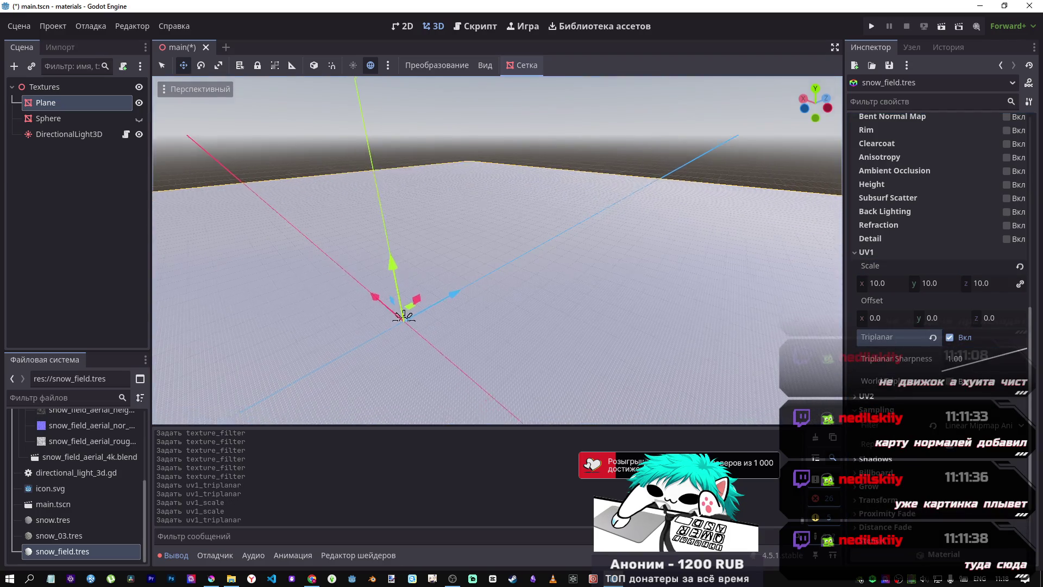
scroll(498, 253, "up", 3)
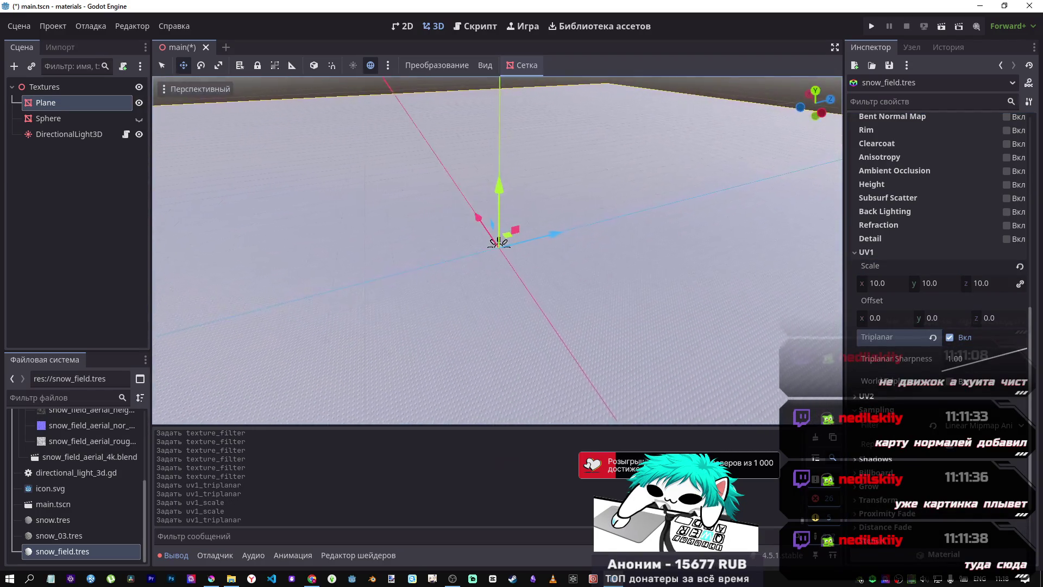
scroll(497, 250, "up", 5)
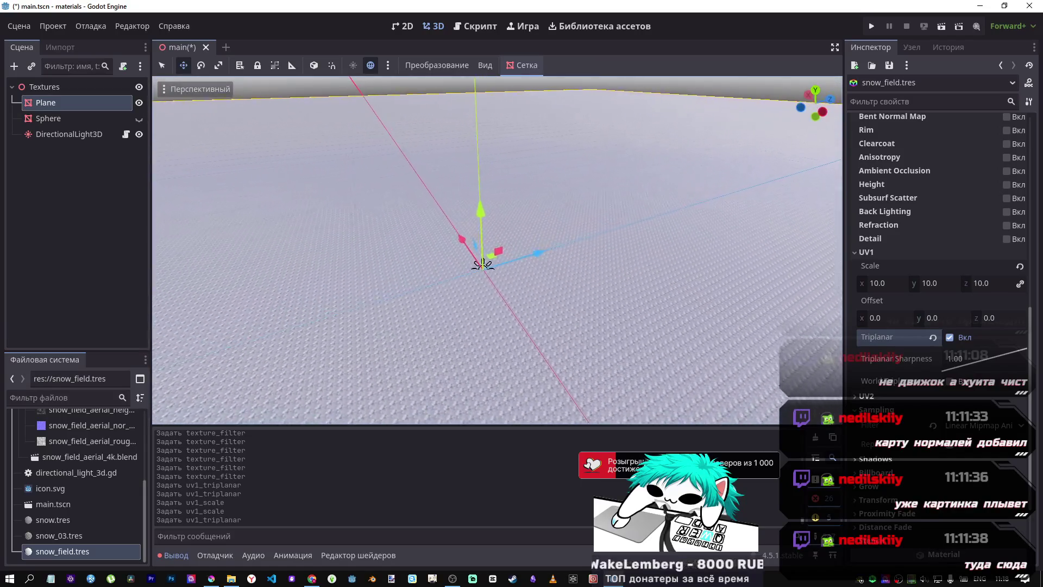
scroll(497, 250, "up", 5)
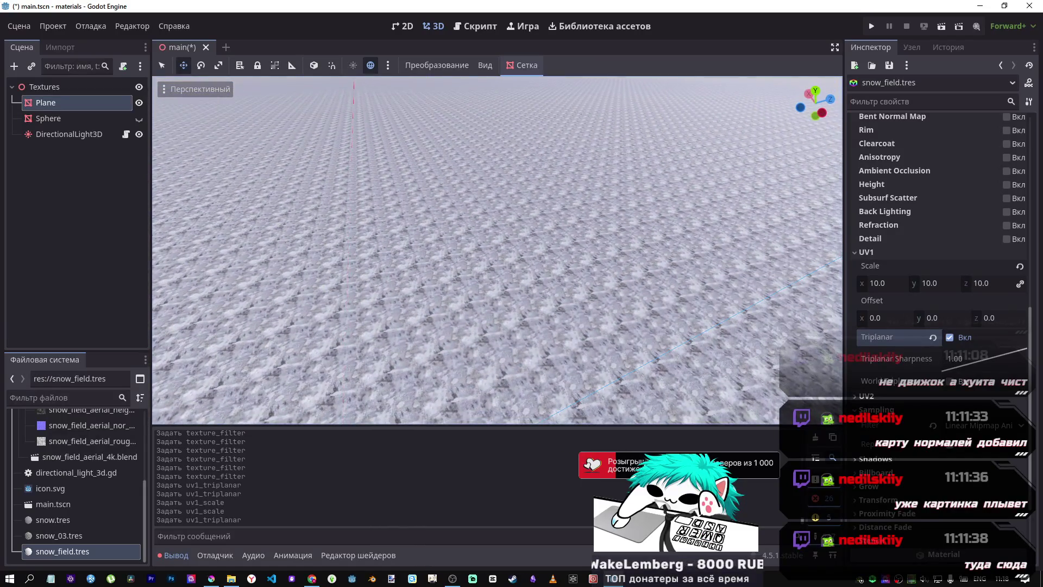
left_click(877, 288)
Step: Set the UV1 scale to 0.5 on all axes, after first trying 1
type("1\\")
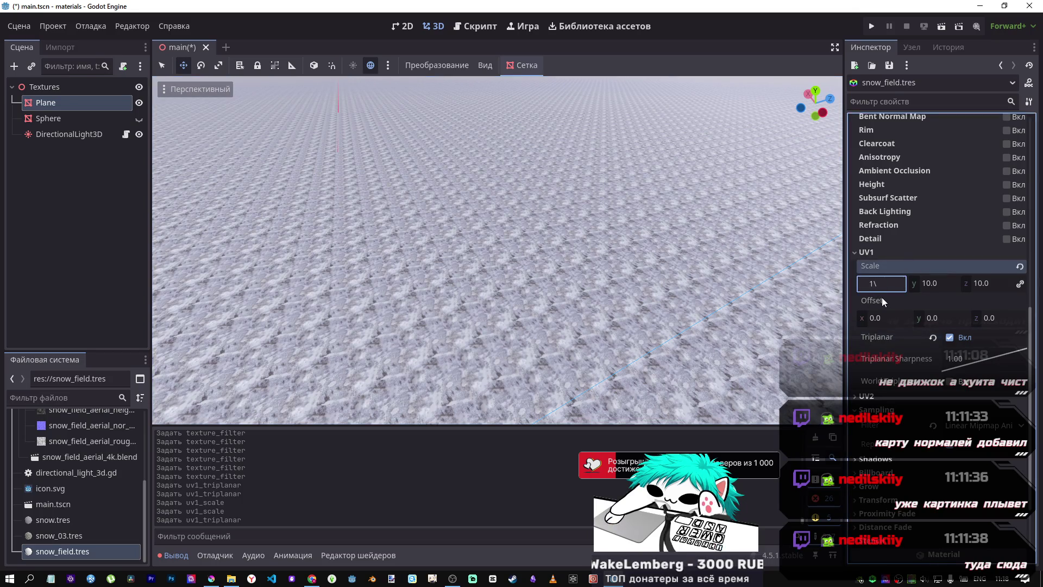
key("Return")
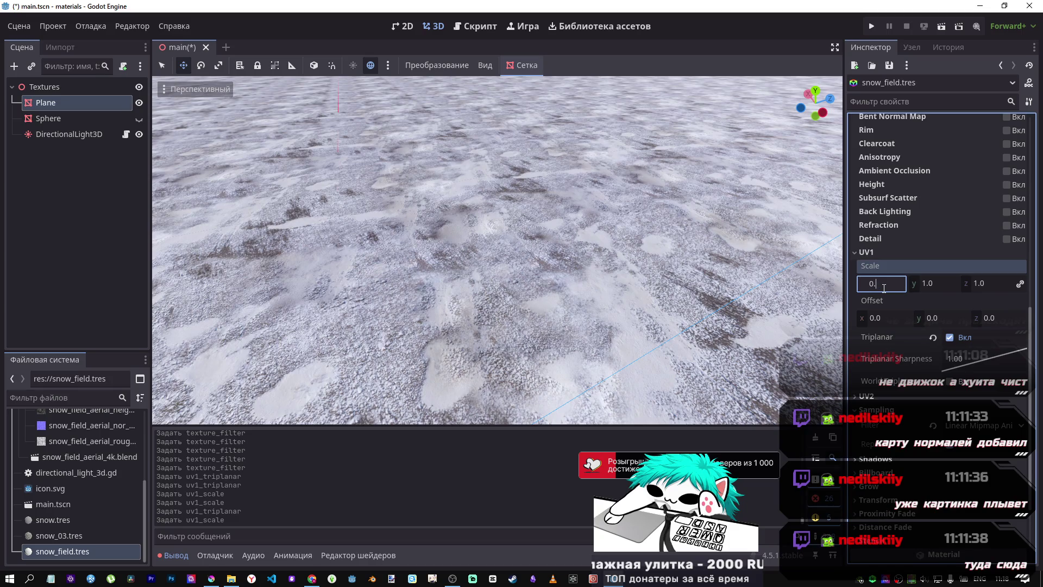
key("Return")
scroll(484, 304, "down", 5)
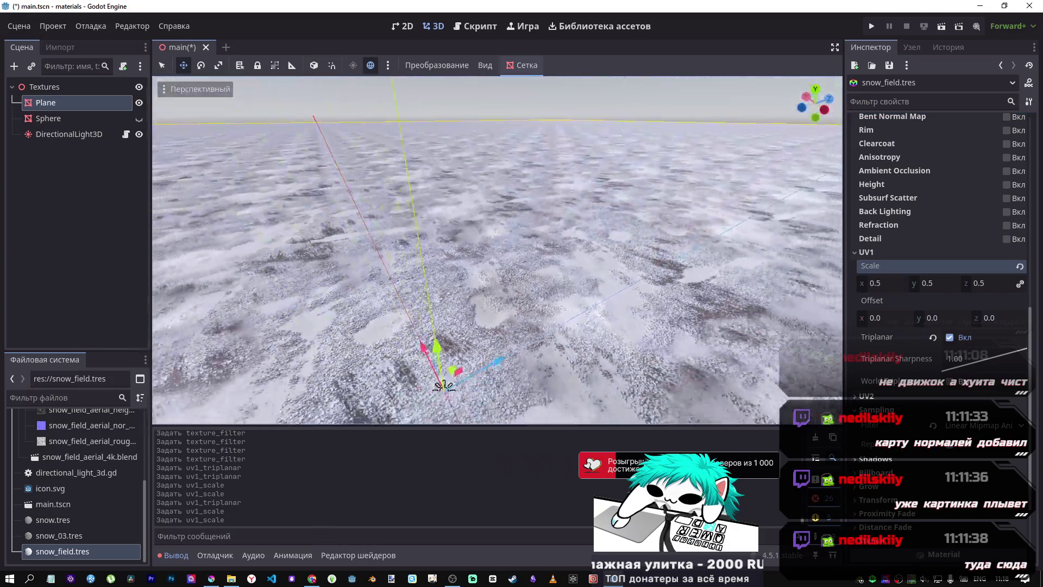
scroll(497, 250, "down", 5)
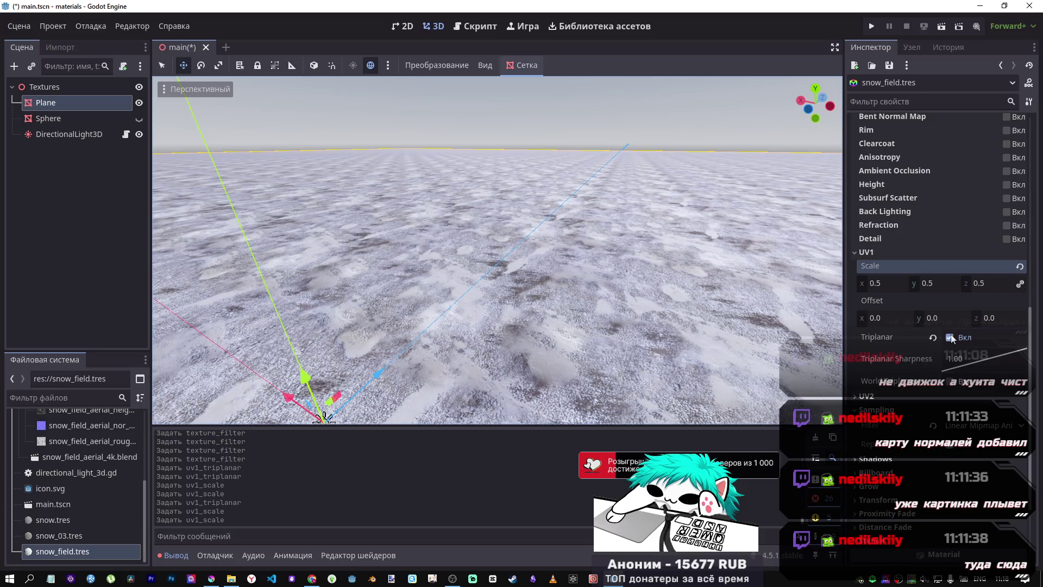
Step: Enable World Triplanar and reset Triplanar Sharpness to 1.00 after adjusting it
left_click_drag(955, 342, 944, 342)
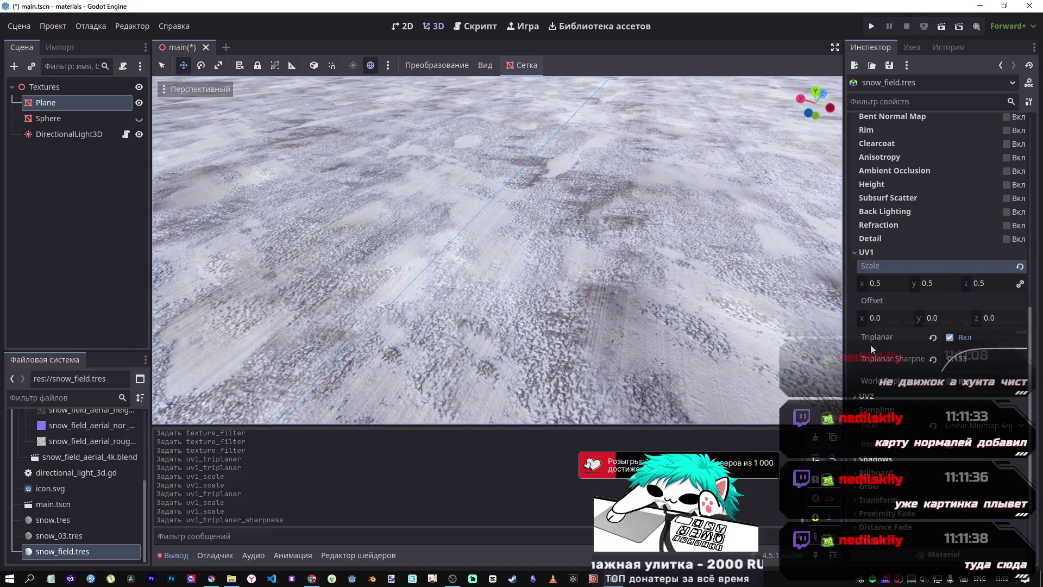
left_click_drag(956, 354, 977, 377)
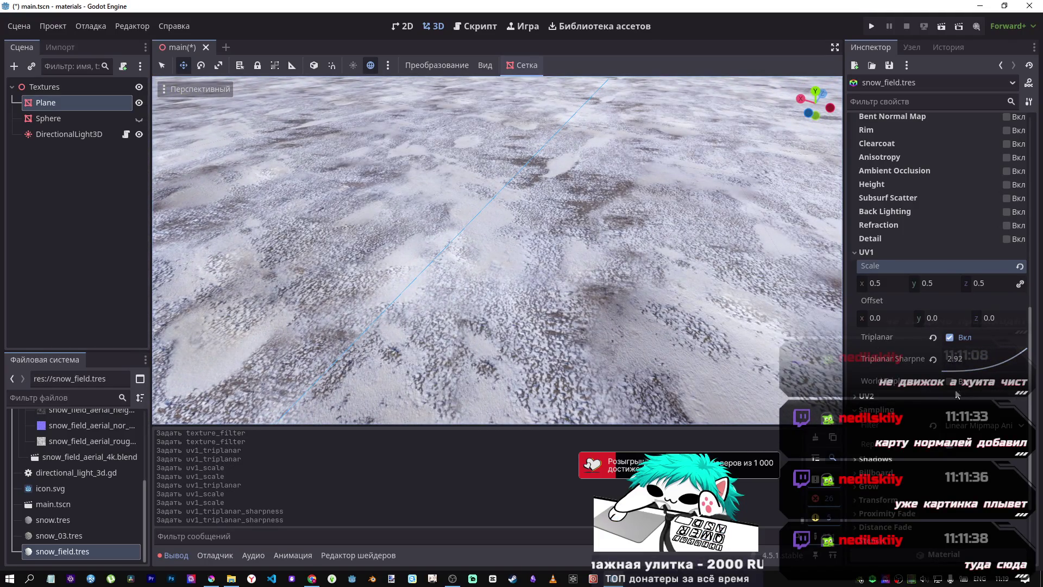
left_click(951, 381)
left_click(934, 361)
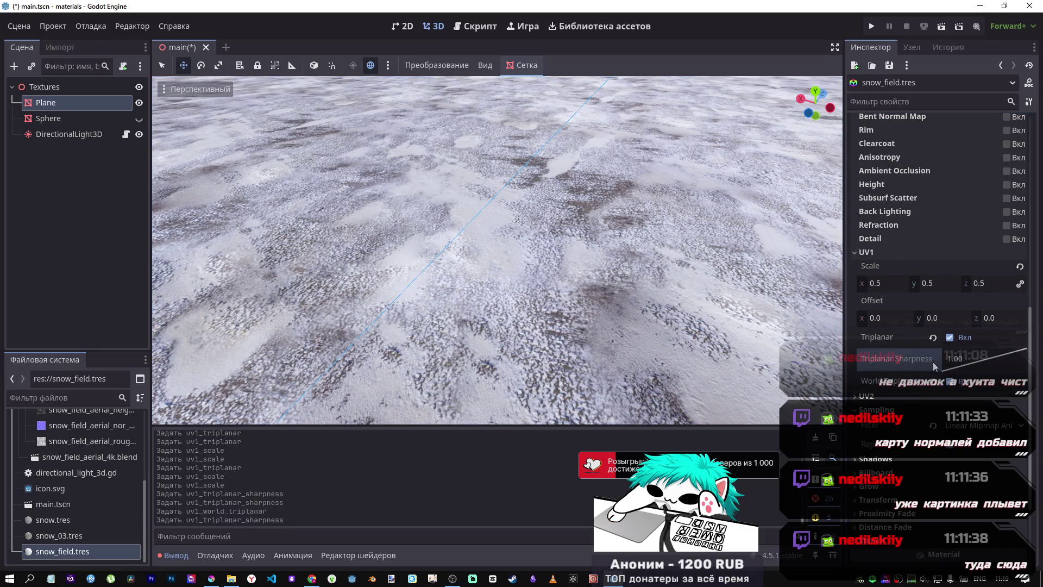
scroll(644, 308, "down", 5)
scroll(582, 291, "up", 10)
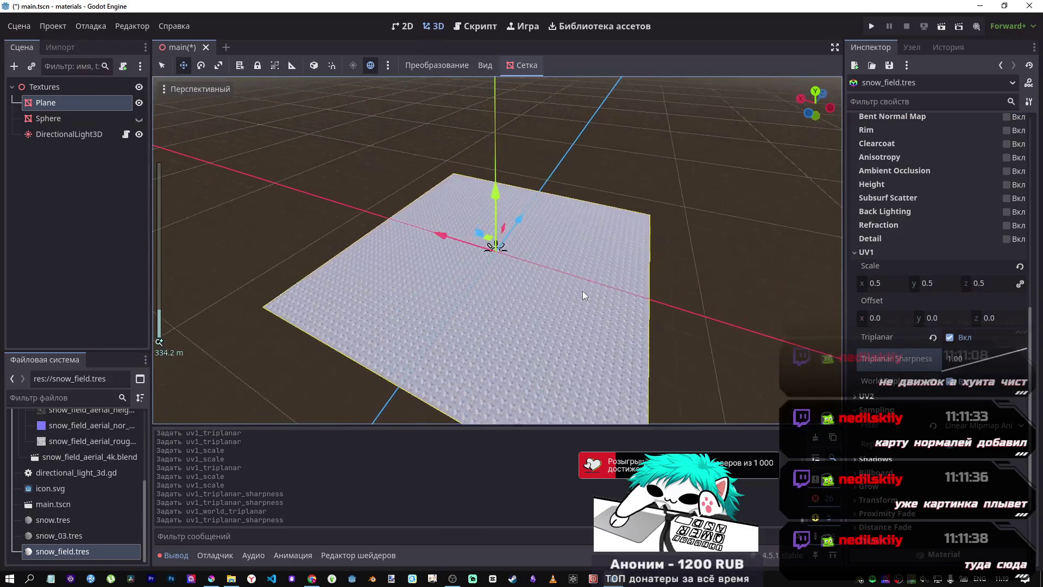
Step: Open the BaseMaterial3D help page for the triplanar property from its tooltip
scroll(577, 297, "down", 5)
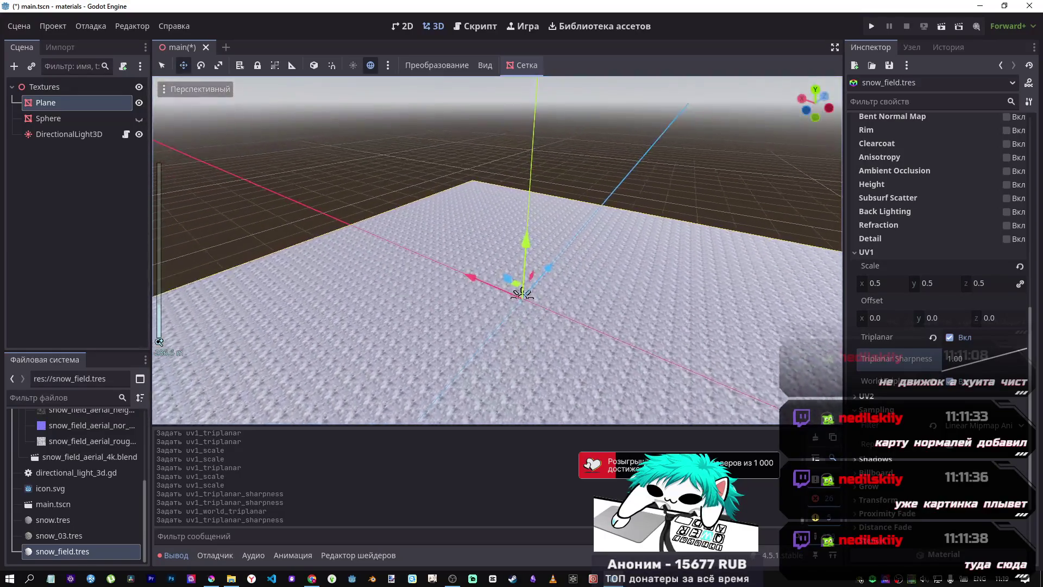
scroll(578, 297, "up", 6)
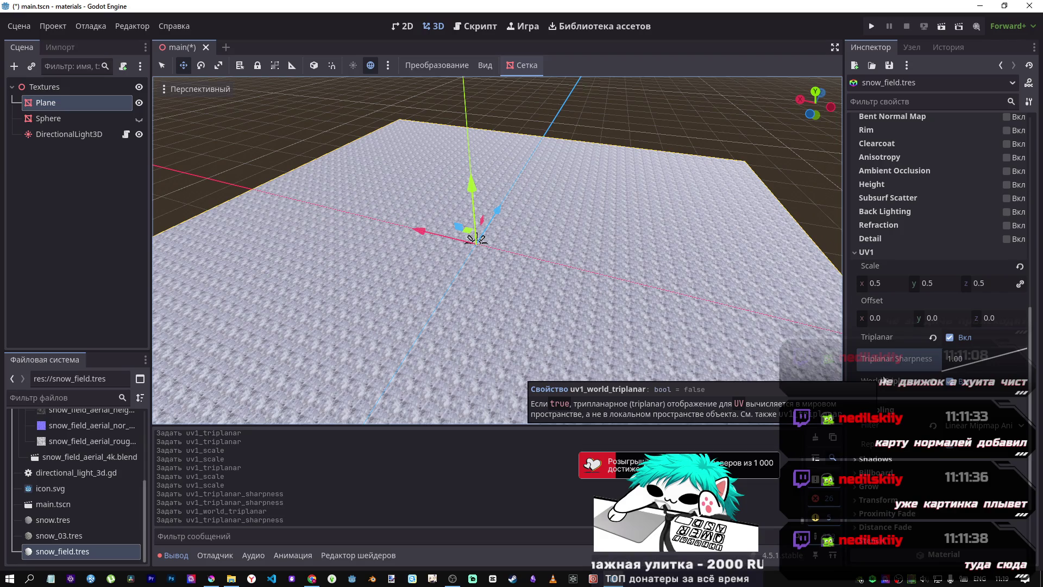
left_click(795, 414)
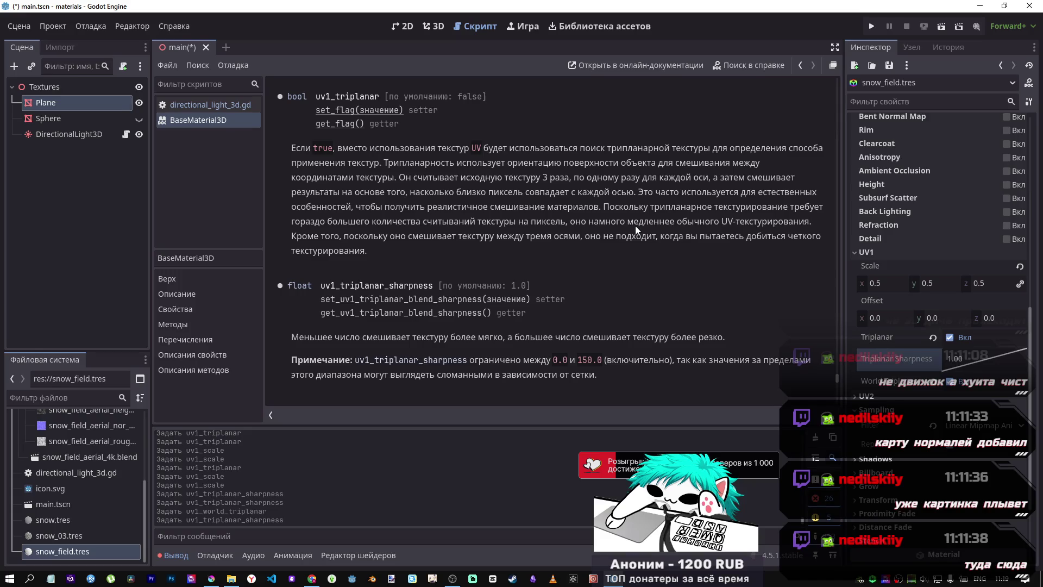
Step: Turn triplanar off, set UV1 scale back to 10, save, and return to the 3D view
left_click(949, 337)
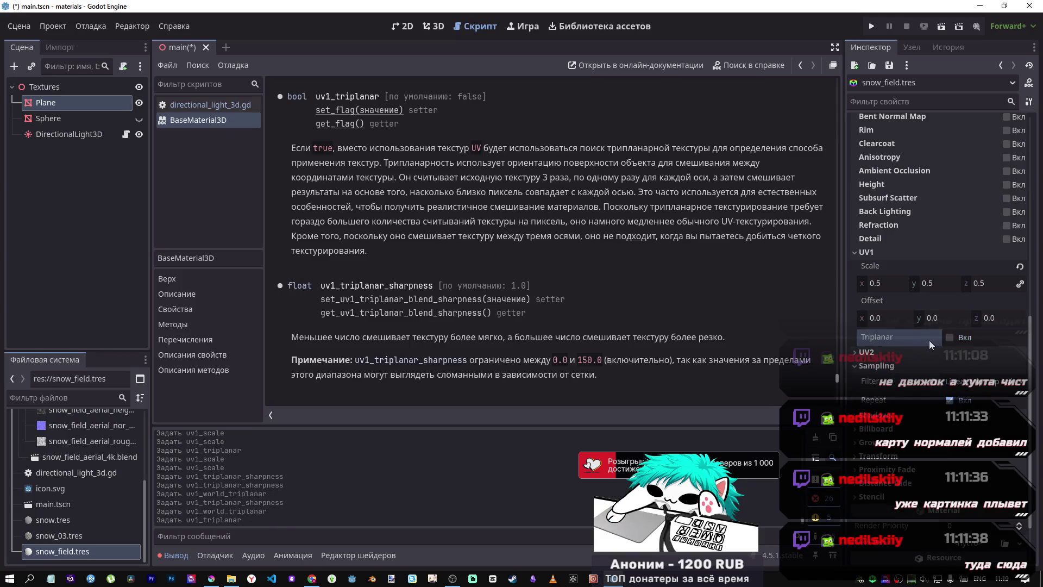
left_click(867, 285)
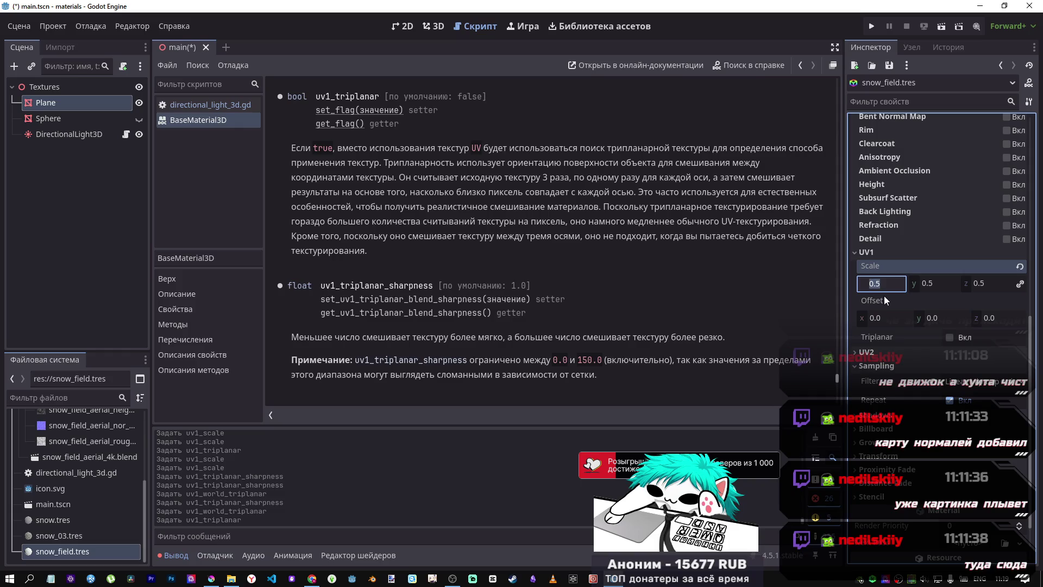
type("10")
key("Return")
key("ctrl+s")
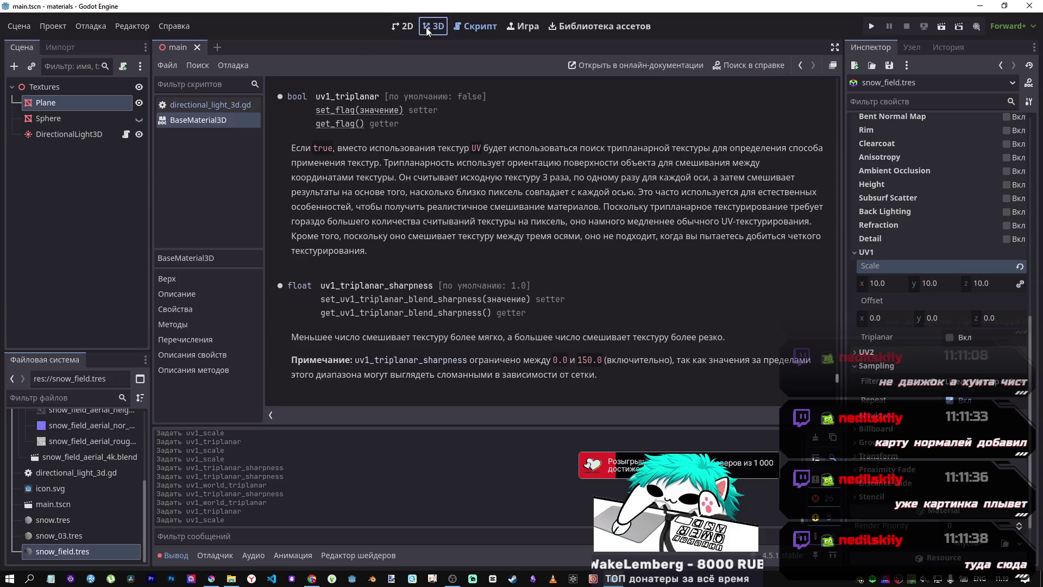
key("ctrl+F2")
Step: Fly across the snow plane to check the texture tiled at scale 10
scroll(509, 225, "up", 5)
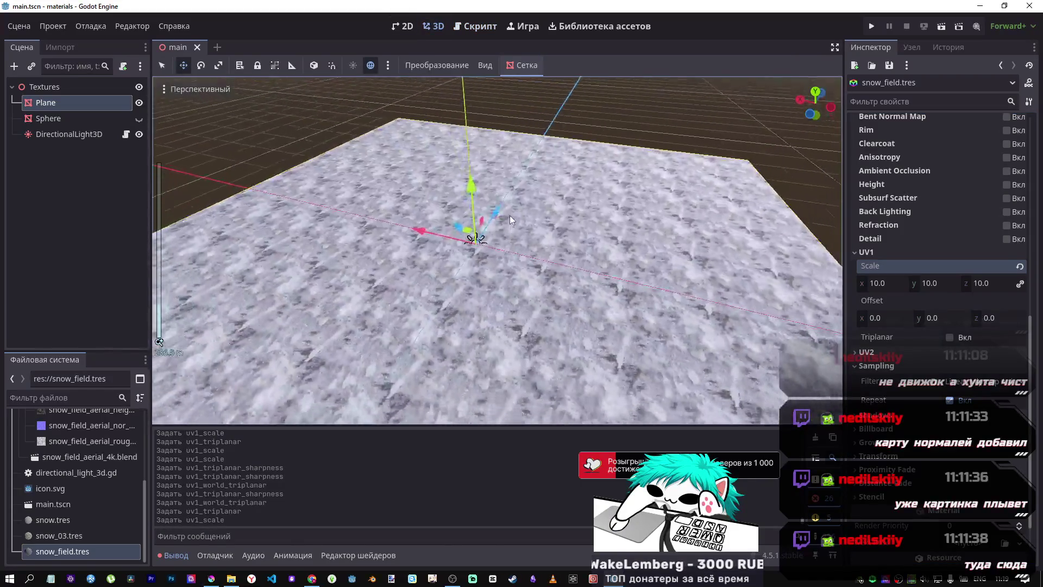
key("w")
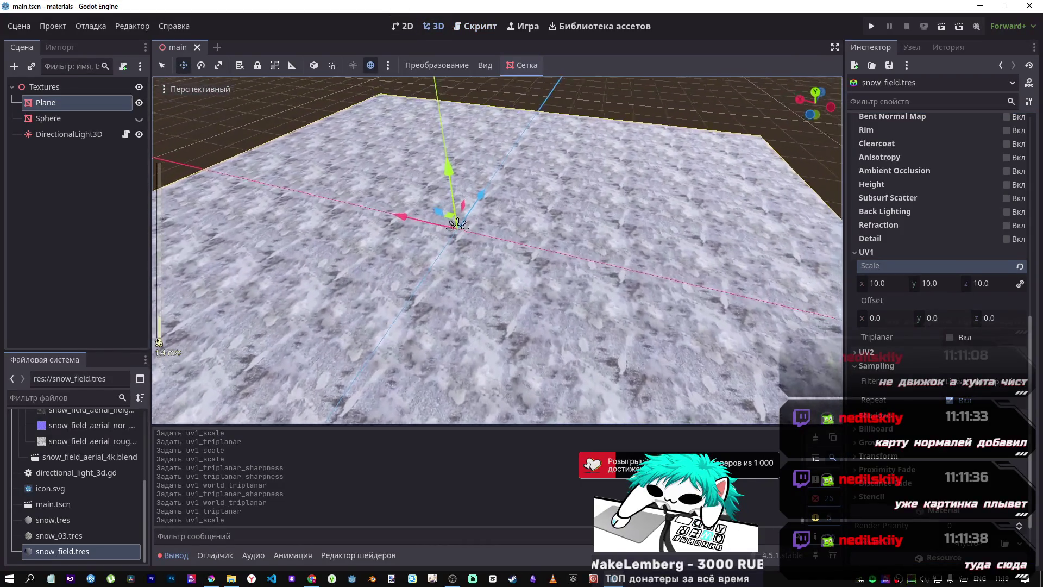
key("w")
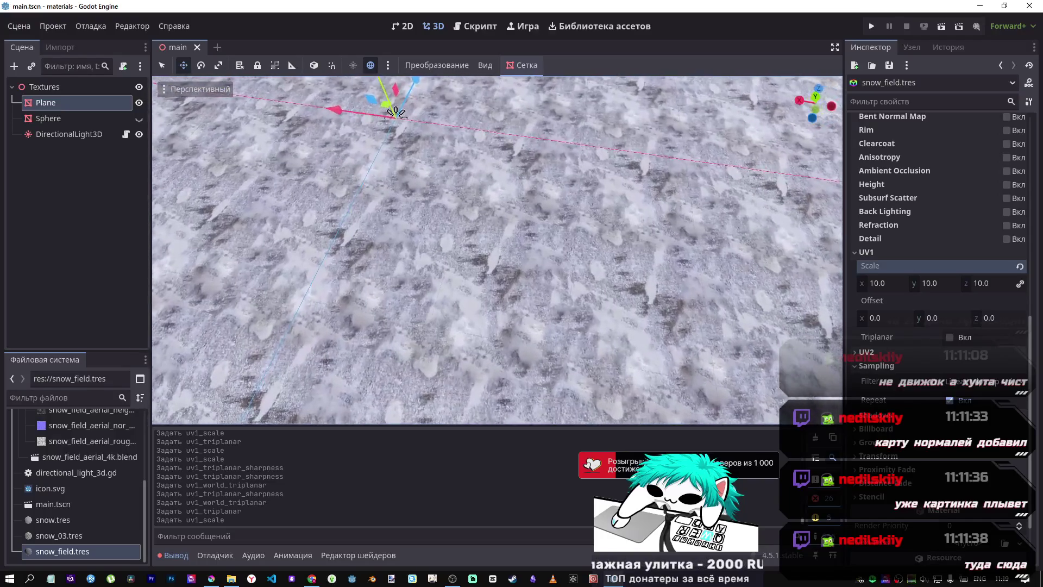
scroll(497, 250, "down", 5)
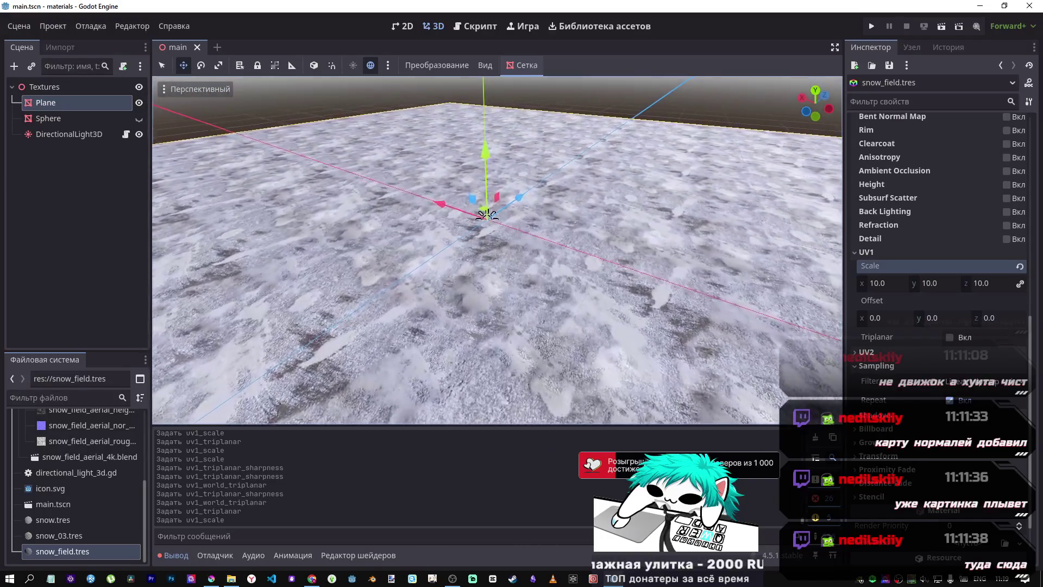
key("d")
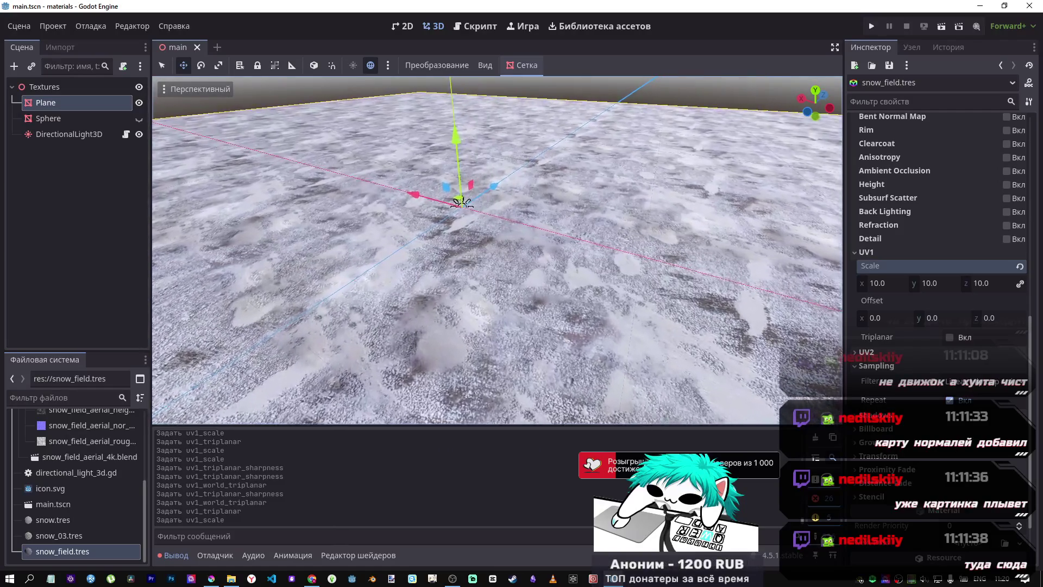
key("s")
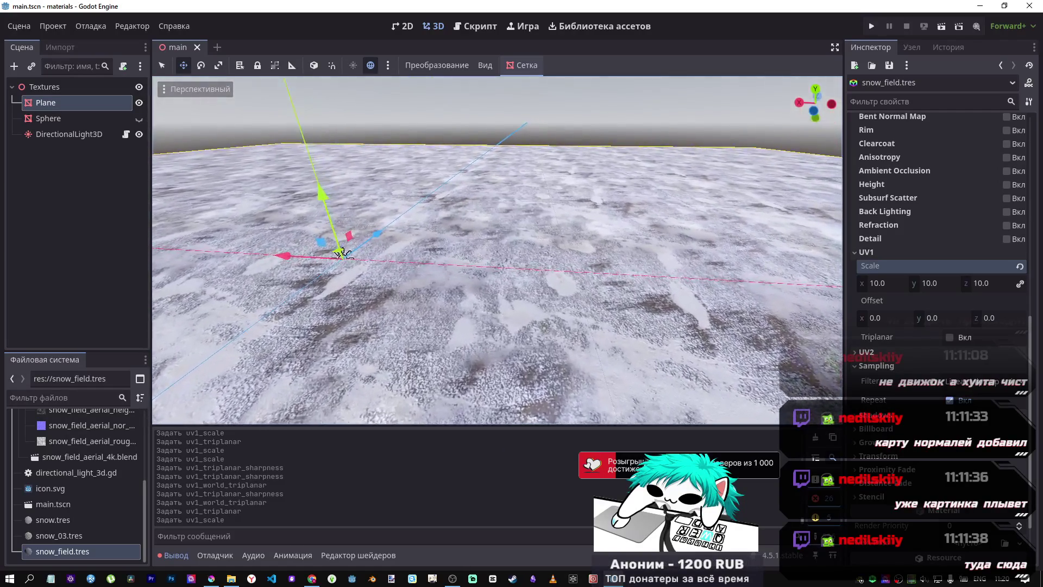
key("s")
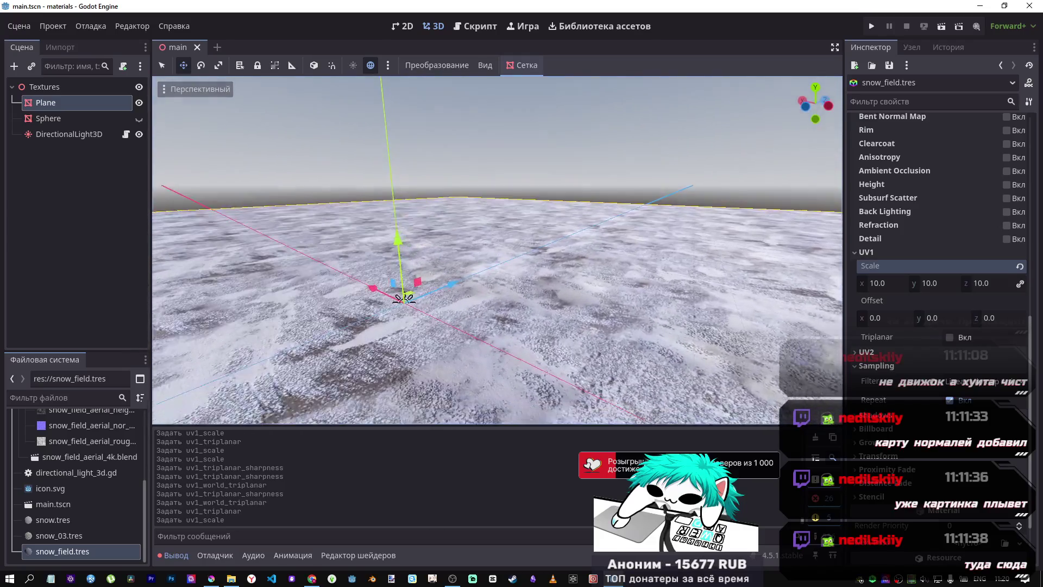
key("d")
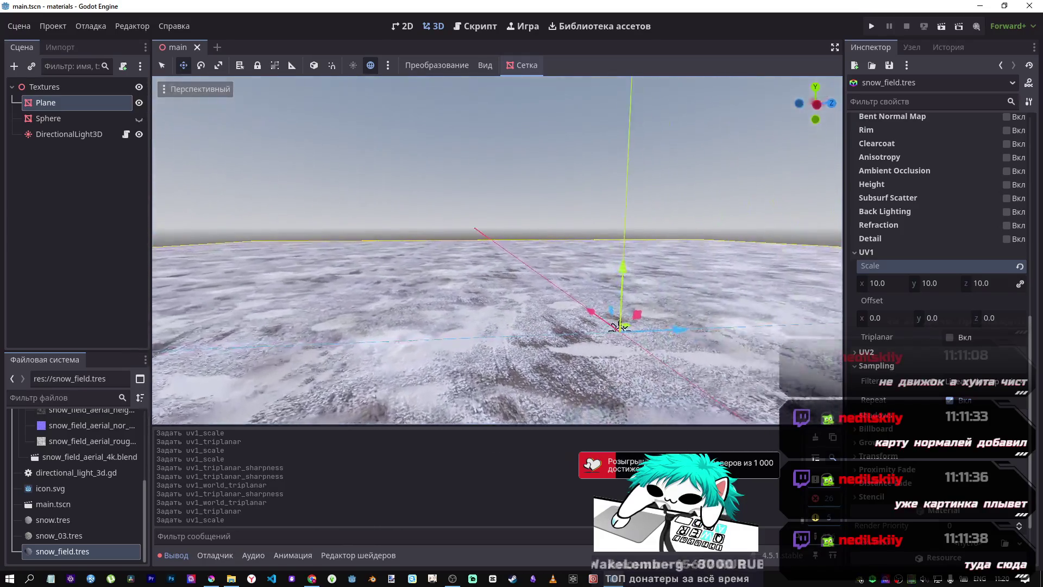
key("s")
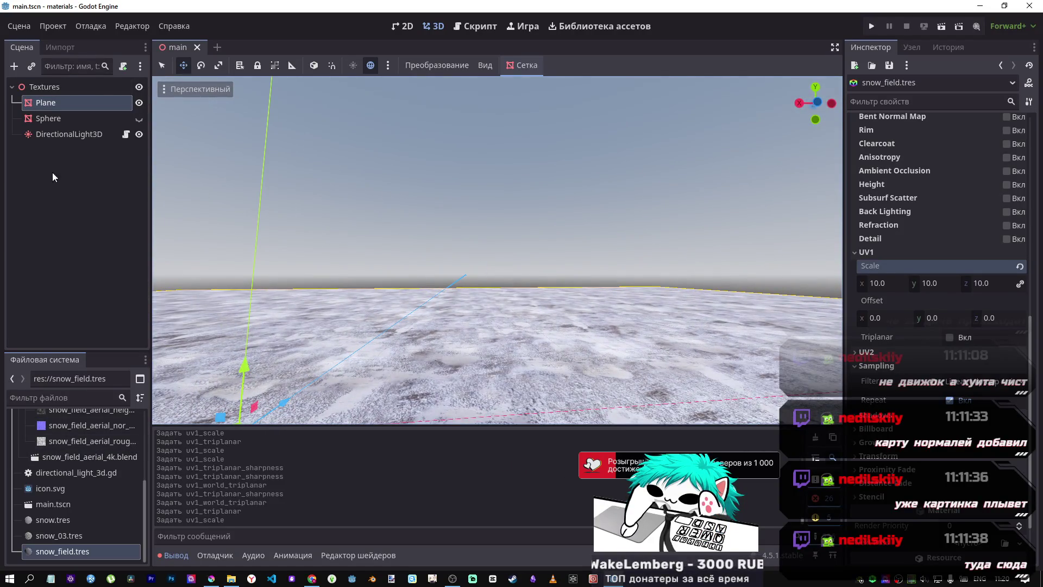
Step: Save the scene, select the Plane node, and switch to the browser's Snow Field Aerial page
key("ctrl+s")
left_click(45, 104)
mouse_move(312, 578)
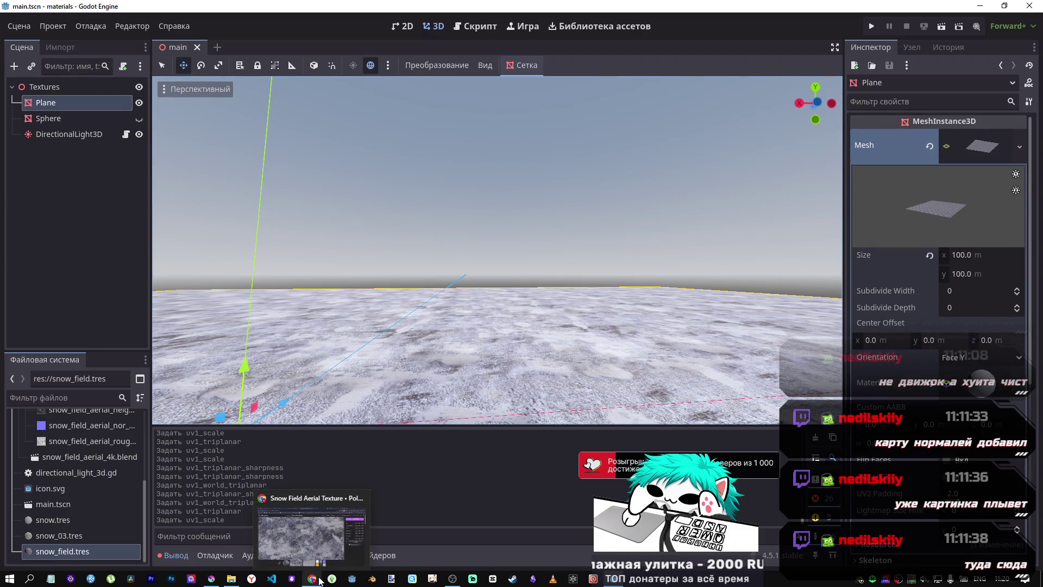
left_click(313, 533)
Step: Switch to the Poly Haven home tab and open the HDRIs library from the Assets menu
scroll(561, 308, "down", 3)
scroll(560, 309, "up", 3)
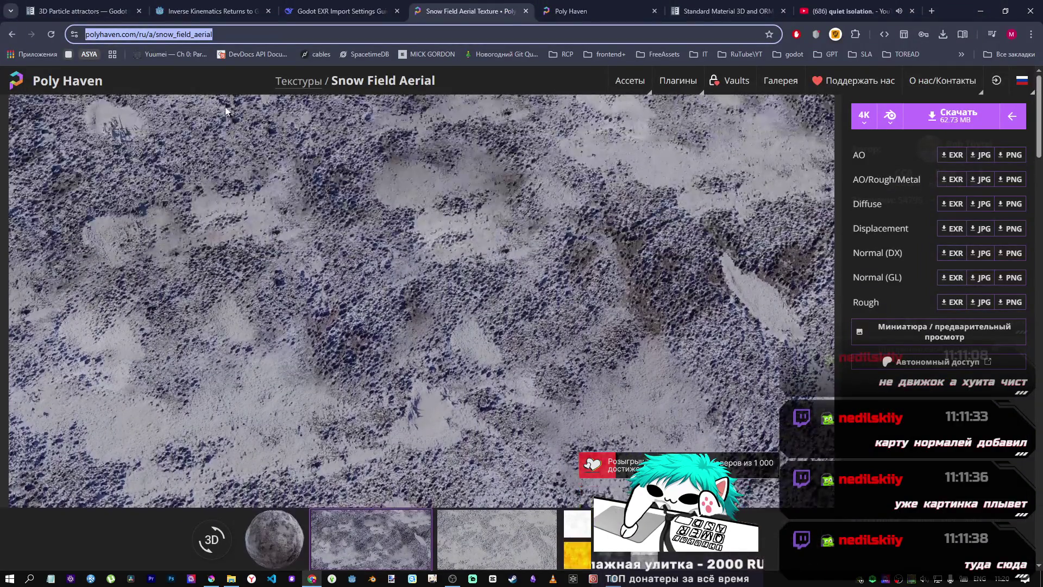
left_click(571, 11)
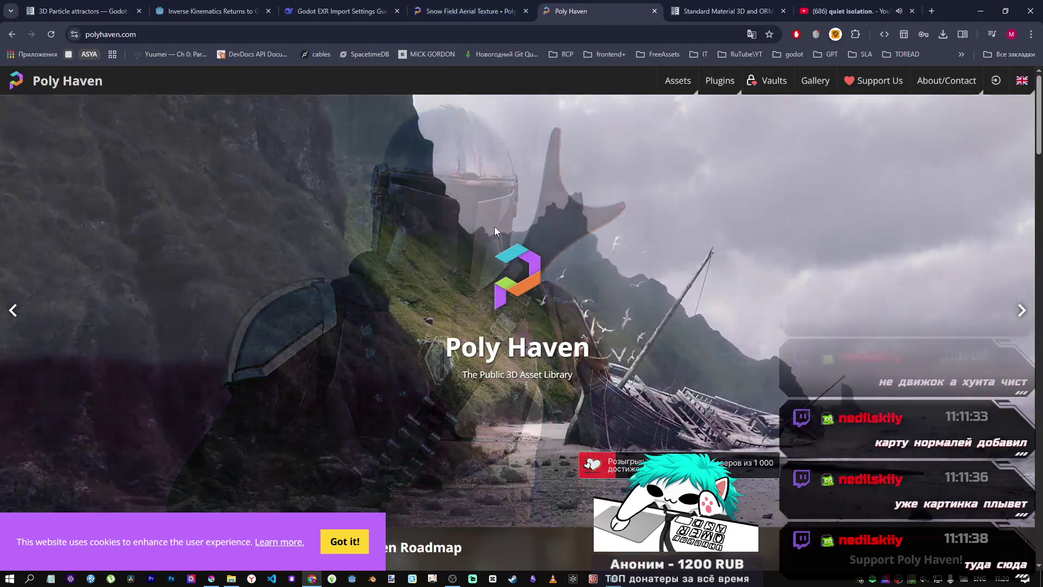
scroll(521, 274, "down", 10)
scroll(521, 275, "up", 6)
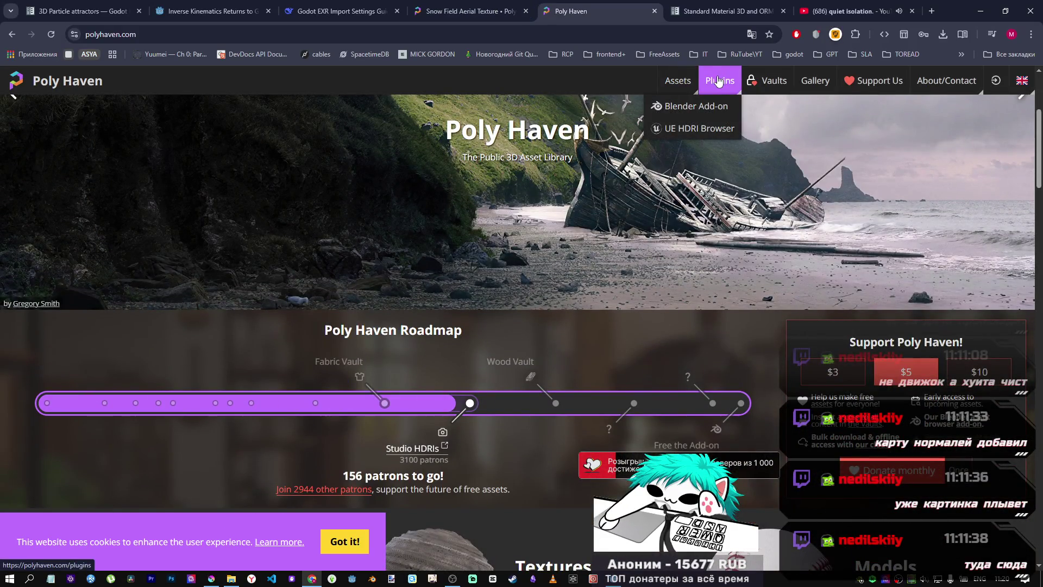
mouse_move(683, 81)
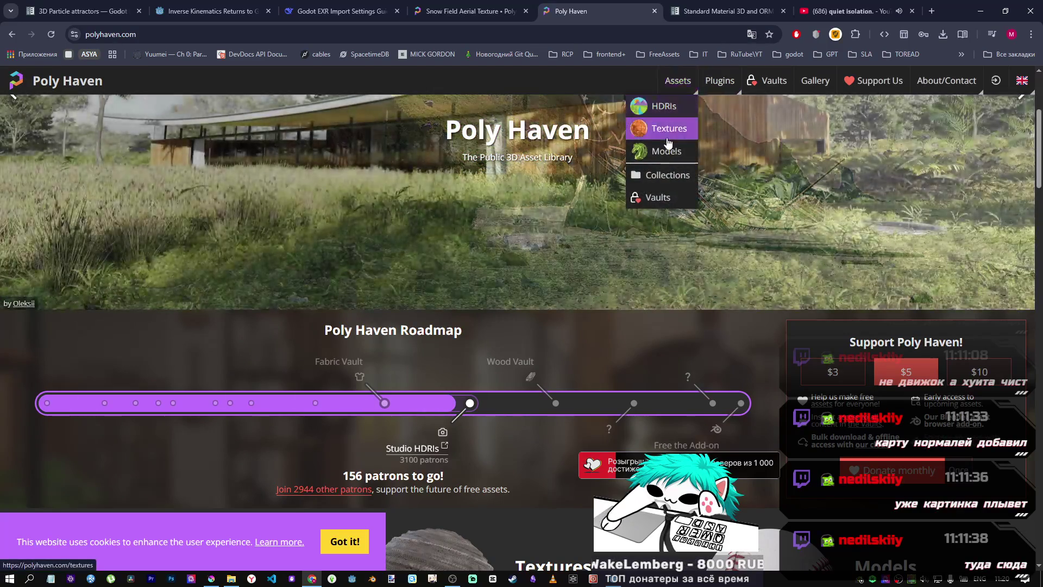
left_click(672, 111)
Step: Scroll several rows down Poly Haven's HDRI grid, then return to the home page
scroll(357, 243, "down", 5)
scroll(350, 248, "down", 3)
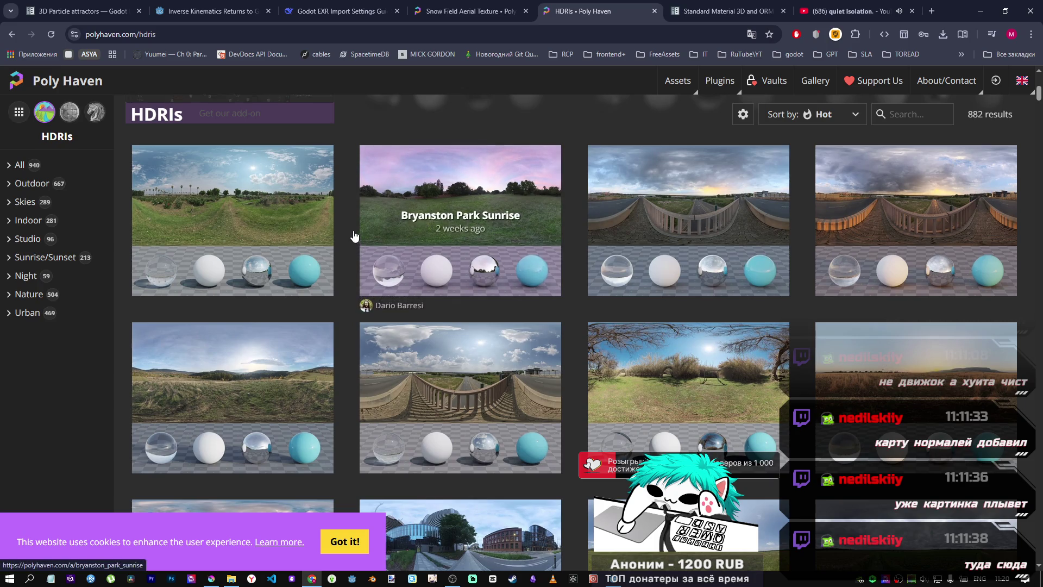
scroll(352, 234, "down", 10)
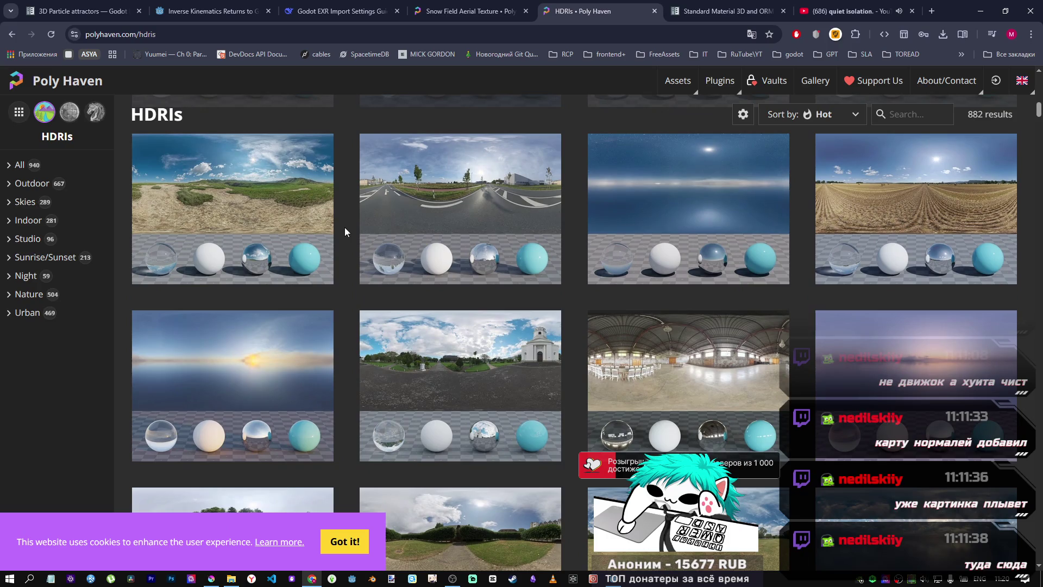
scroll(345, 228, "down", 2)
scroll(345, 228, "up", 2)
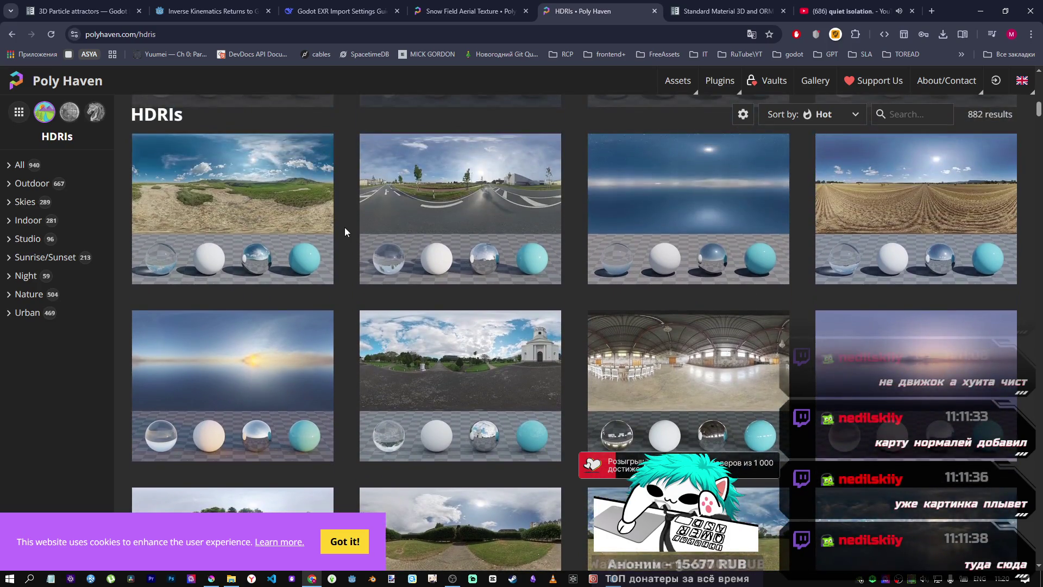
scroll(345, 231, "down", 5)
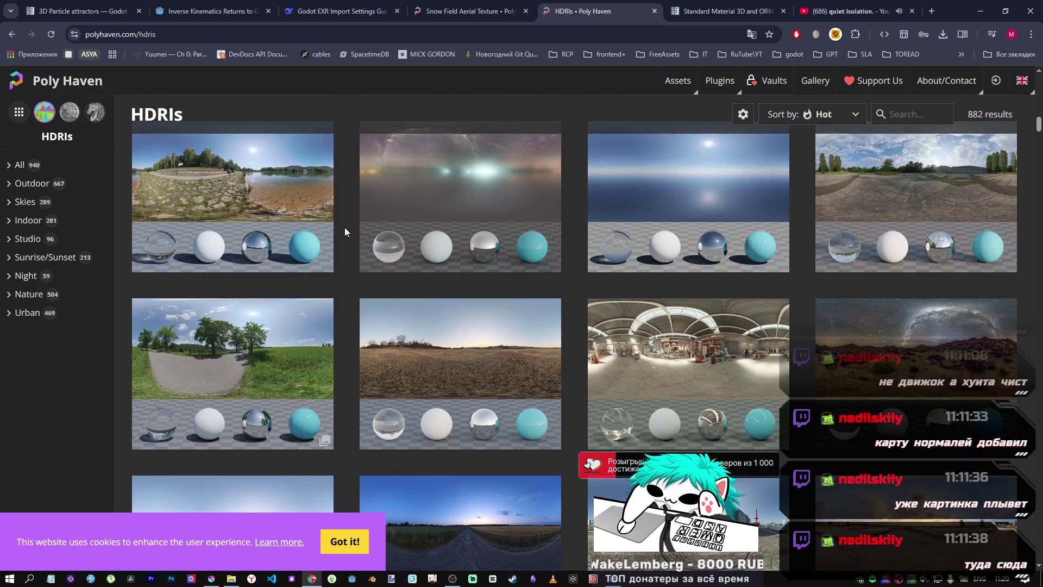
scroll(344, 227, "up", 1)
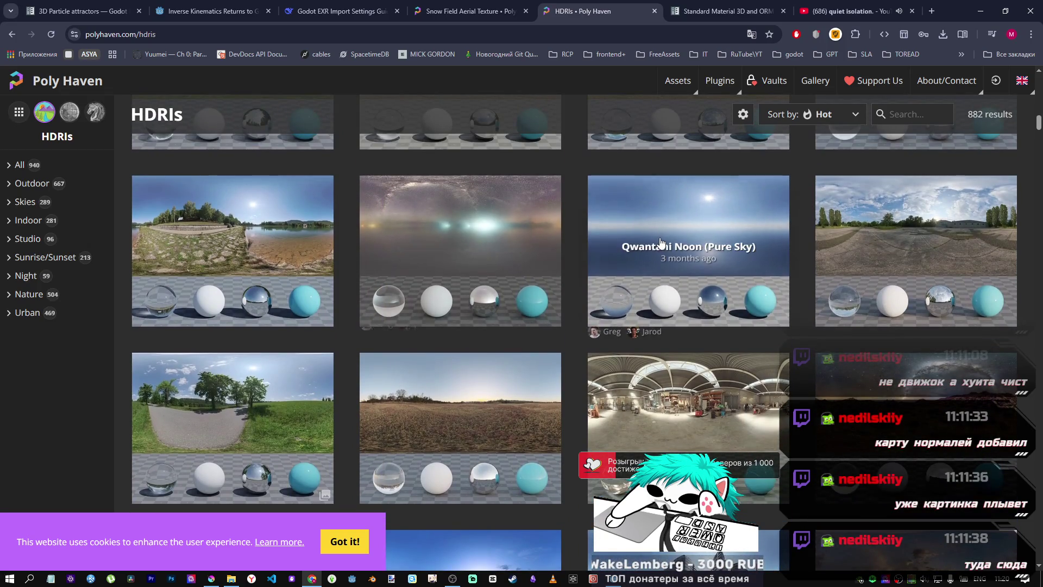
scroll(601, 236, "down", 2)
scroll(586, 232, "down", 8)
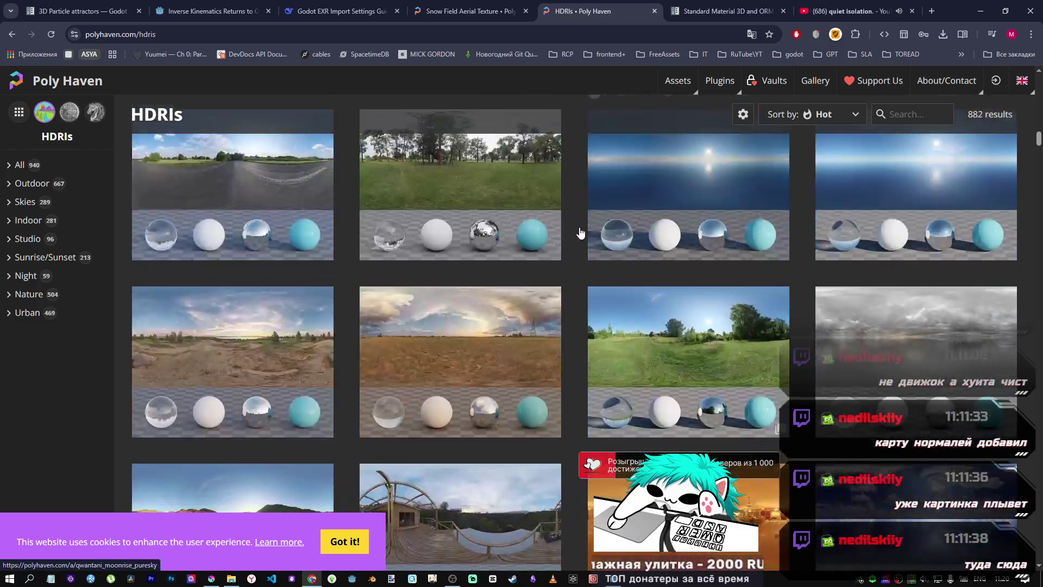
scroll(575, 230, "down", 10)
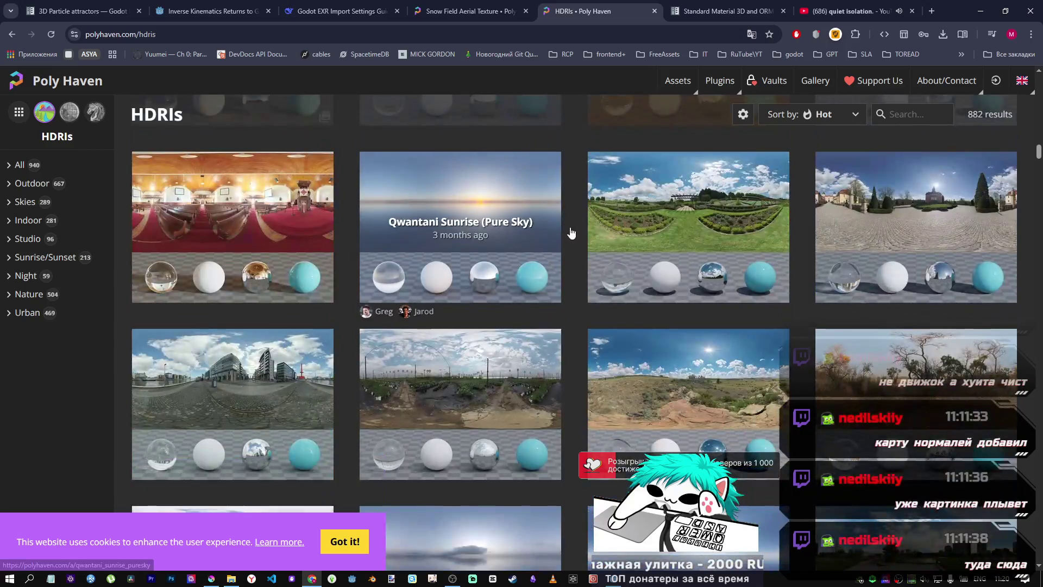
scroll(563, 232, "down", 10)
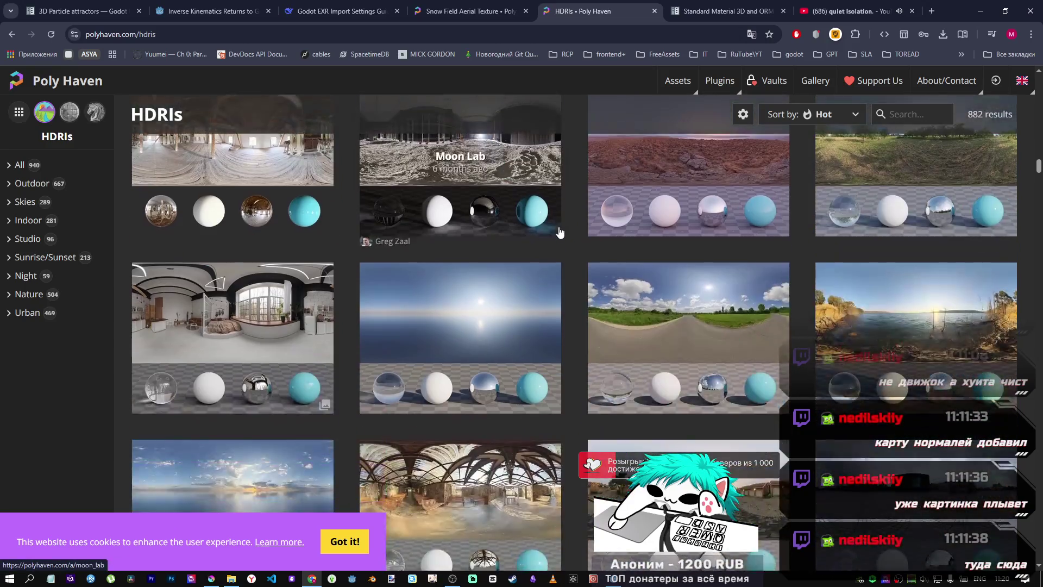
scroll(554, 231, "down", 3)
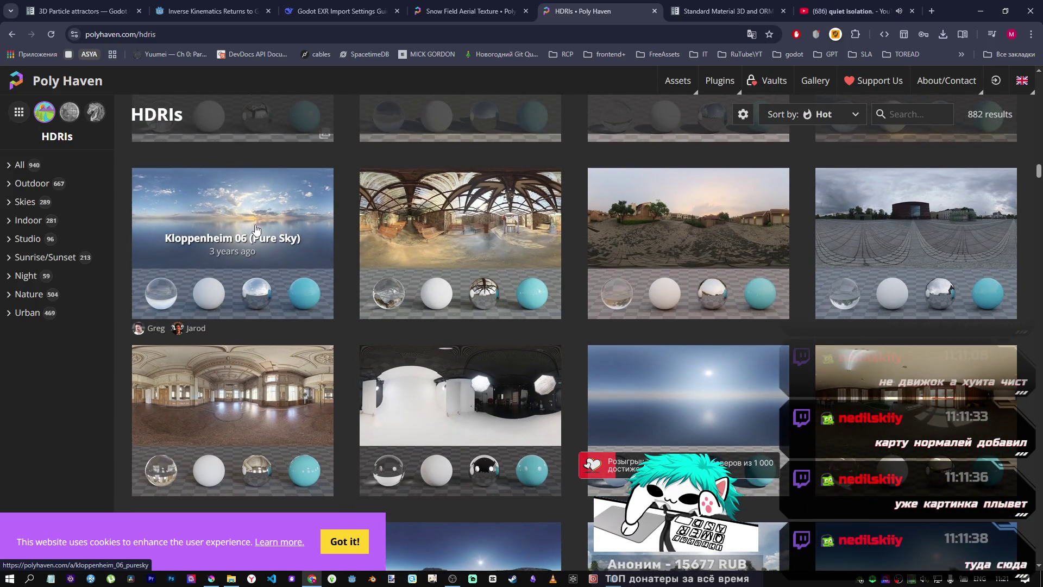
scroll(255, 228, "down", 5)
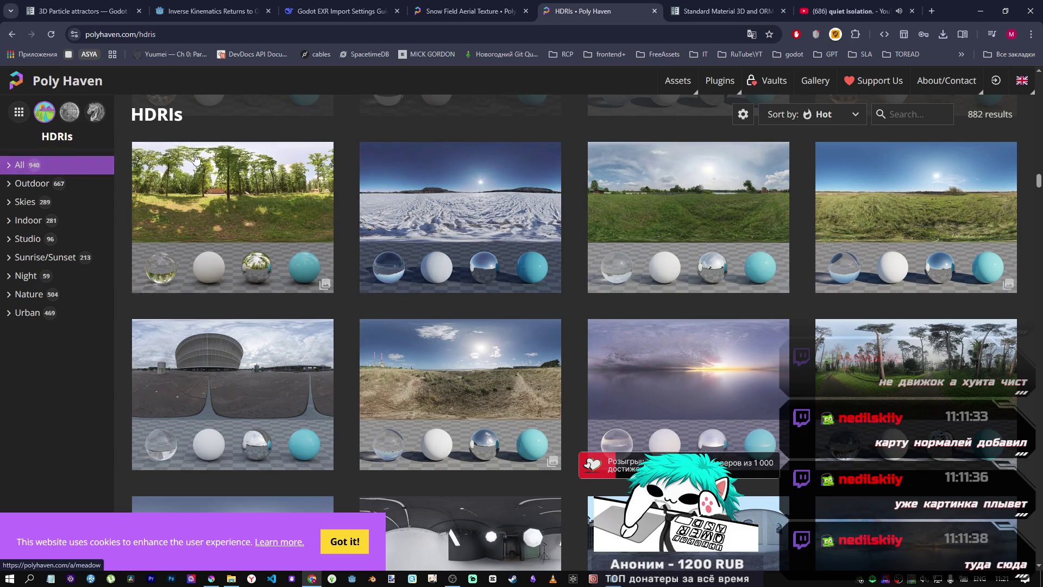
left_click(16, 80)
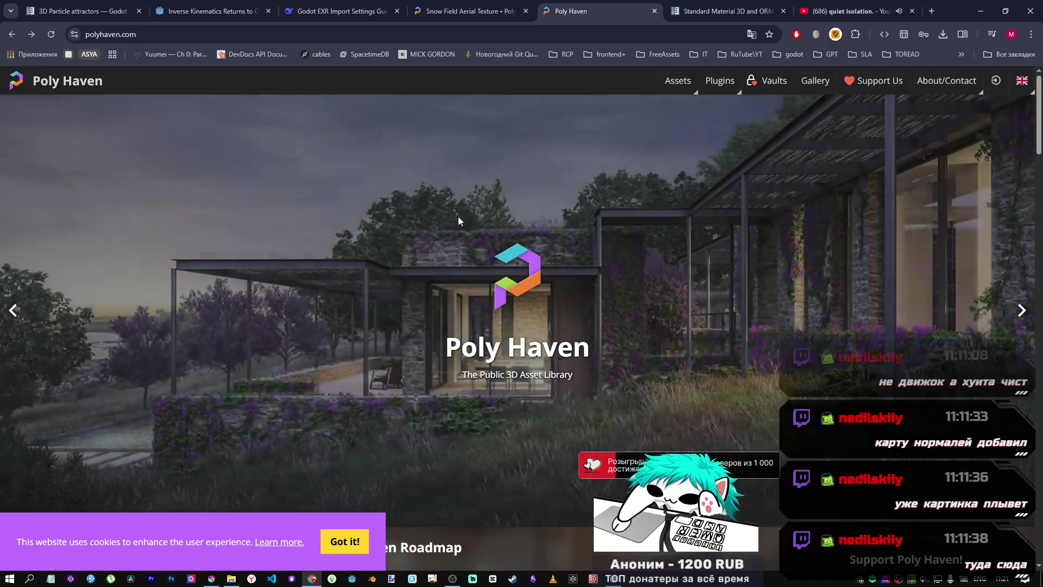
Step: Go back to Snow Field Aerial and open the similar Snow 03 texture
left_click(655, 11)
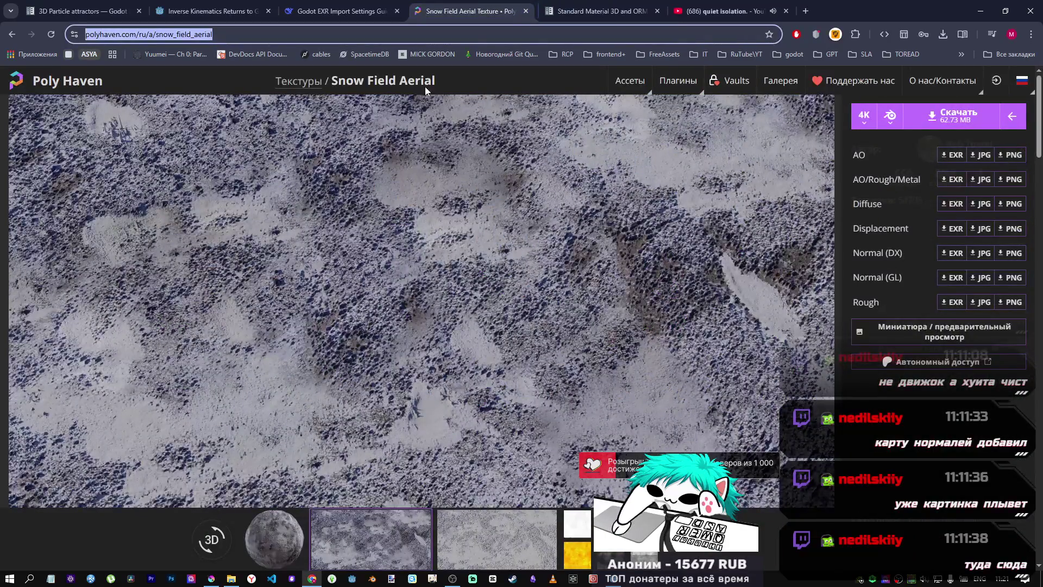
scroll(367, 428, "down", 4)
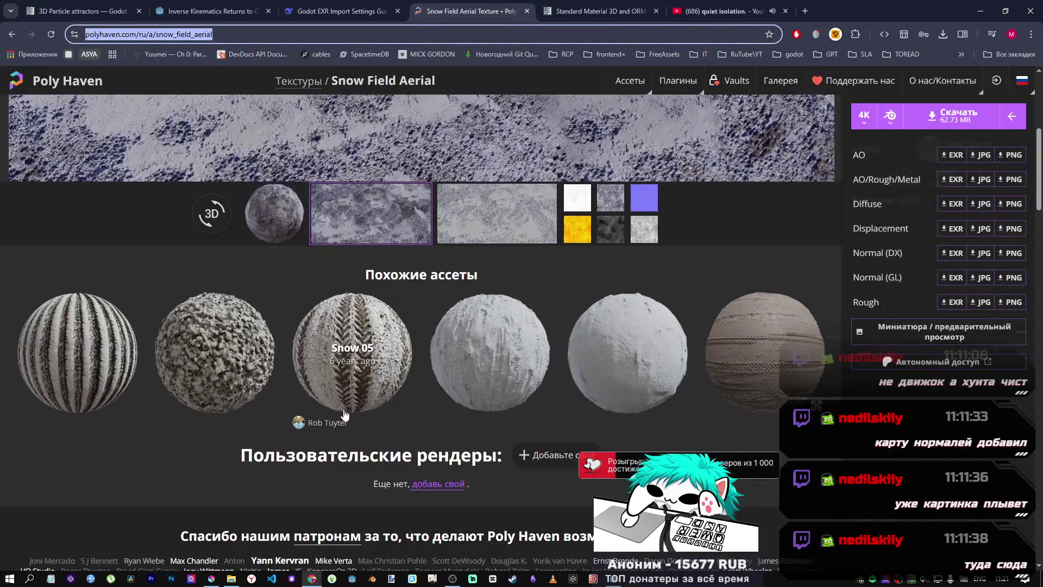
left_click(216, 369)
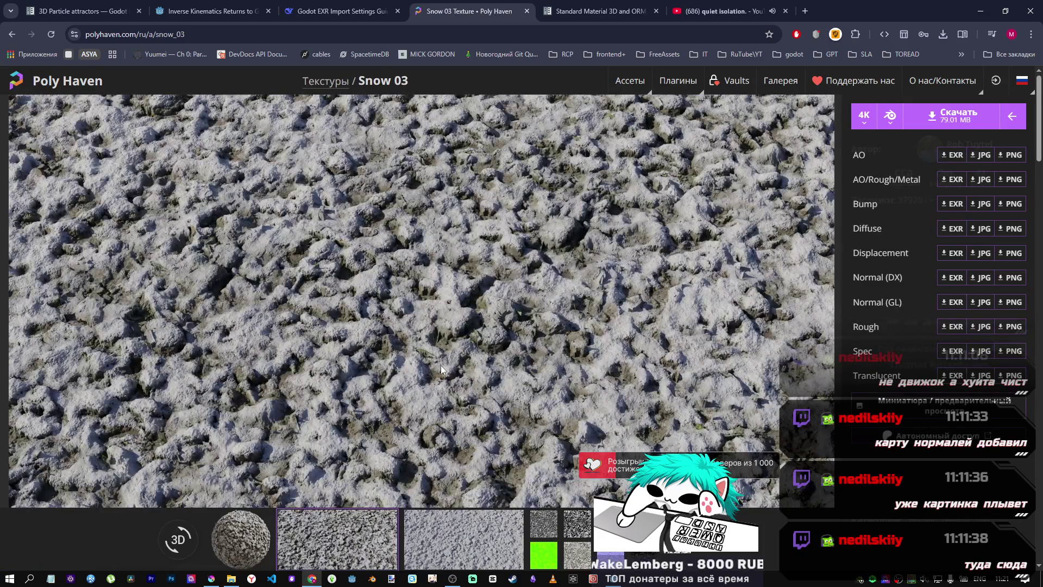
scroll(439, 364, "down", 2)
scroll(438, 361, "up", 2)
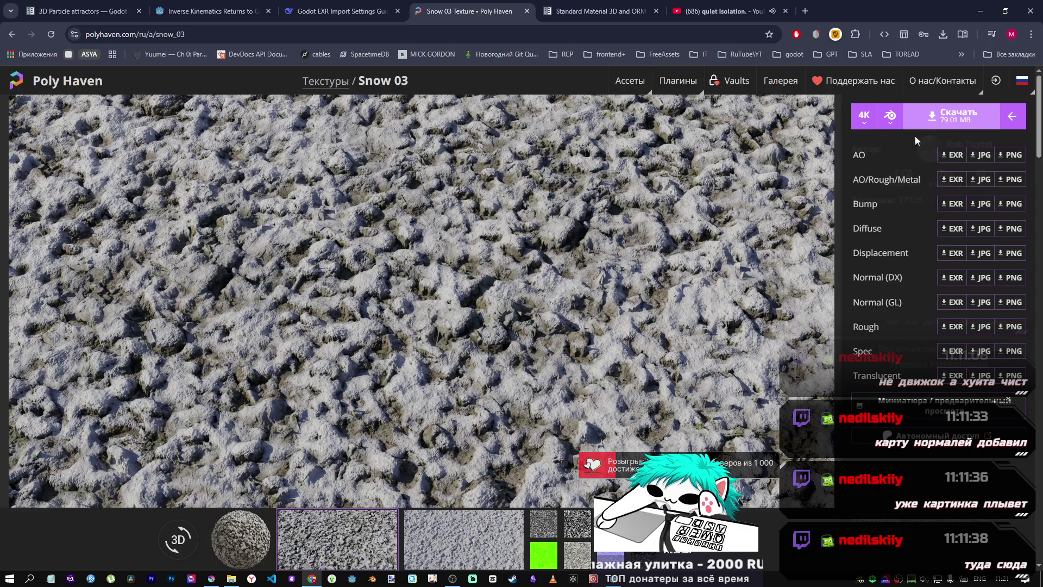
Step: Toggle between the flat-lit and relief-lit Snow 03 preview images, ending on relief-lit
left_click(471, 538)
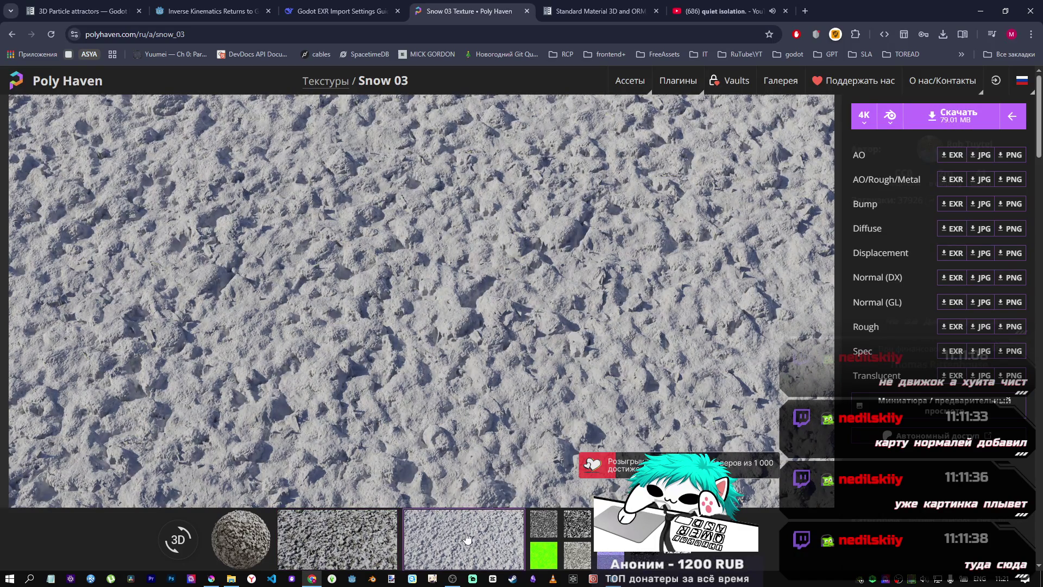
left_click(382, 548)
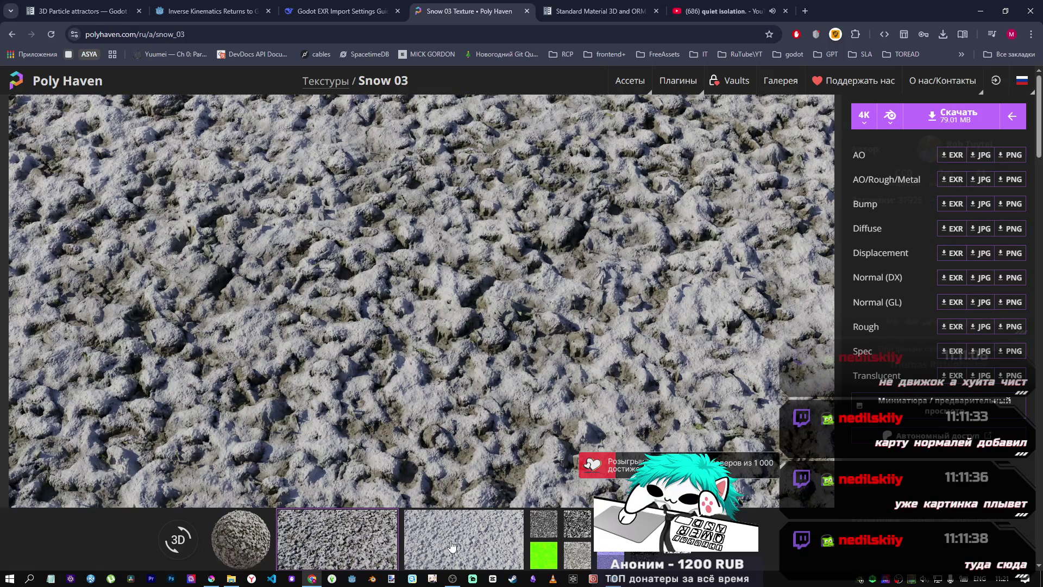
left_click(450, 545)
left_click(374, 542)
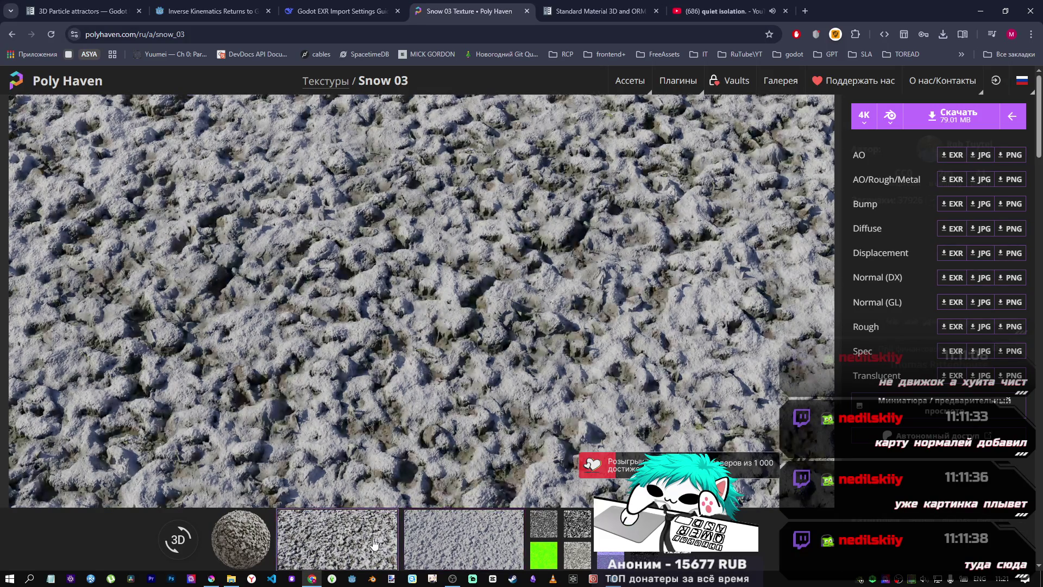
left_click(470, 543)
left_click(380, 543)
left_click(444, 544)
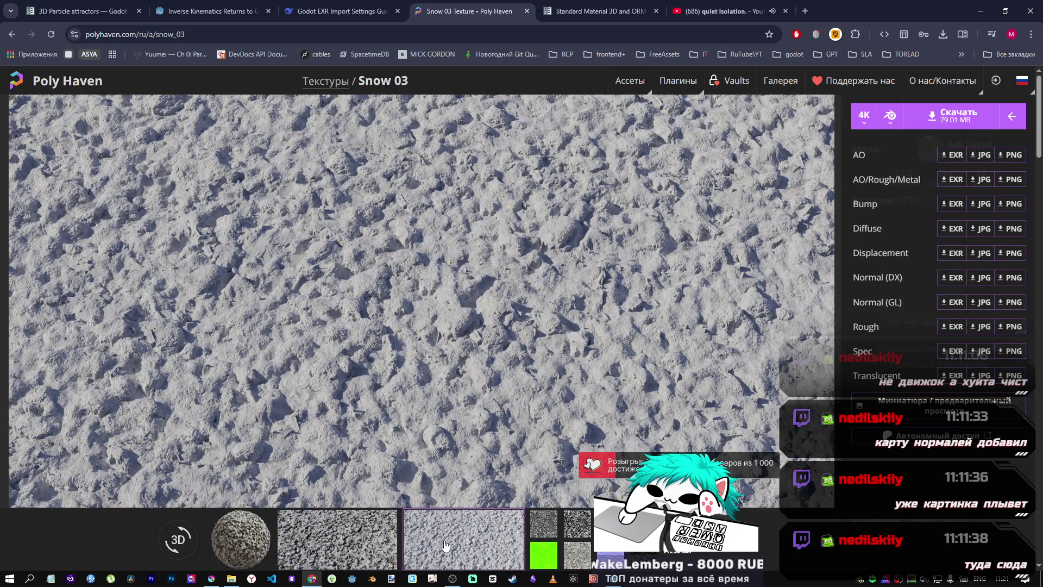
left_click(380, 543)
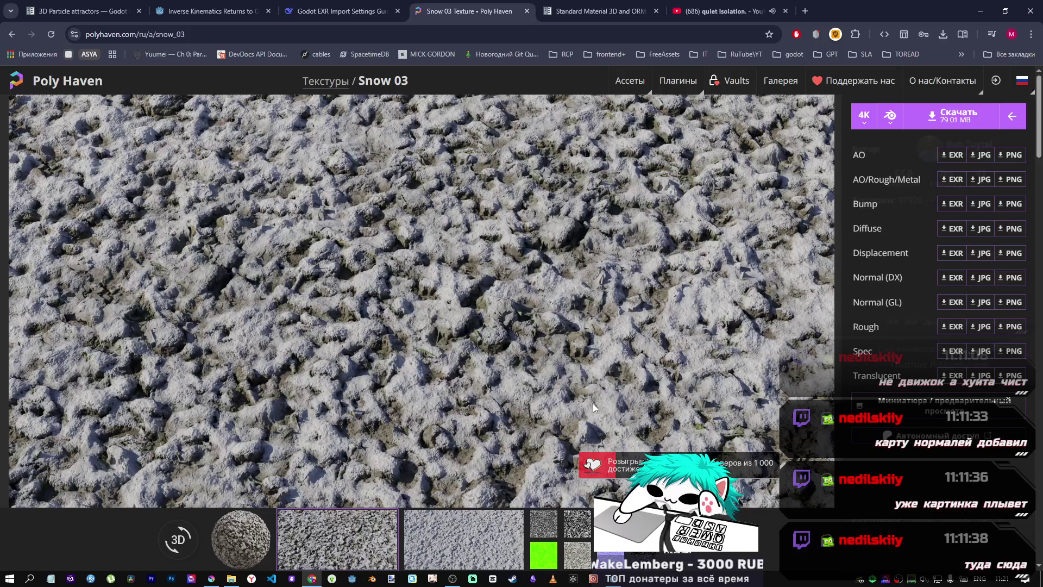
Step: Scroll to Similar Assets and open the Snow 01 texture page
scroll(570, 383, "down", 1)
scroll(569, 383, "up", 1)
scroll(518, 387, "down", 2)
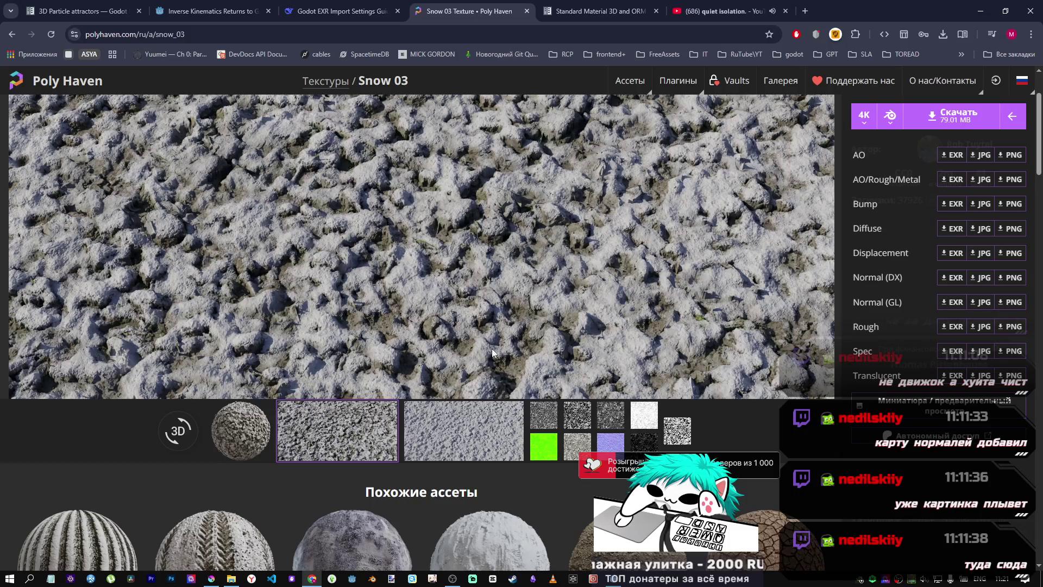
scroll(493, 348, "down", 3)
left_click(493, 326)
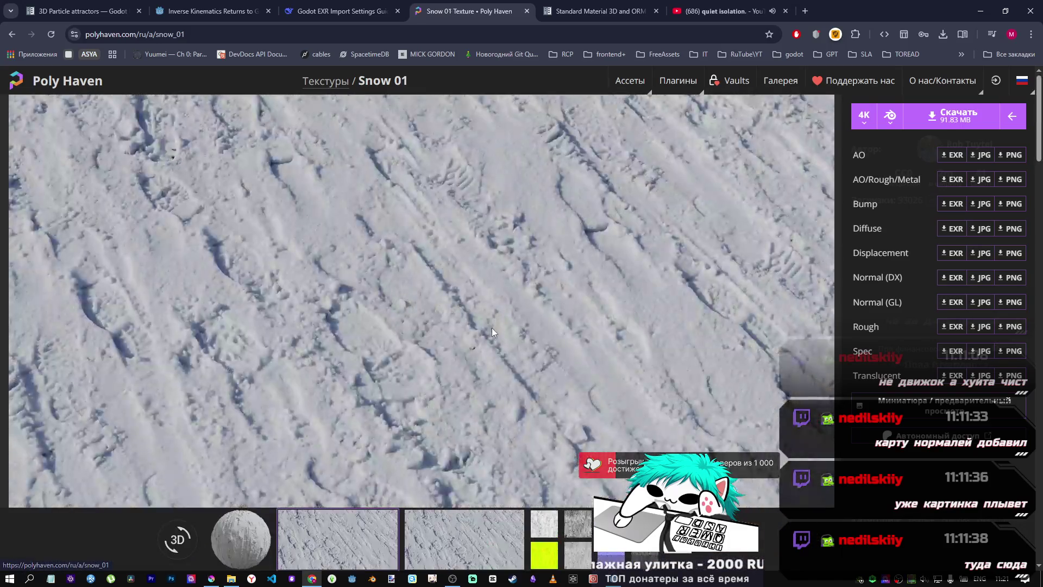
scroll(449, 330, "down", 1)
scroll(449, 330, "up", 1)
scroll(449, 329, "down", 1)
scroll(449, 329, "up", 1)
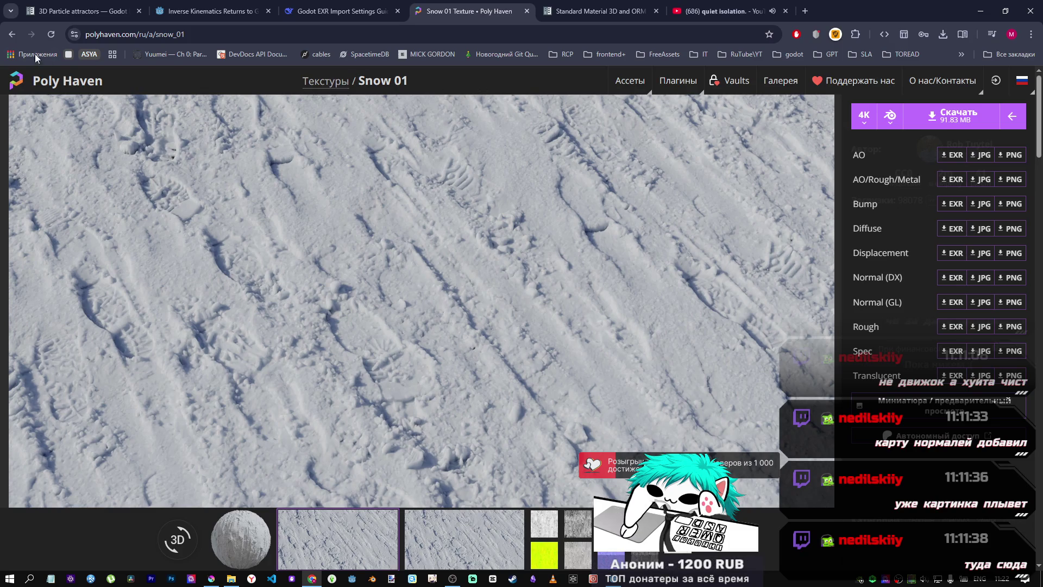
scroll(319, 392, "down", 5)
left_click(328, 377)
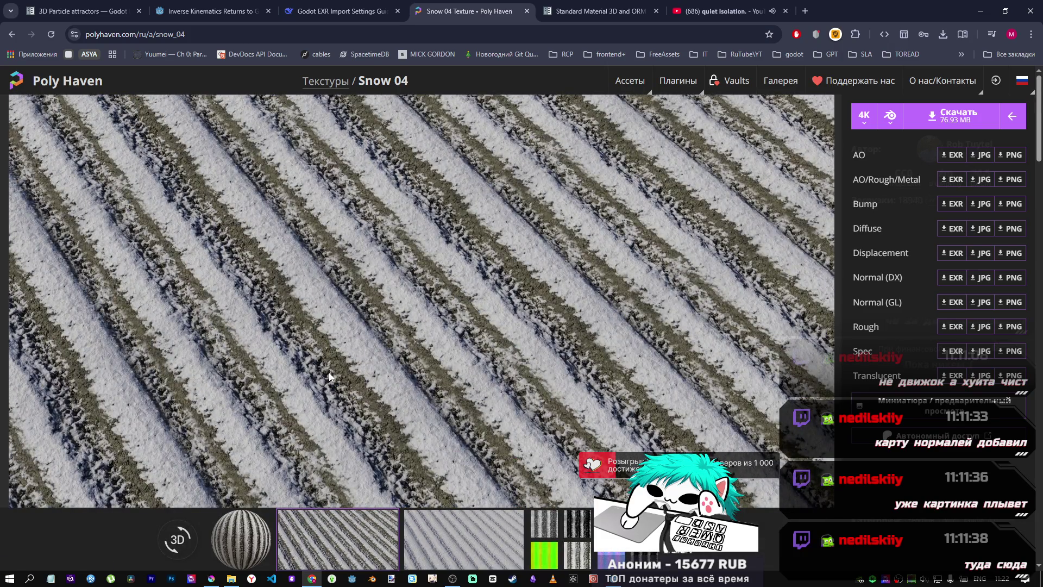
Step: Scroll to Similar Assets and open the Snow 01 texture page
scroll(329, 374, "down", 2)
scroll(328, 374, "up", 2)
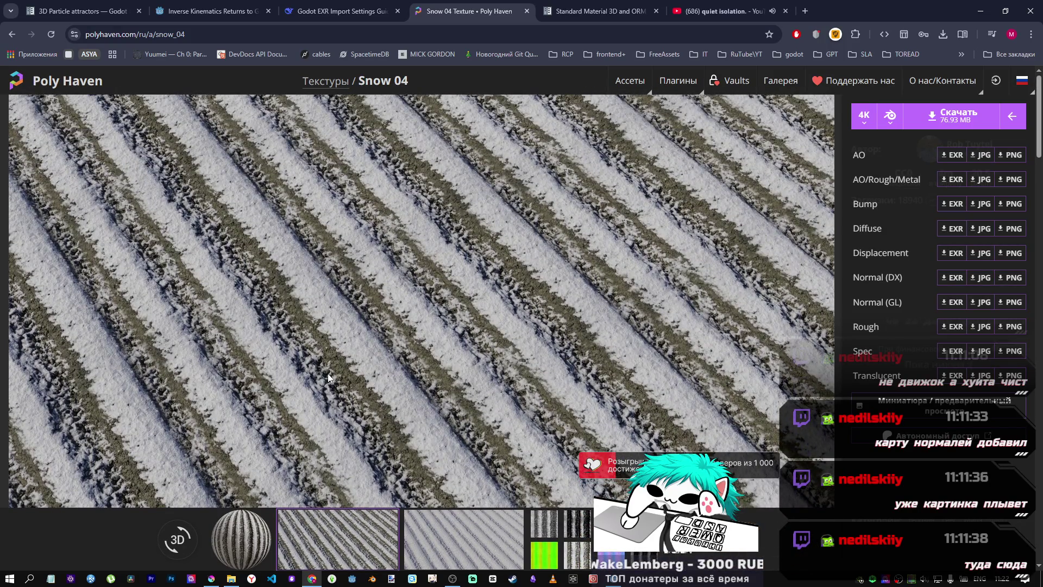
scroll(331, 372, "down", 2)
scroll(331, 375, "down", 3)
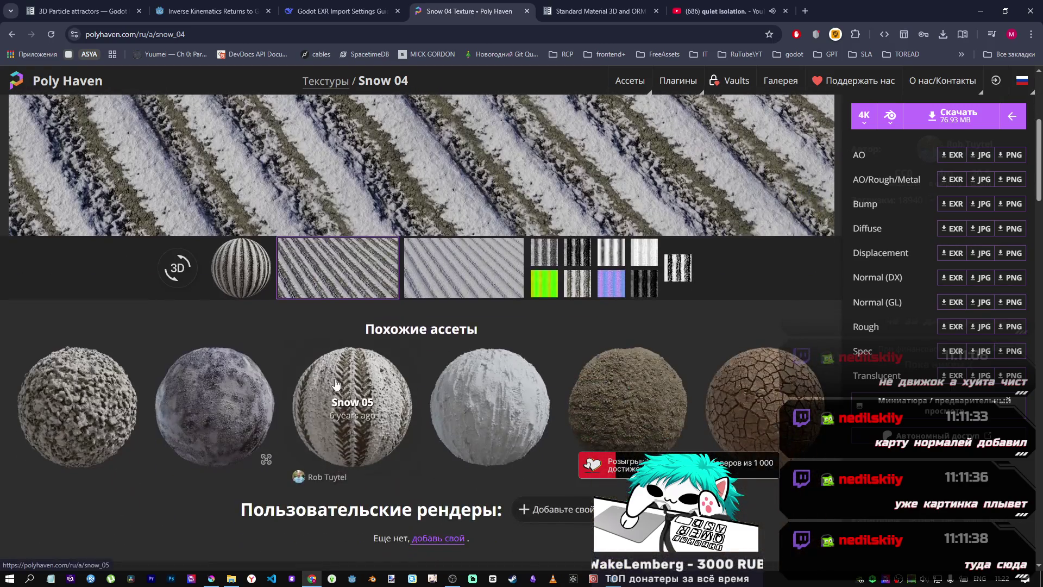
left_click(472, 405)
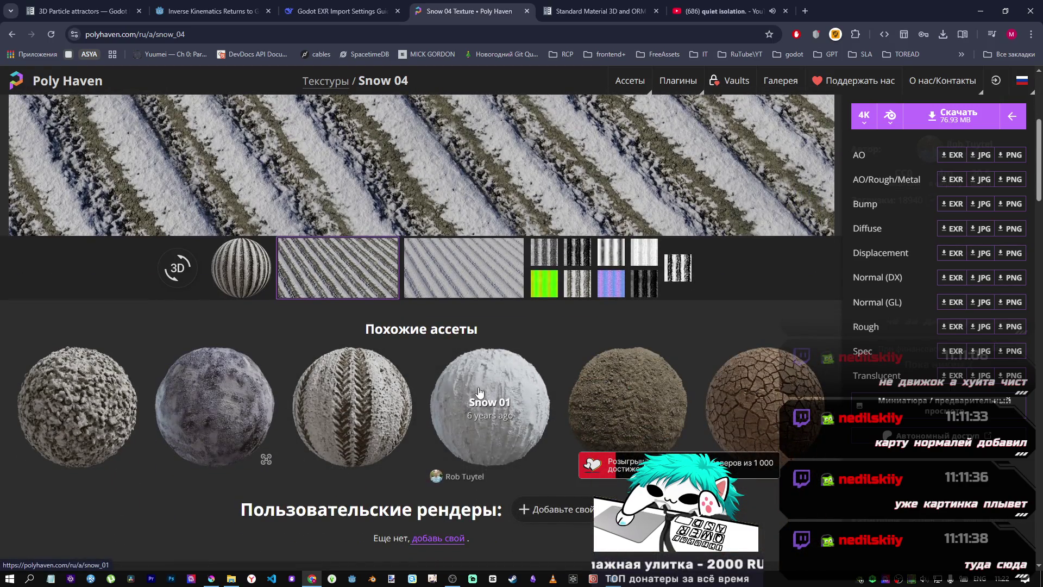
Step: View the Snow 05 texture page, then go back to Snow 01
scroll(441, 400, "down", 5)
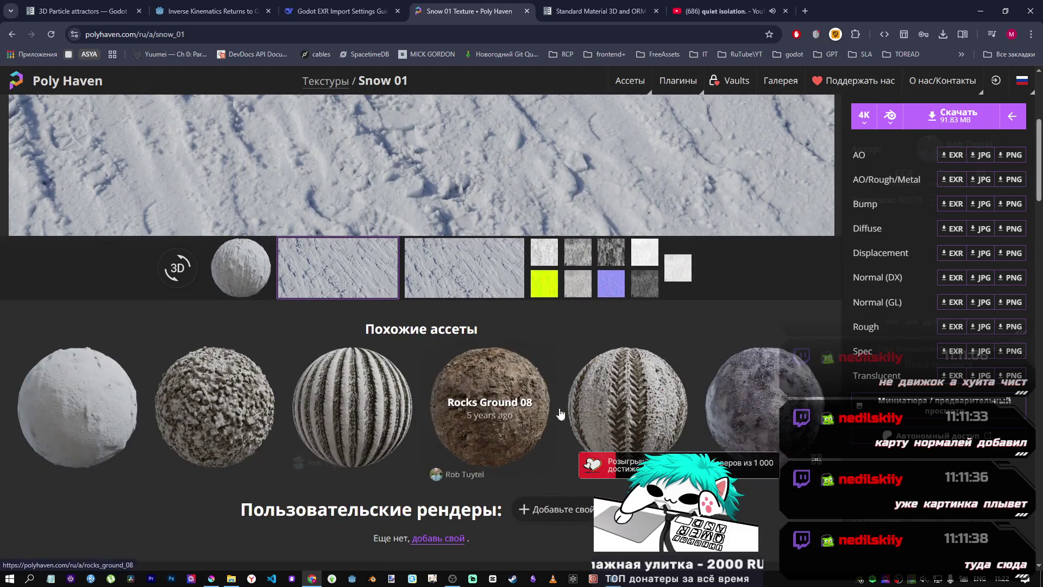
left_click(608, 393)
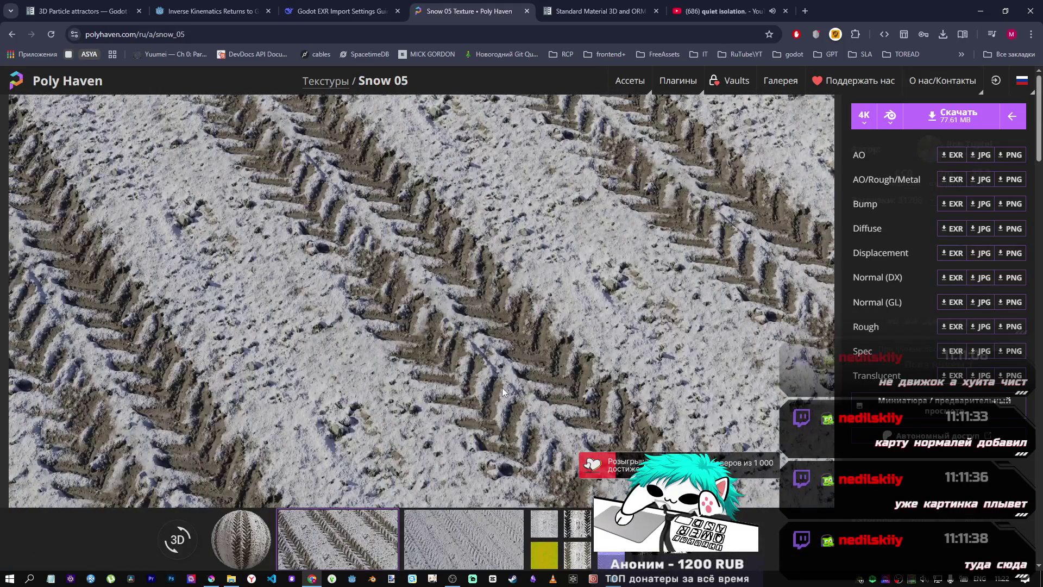
scroll(500, 386, "down", 2)
scroll(494, 389, "down", 5)
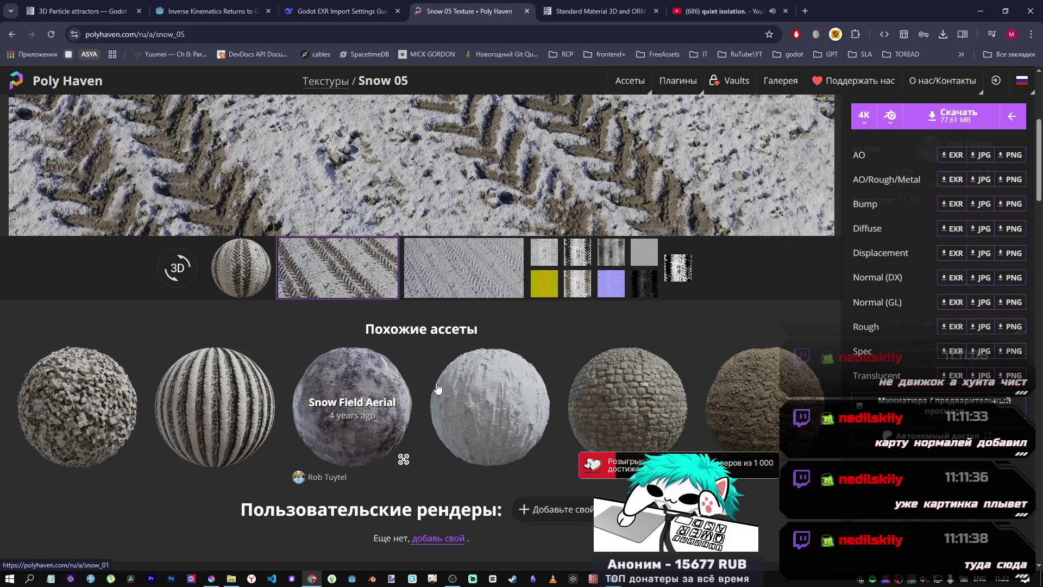
left_click(507, 393)
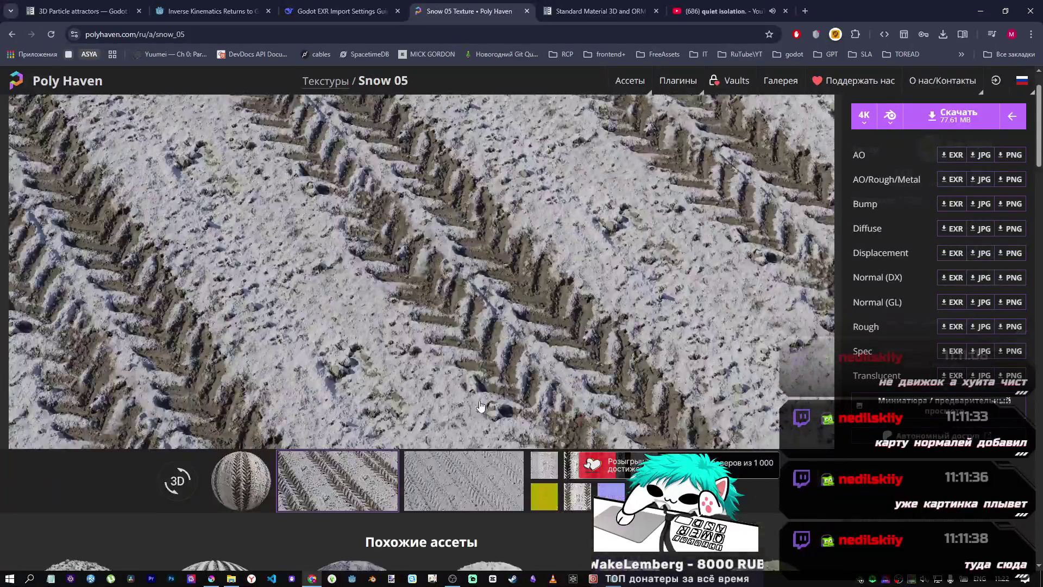
Step: Look over Snow 01 once more, then return to the full Textures catalogue
scroll(481, 389, "down", 4)
scroll(475, 389, "up", 4)
scroll(471, 393, "down", 3)
scroll(468, 393, "up", 3)
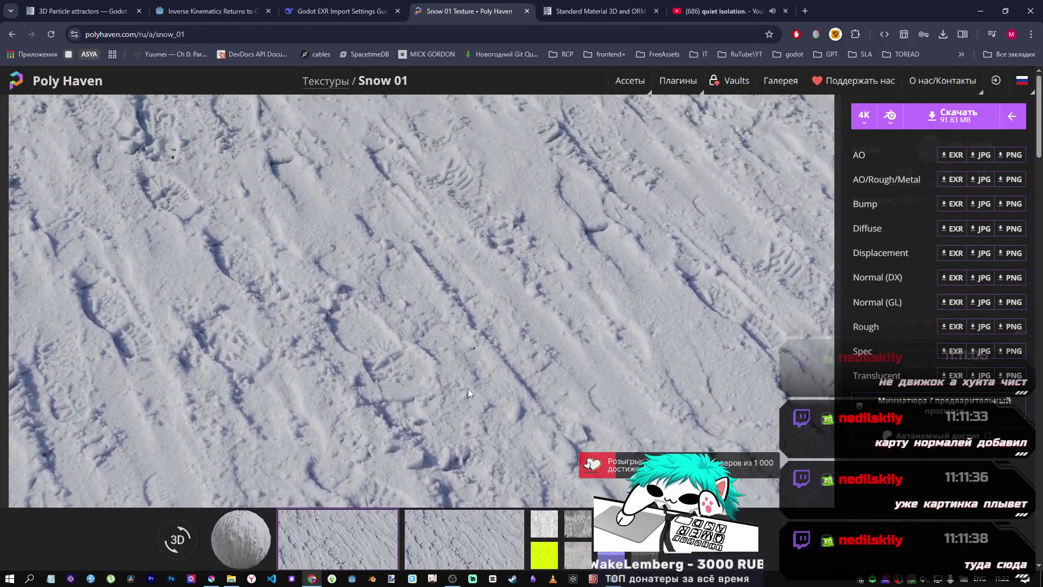
scroll(466, 385, "down", 1)
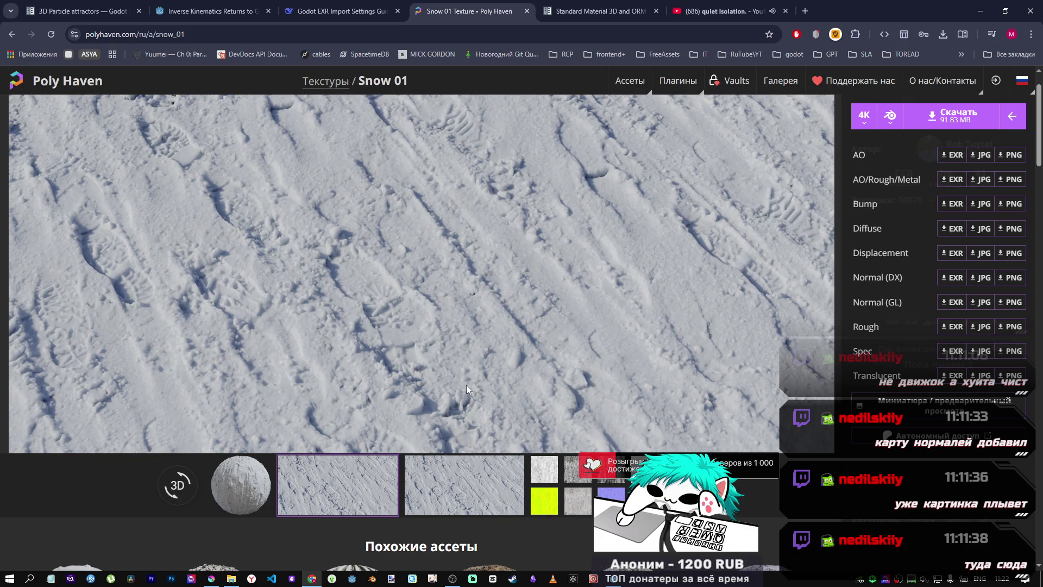
left_click(325, 81)
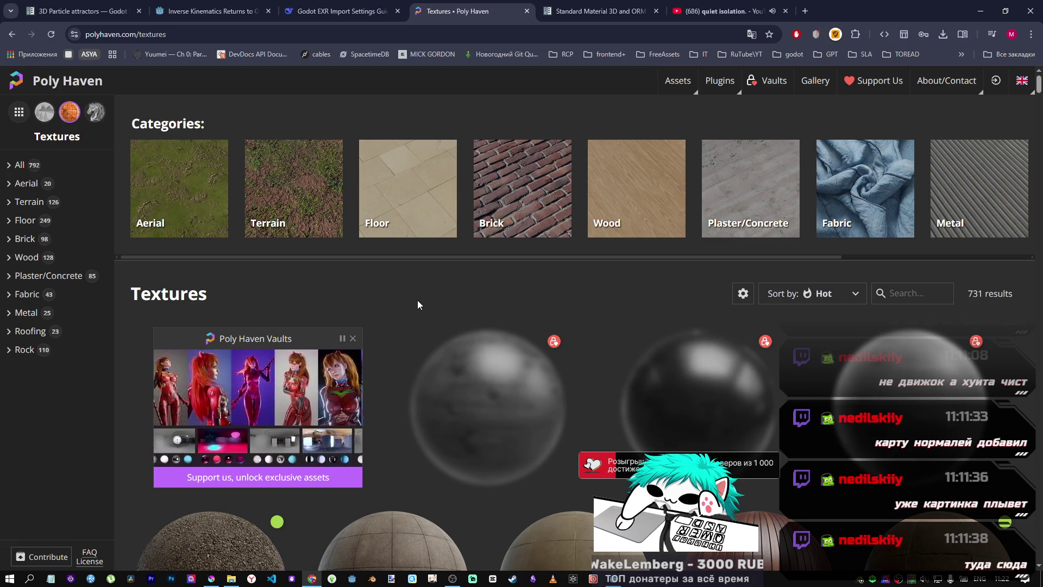
Step: Scroll back up to the Categories row and pick the Floor category tile
scroll(431, 302, "down", 10)
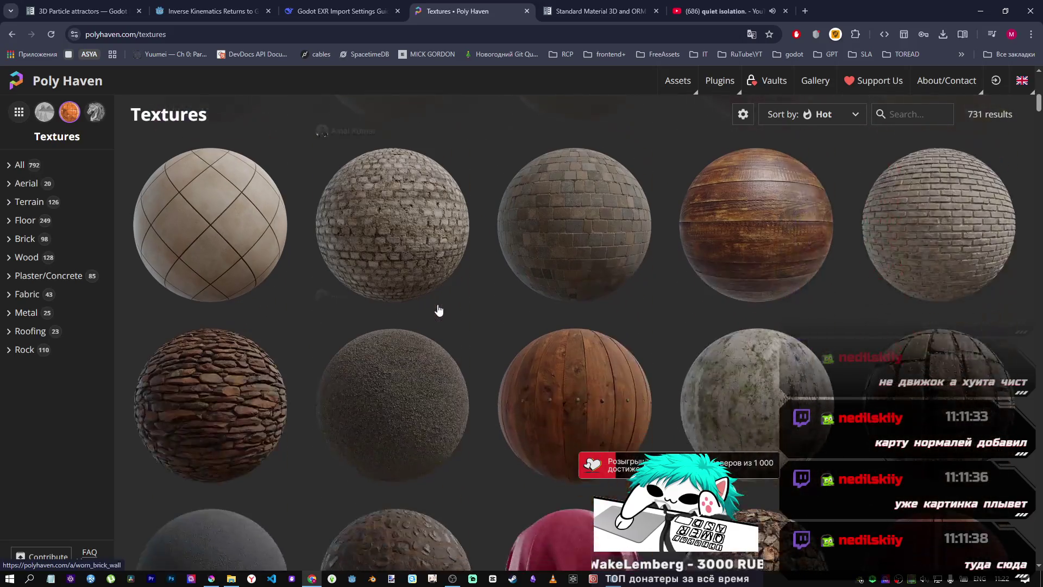
scroll(435, 310, "down", 5)
scroll(651, 305, "up", 2)
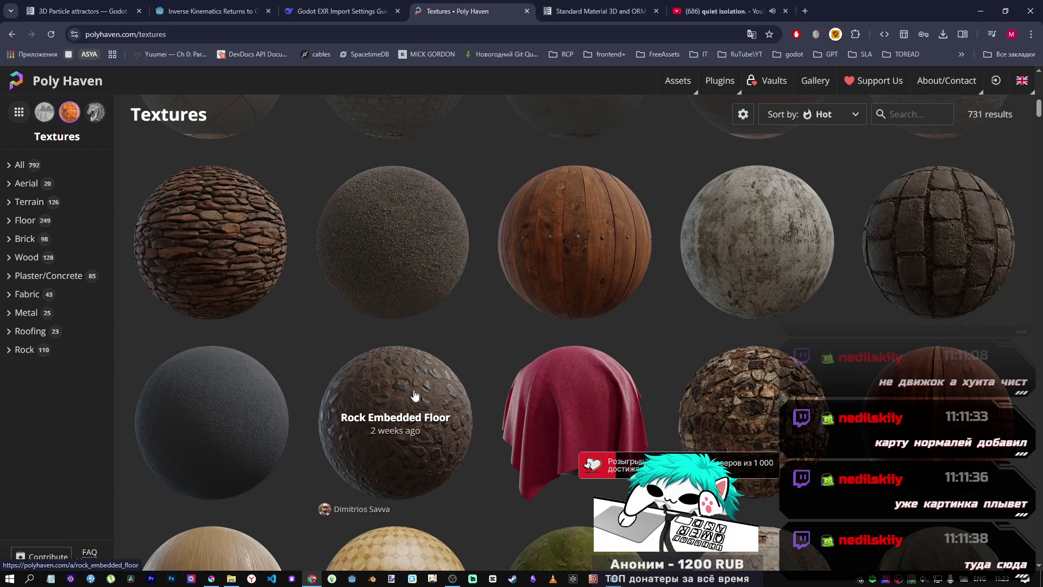
scroll(415, 394, "up", 3)
scroll(415, 391, "up", 5)
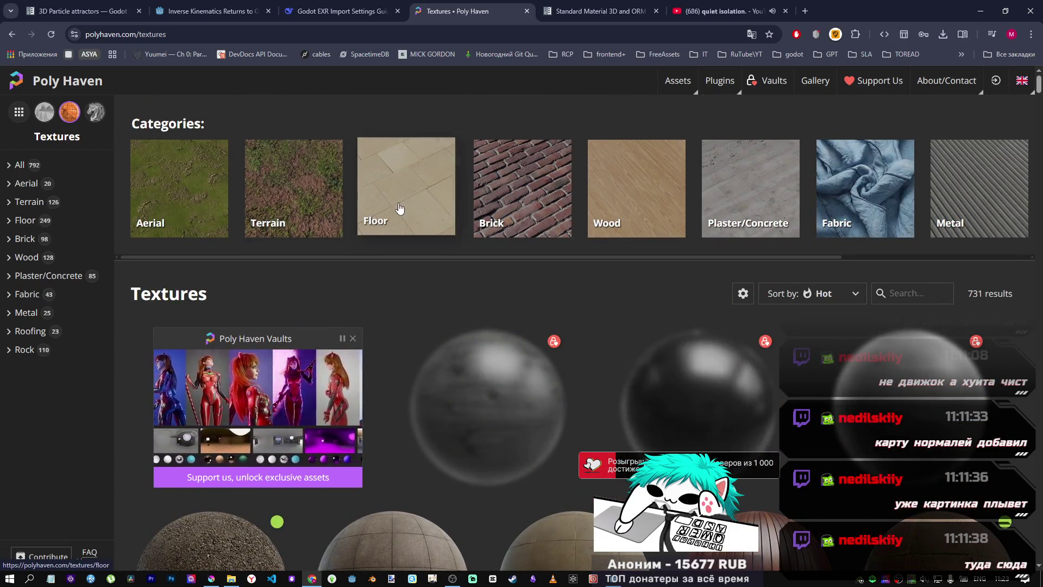
left_click(398, 211)
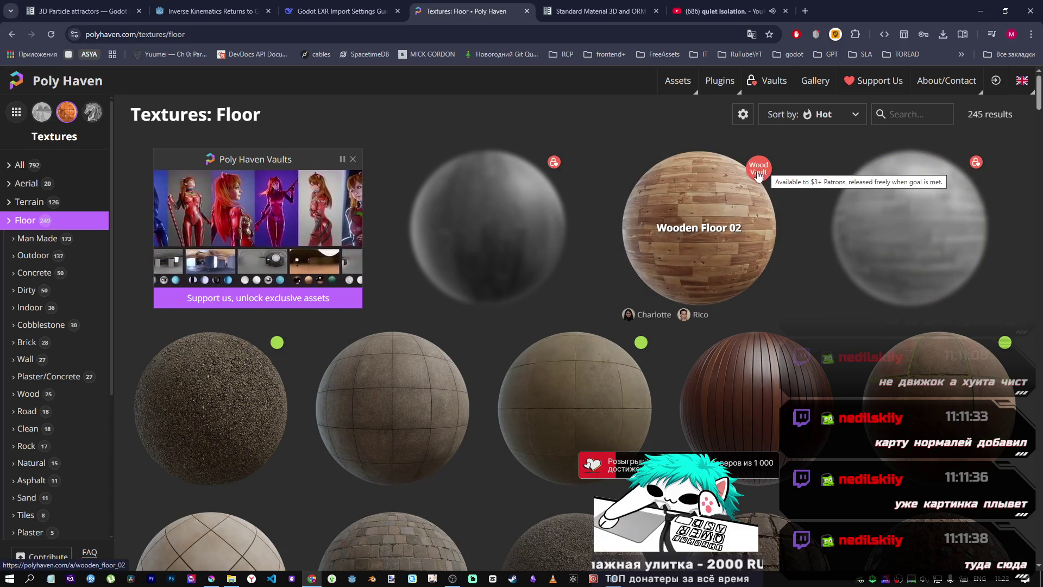
scroll(727, 353, "down", 4)
scroll(723, 348, "up", 4)
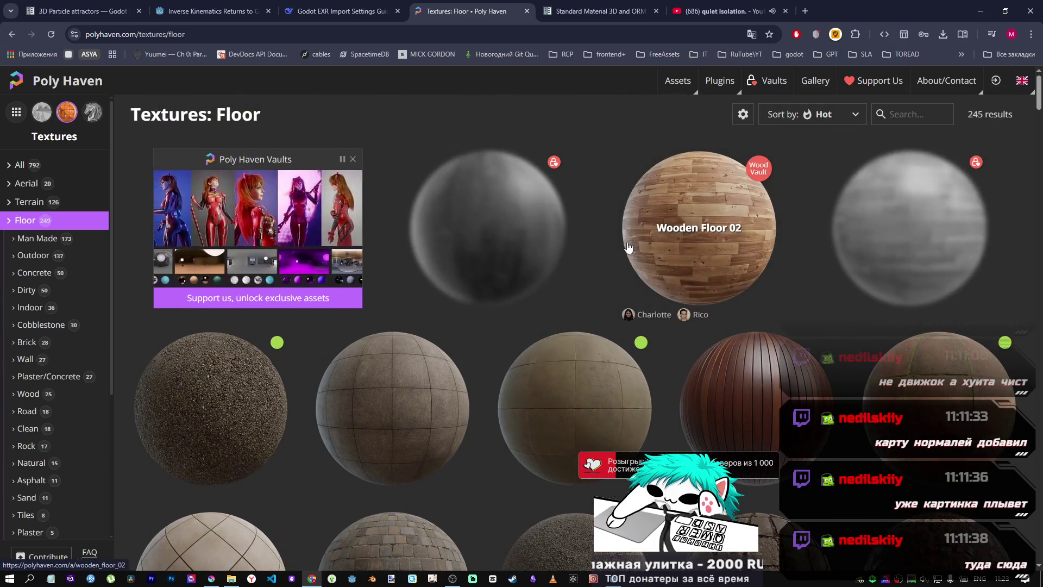
scroll(577, 402, "down", 3)
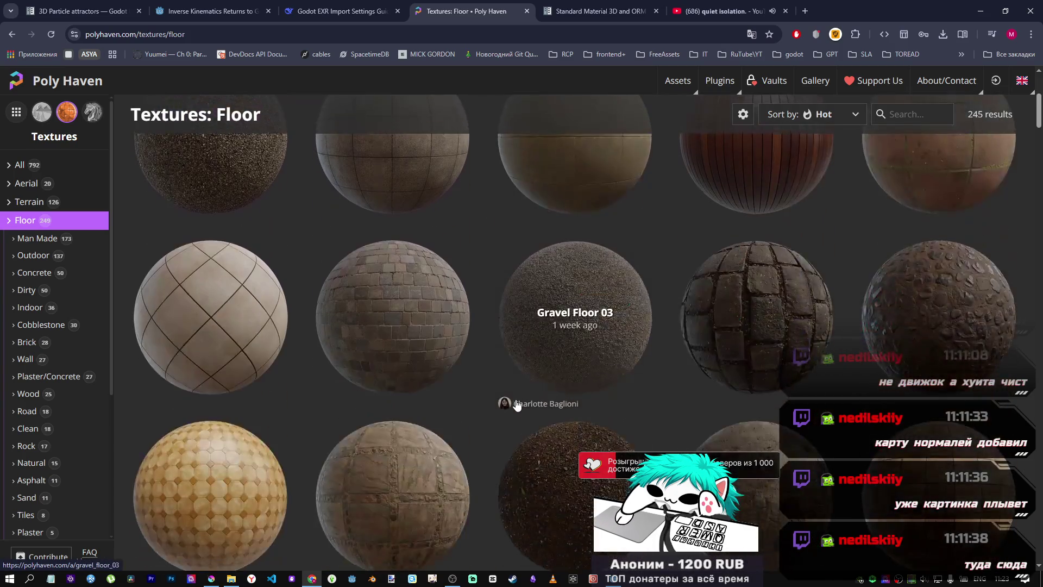
scroll(518, 402, "up", 3)
scroll(518, 399, "down", 10)
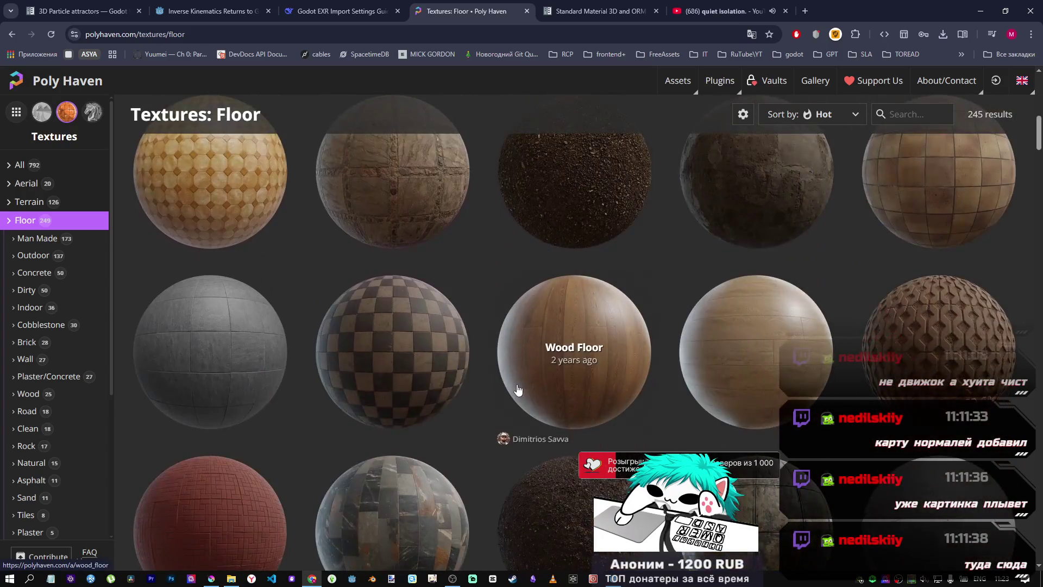
scroll(518, 388, "up", 4)
scroll(522, 412, "down", 11)
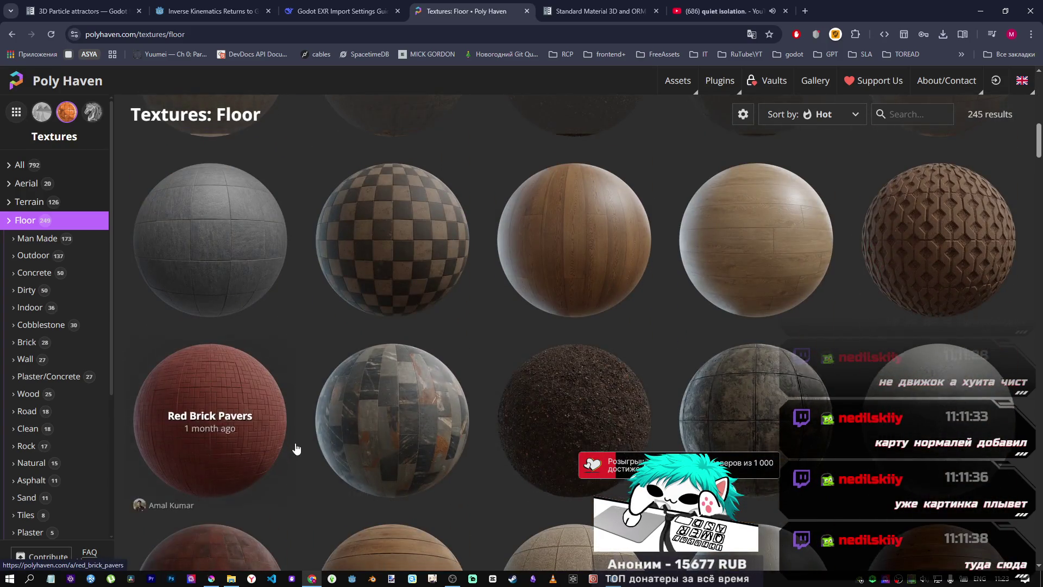
scroll(317, 449, "down", 5)
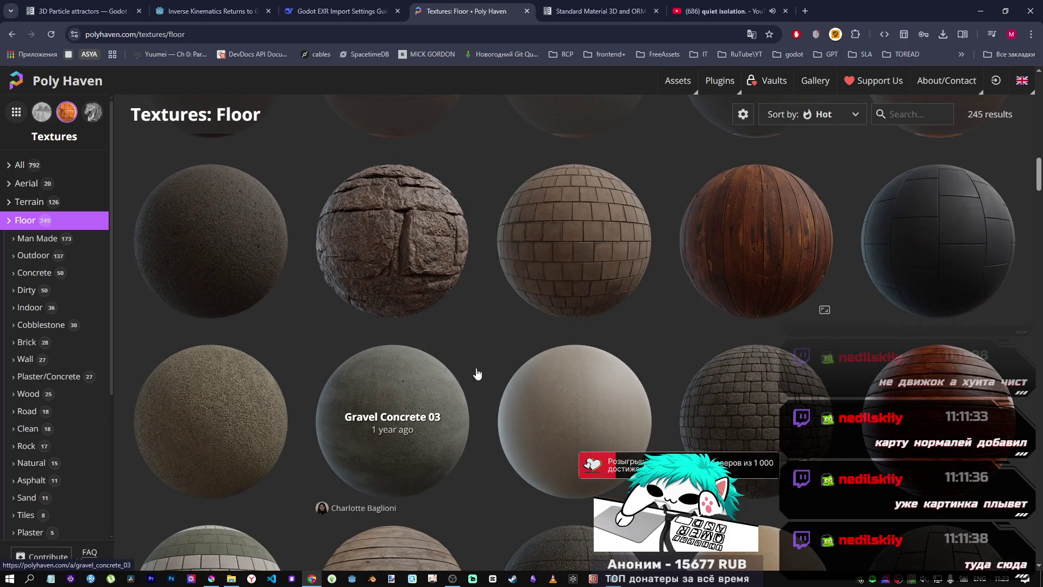
scroll(475, 375, "down", 6)
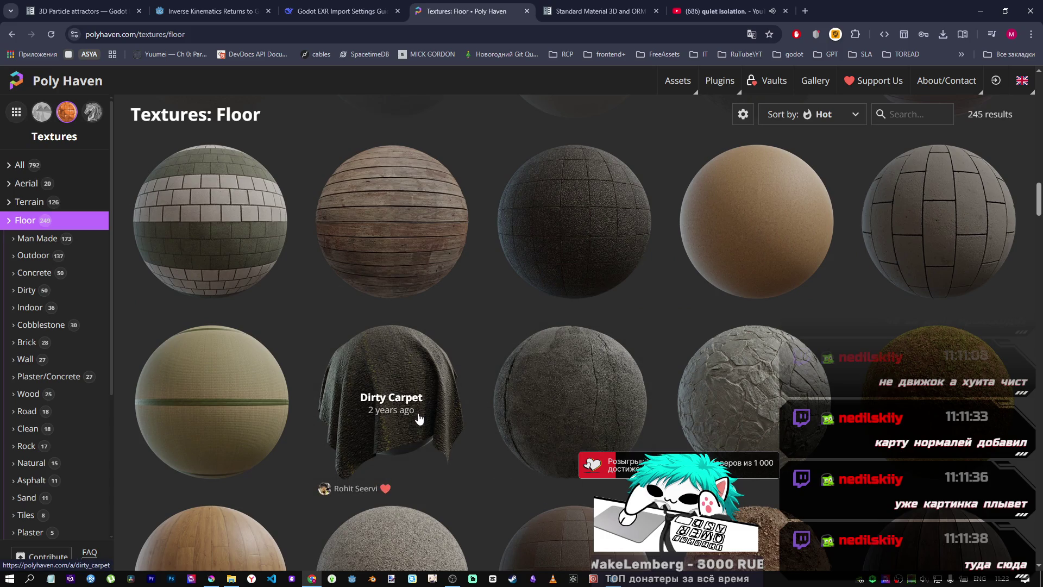
scroll(493, 422, "down", 4)
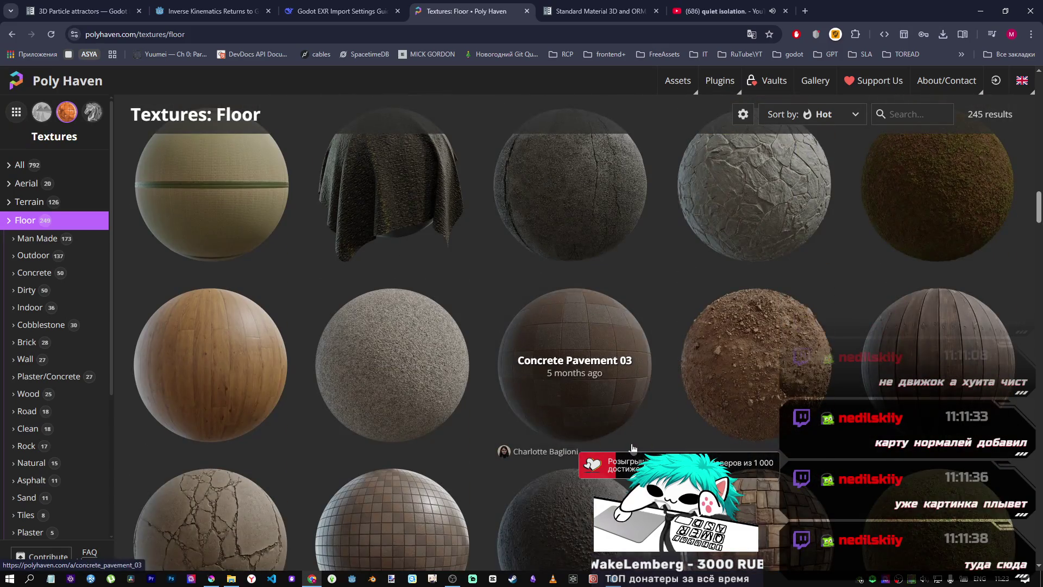
scroll(571, 380, "up", 2)
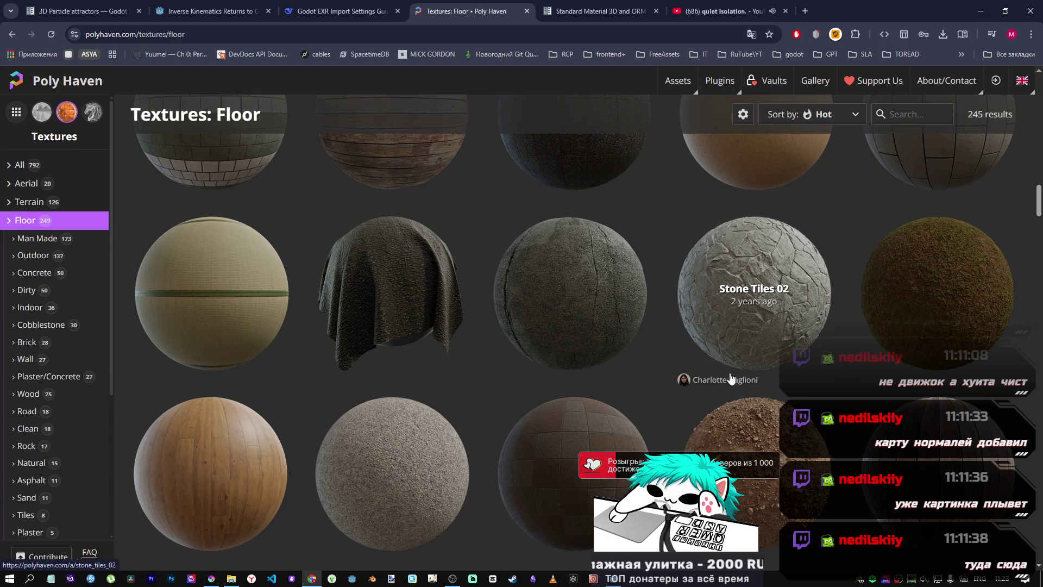
scroll(736, 370, "down", 5)
scroll(496, 397, "down", 10)
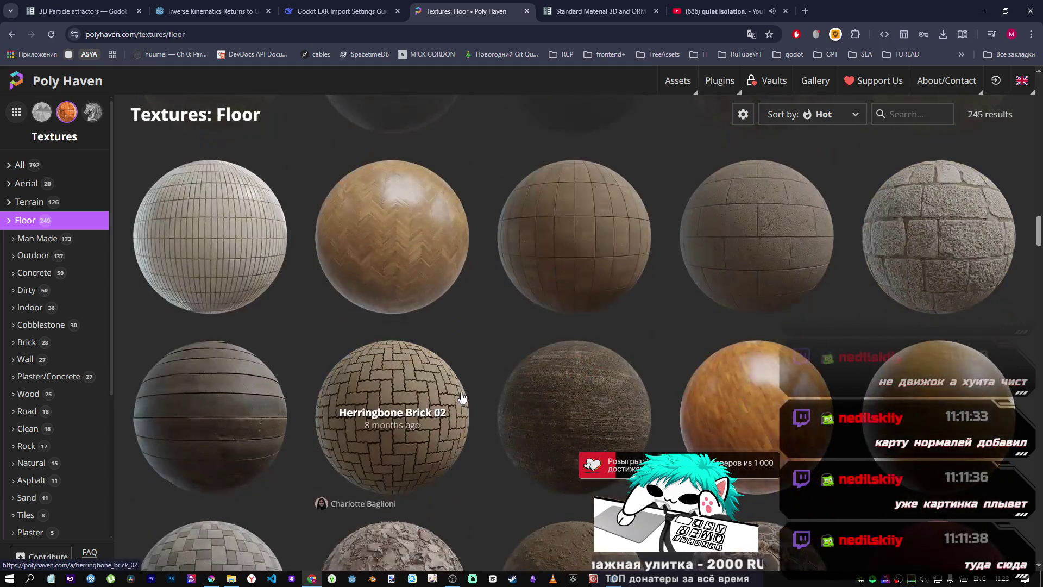
scroll(470, 397, "down", 7)
scroll(476, 396, "up", 10)
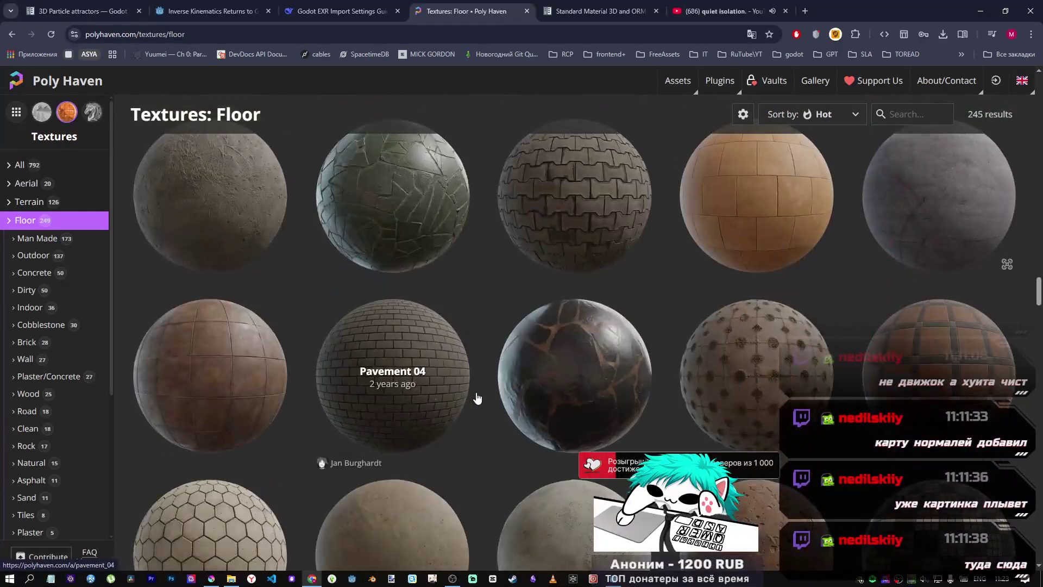
scroll(477, 396, "down", 10)
scroll(471, 409, "down", 5)
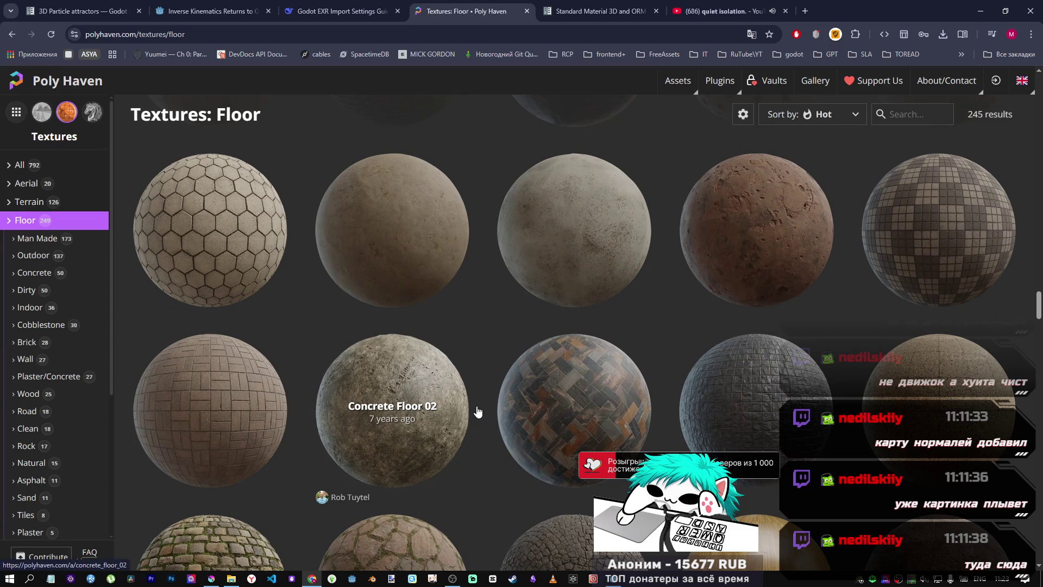
scroll(462, 404, "down", 10)
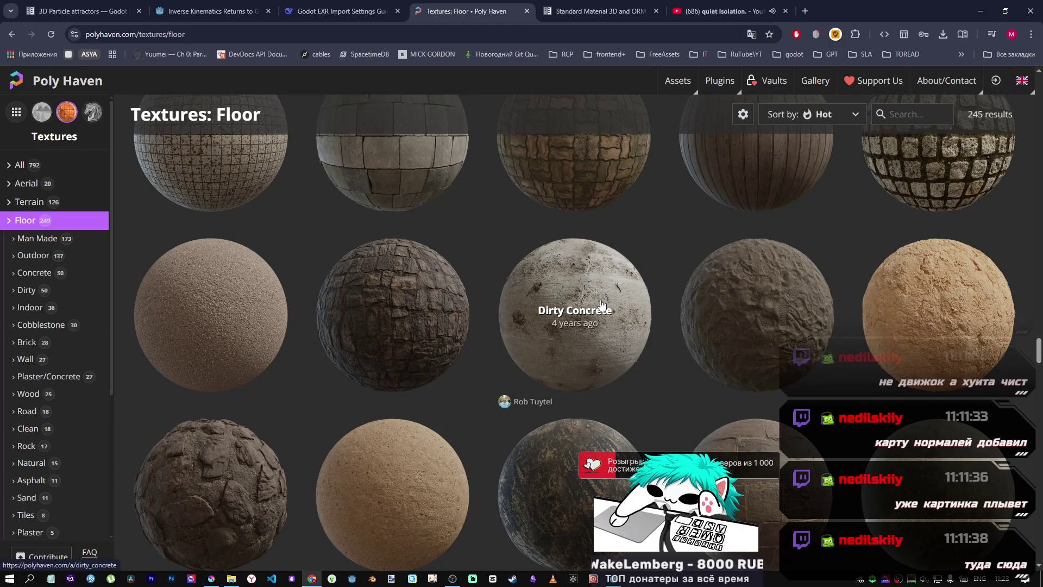
scroll(607, 282, "down", 15)
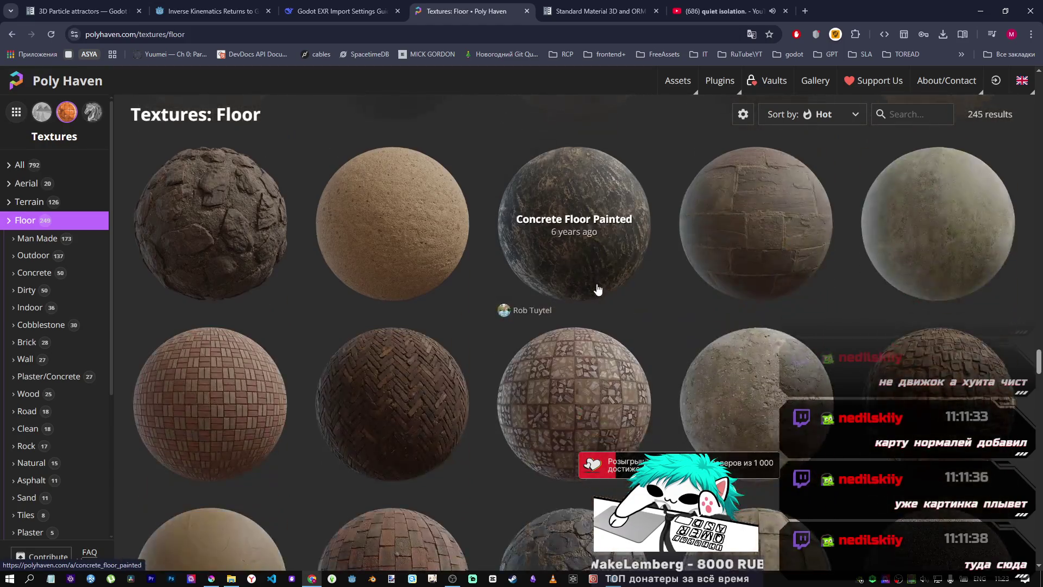
scroll(591, 287, "down", 15)
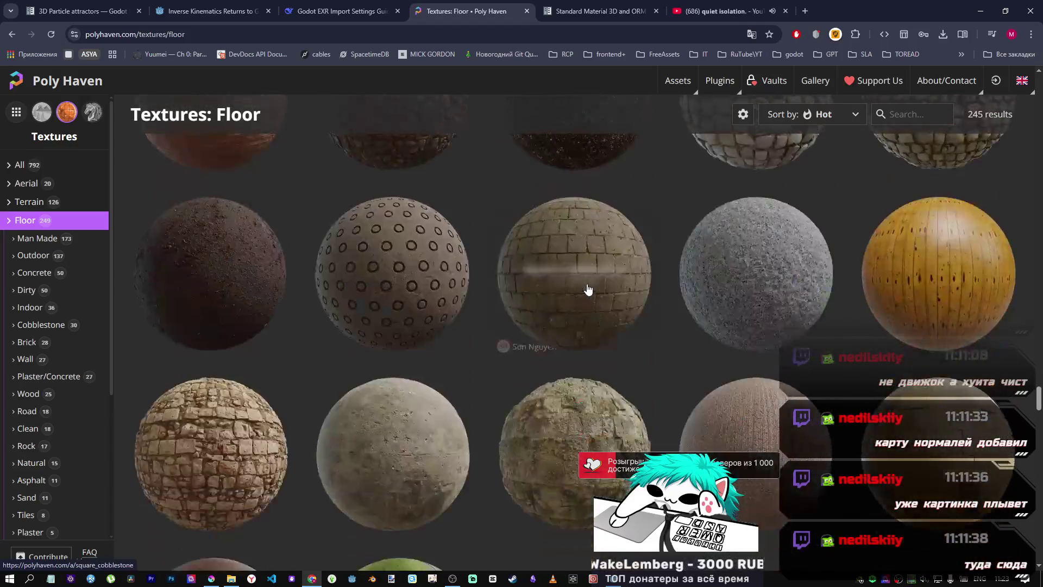
scroll(573, 293, "down", 10)
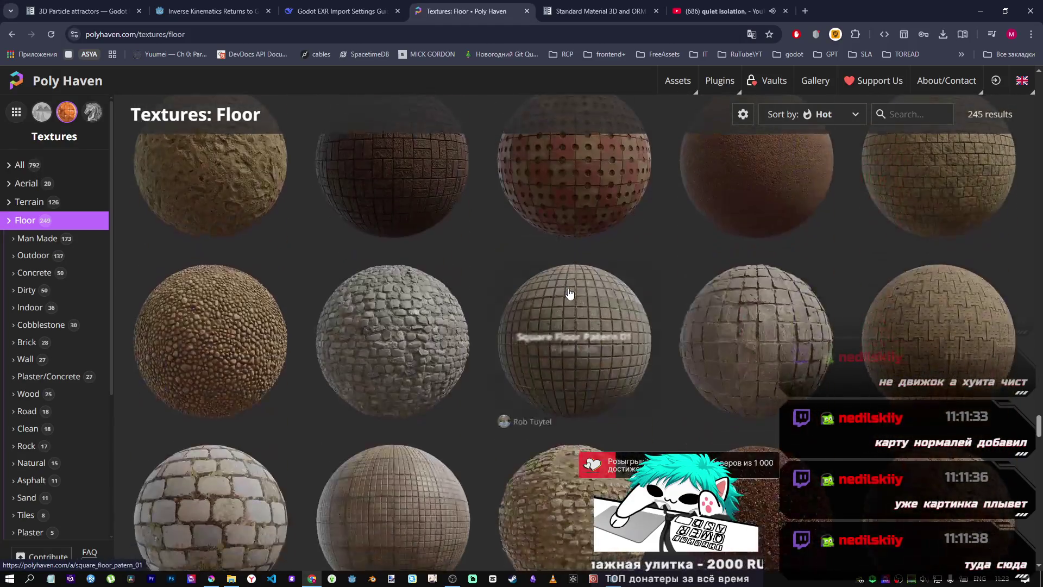
scroll(409, 300, "down", 20)
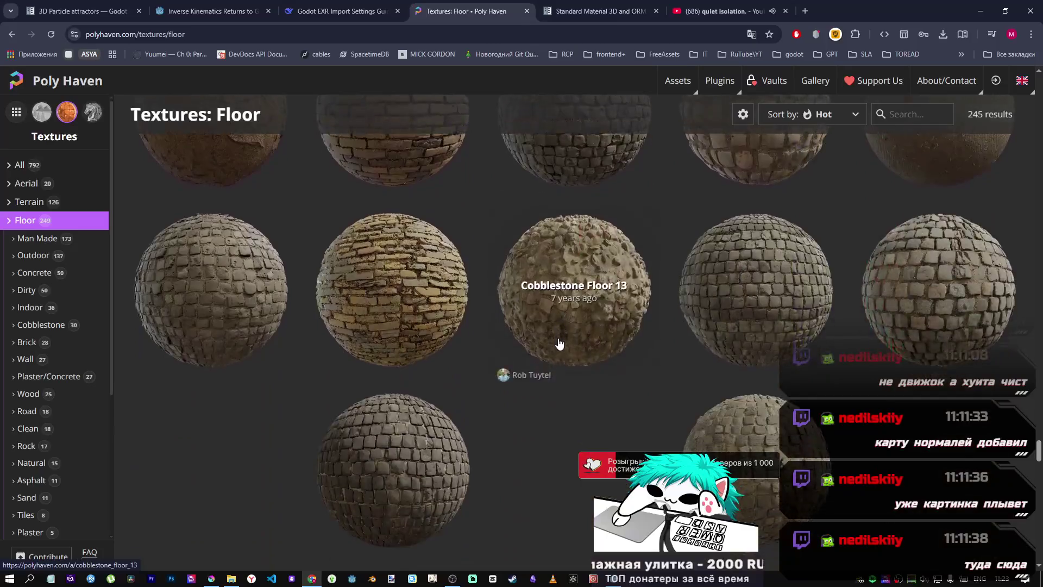
scroll(556, 337, "up", 6)
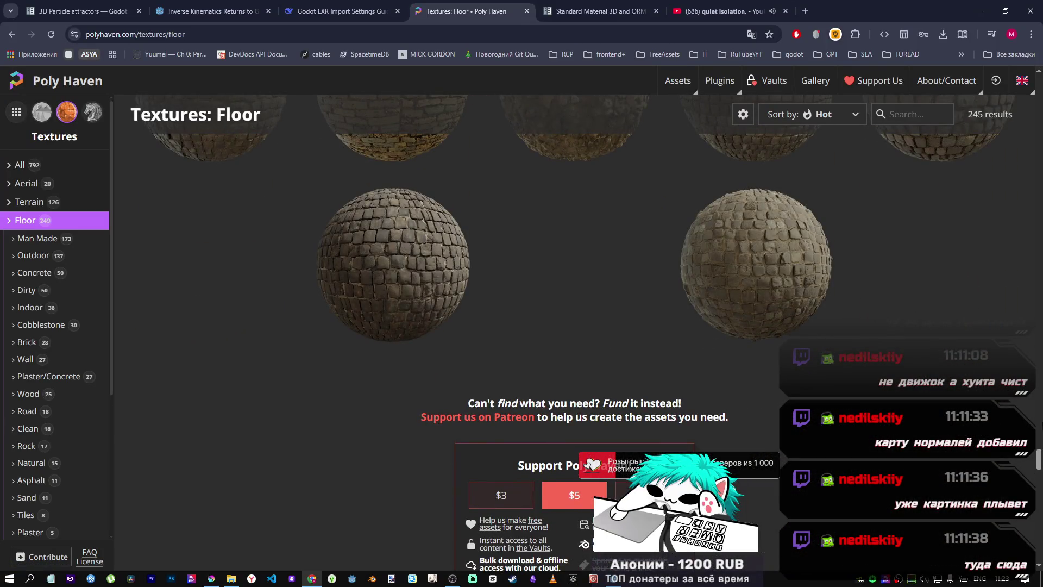
mouse_move(1033, 460)
left_mouse_down()
mouse_move(1034, 435)
mouse_move(1034, 460)
left_mouse_up()
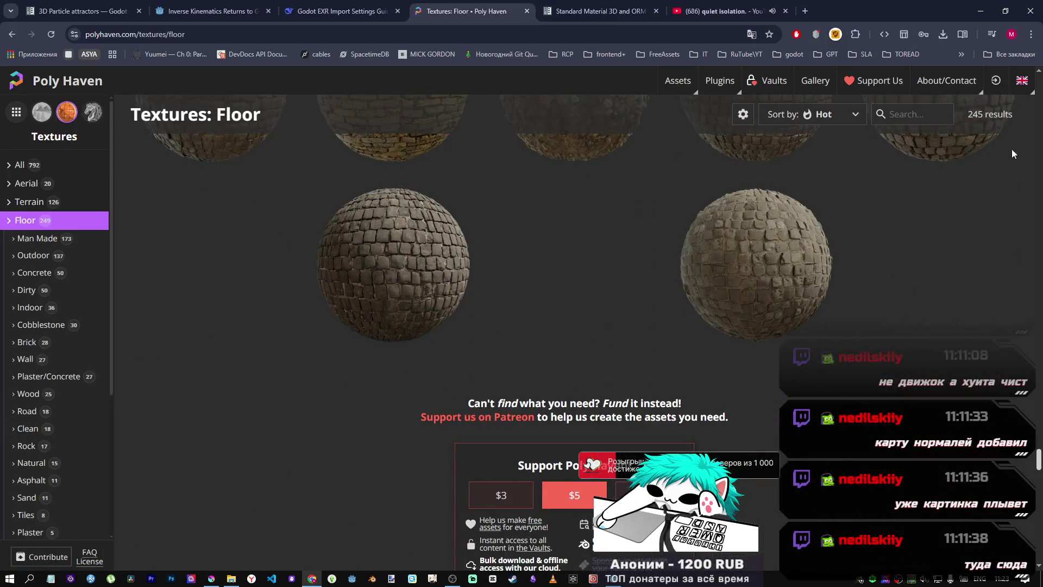
left_click(1034, 101)
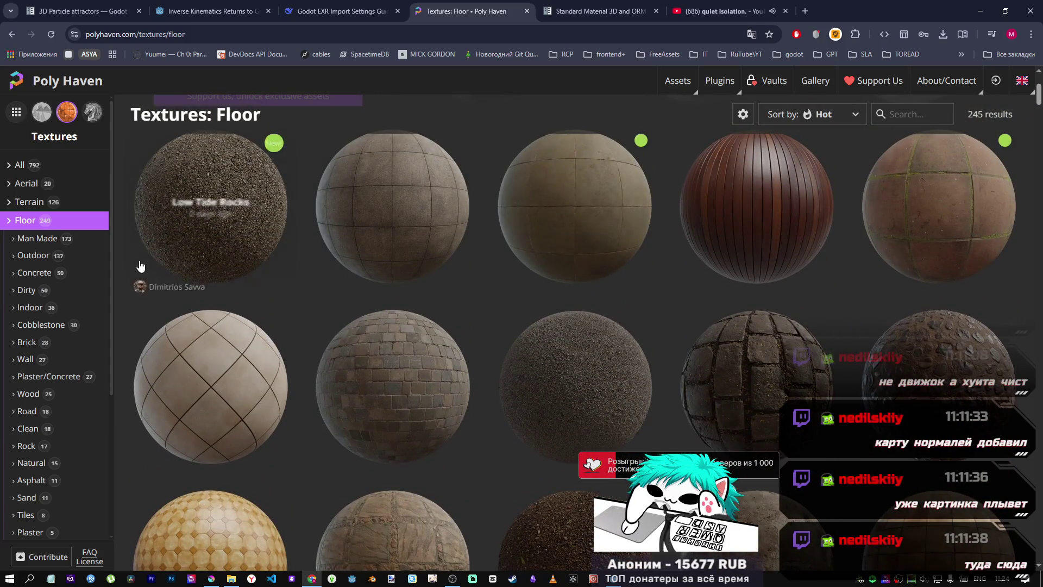
left_click(47, 245)
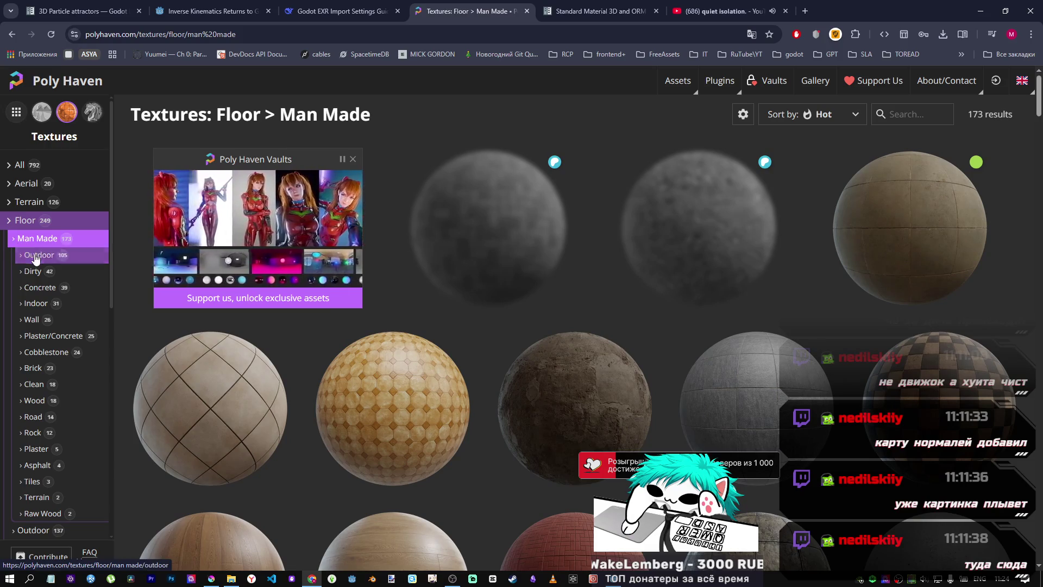
left_click(36, 257)
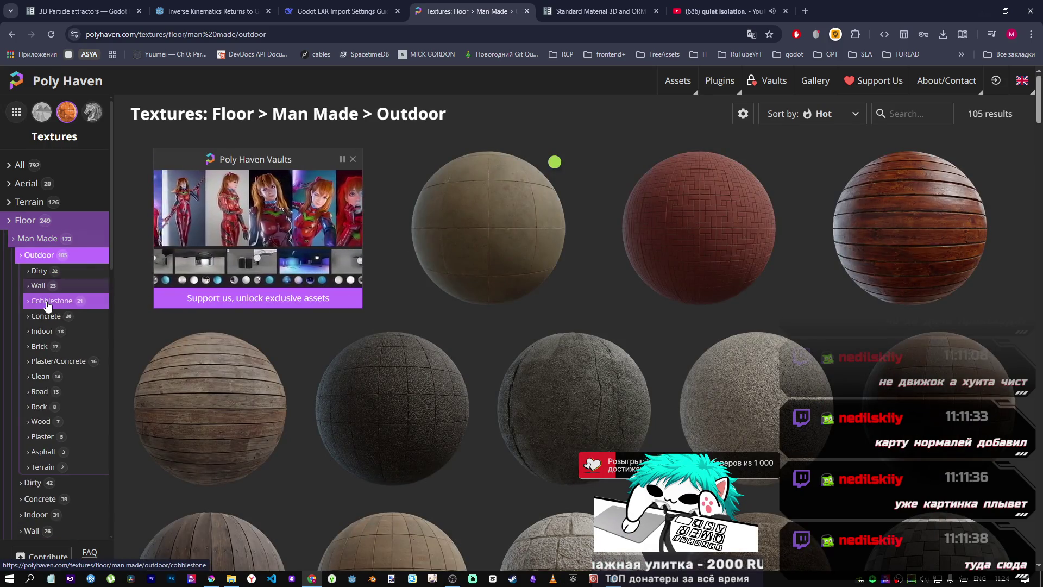
left_click(47, 304)
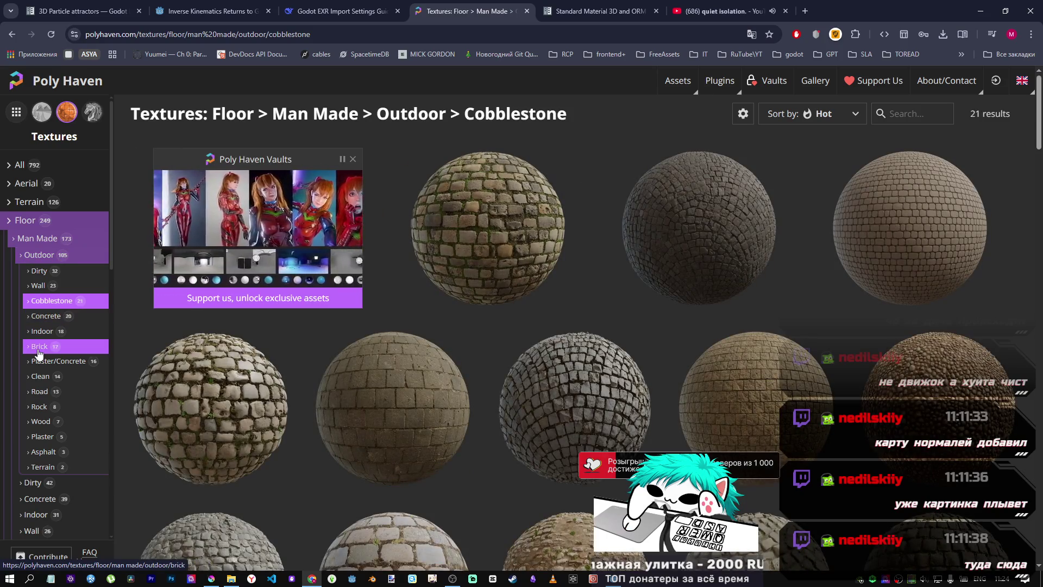
left_click(38, 352)
left_click(17, 256)
left_click(16, 239)
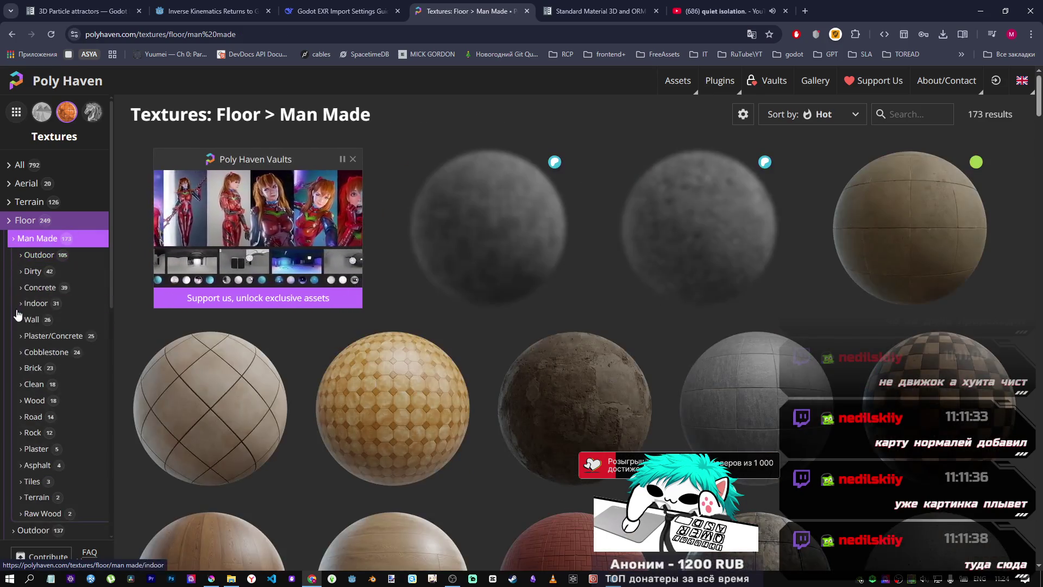
scroll(16, 312, "down", 4)
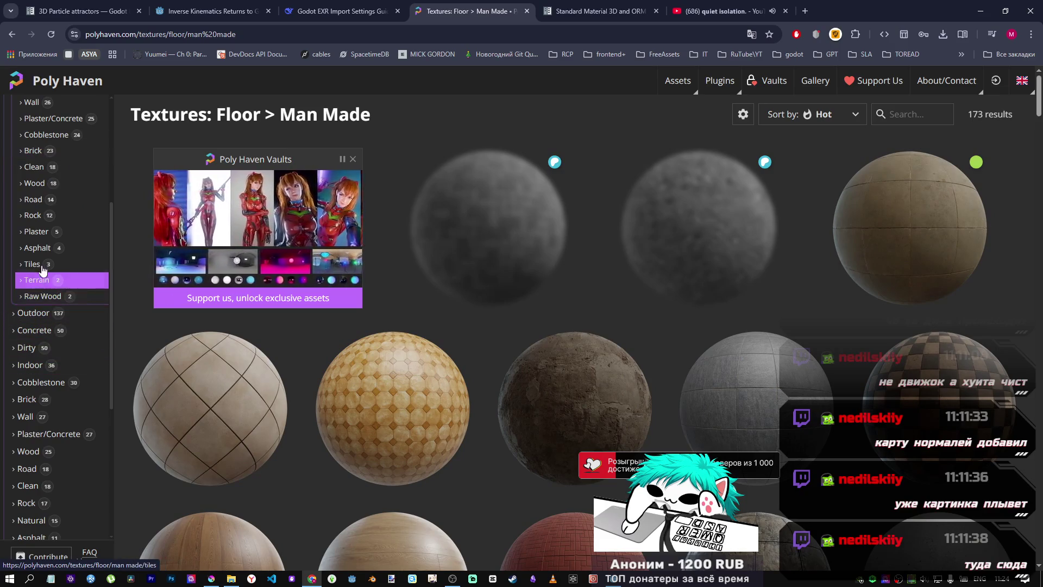
left_click(40, 265)
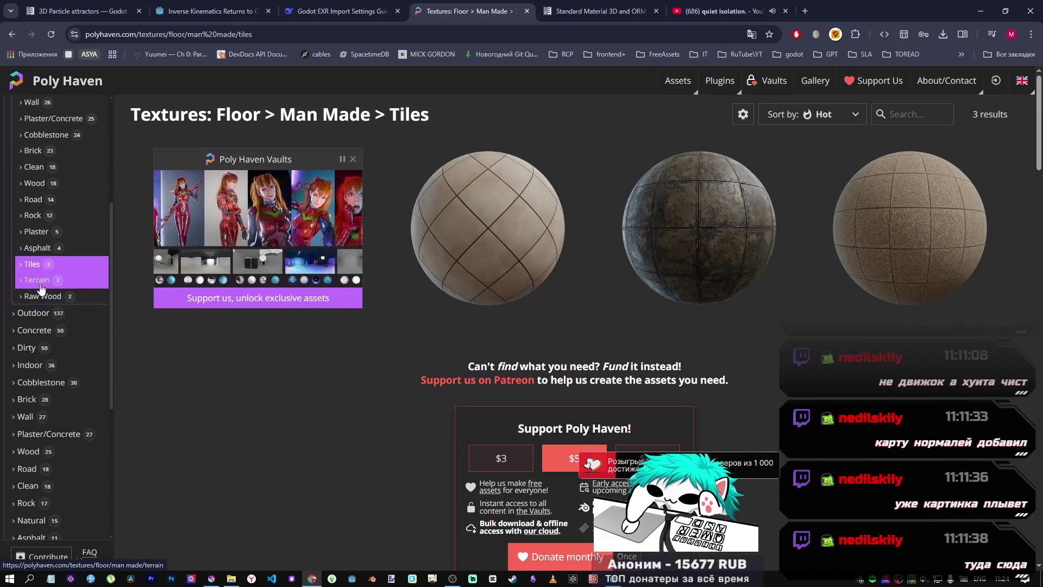
left_click(39, 288)
scroll(40, 272, "up", 4)
left_click(21, 238)
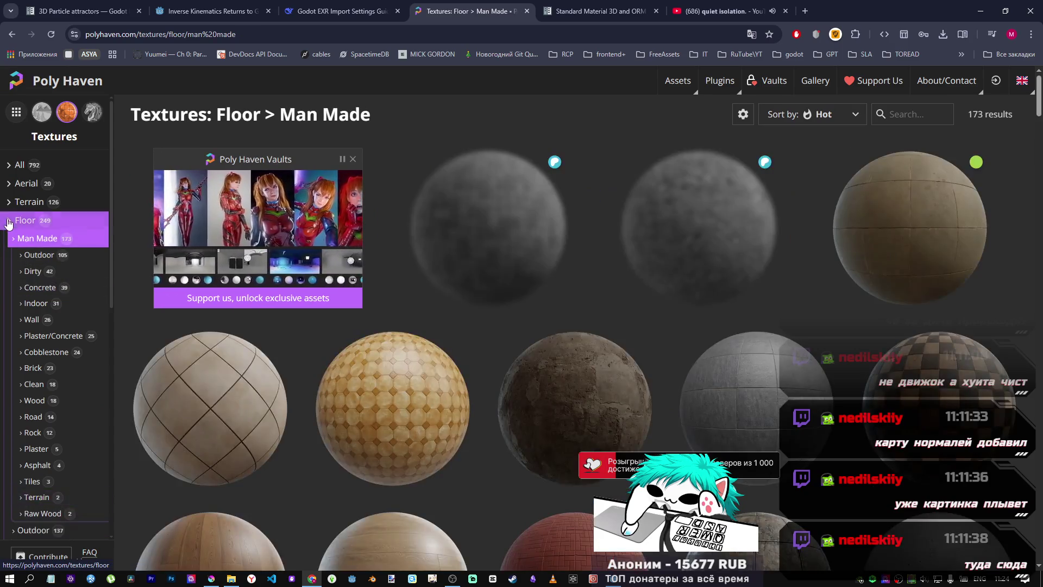
left_click(8, 221)
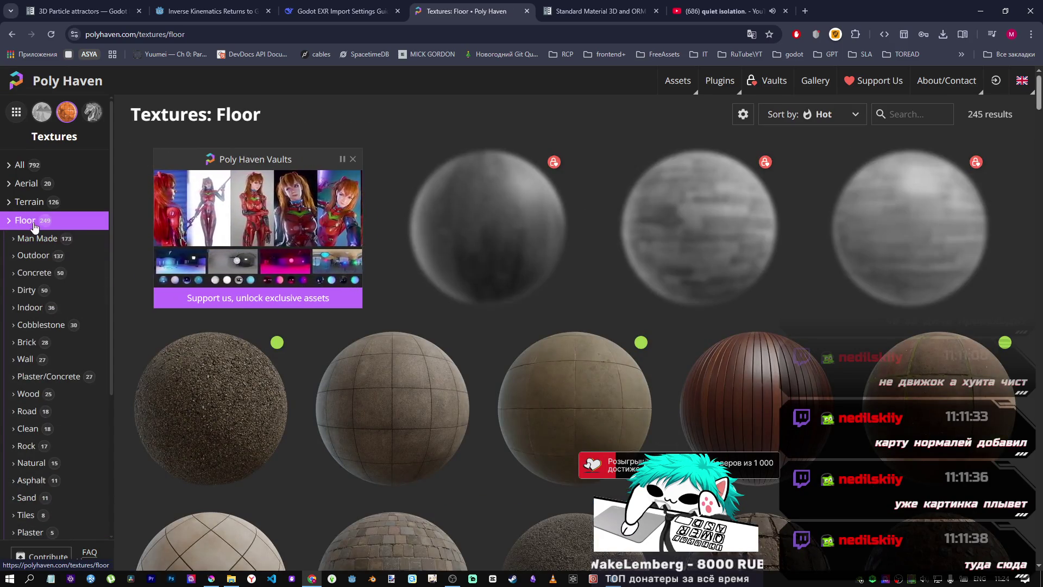
scroll(30, 293, "down", 4)
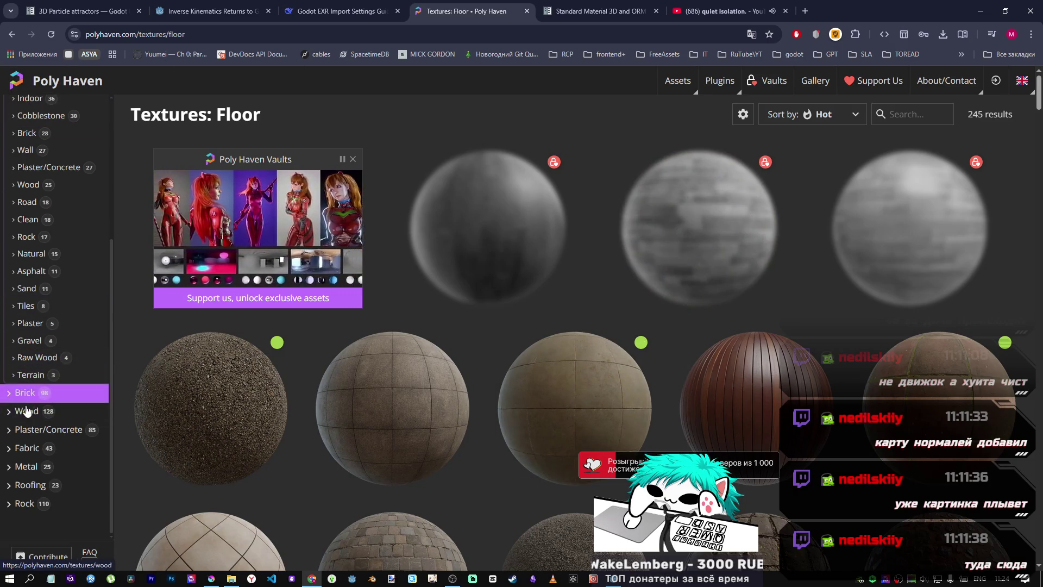
scroll(31, 284, "up", 4)
left_click(20, 165)
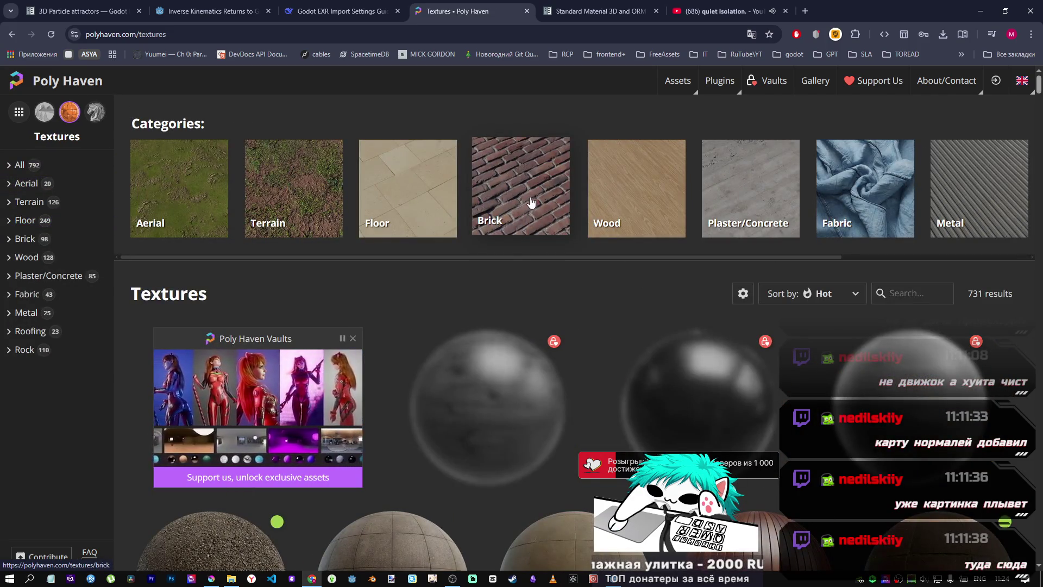
Step: Open the Brick category, scroll through its 98 textures, and open Painted Brick
left_click(530, 215)
scroll(502, 306, "down", 3)
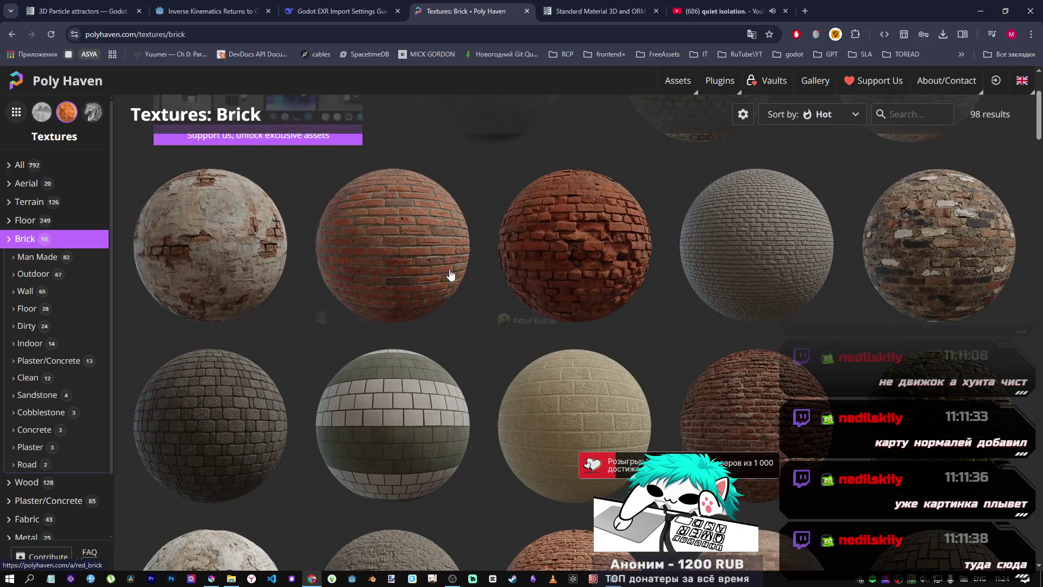
scroll(593, 248, "down", 1)
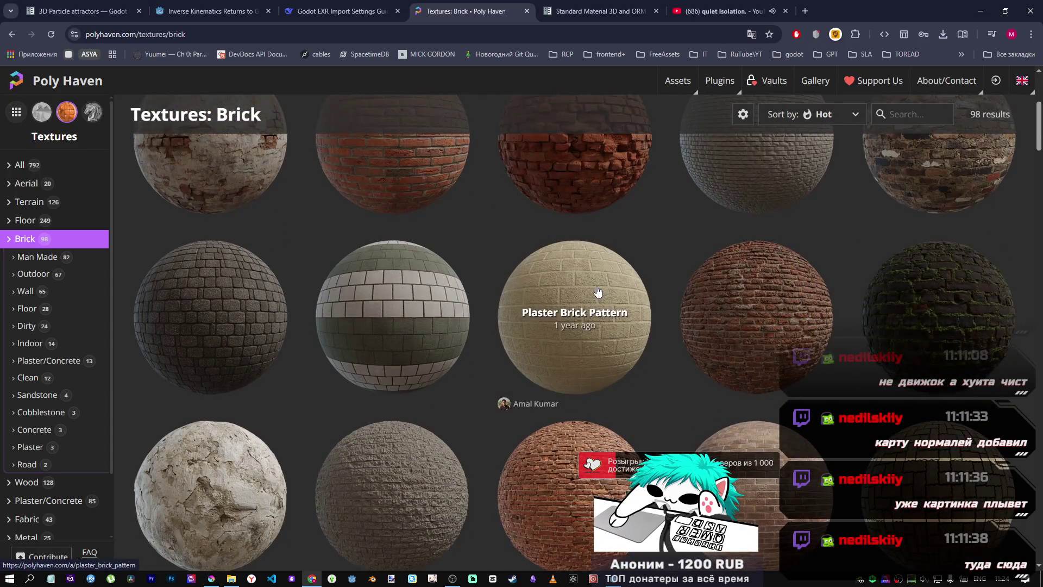
scroll(597, 293, "up", 1)
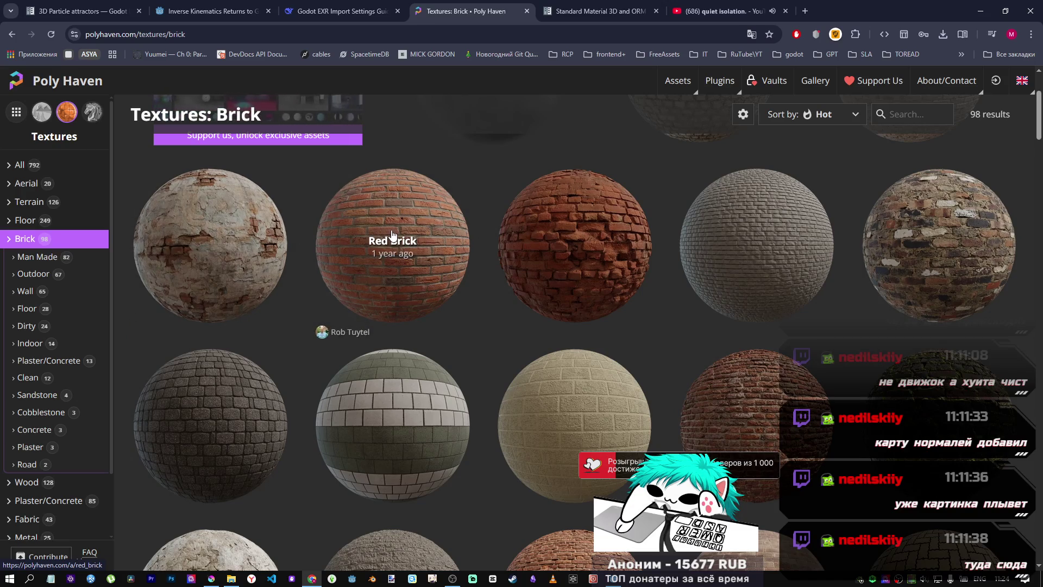
scroll(380, 235, "down", 5)
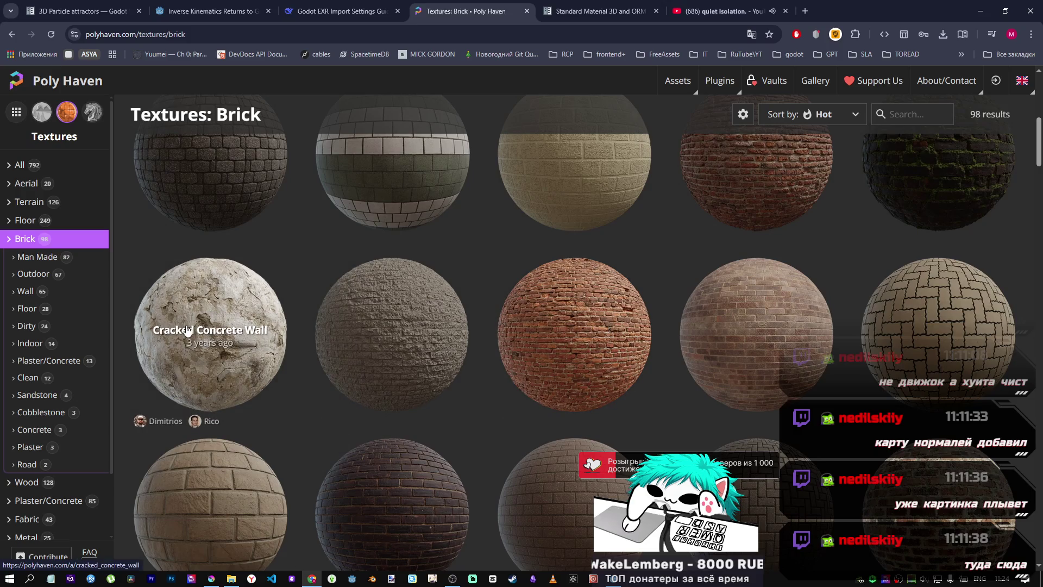
scroll(437, 260, "down", 5)
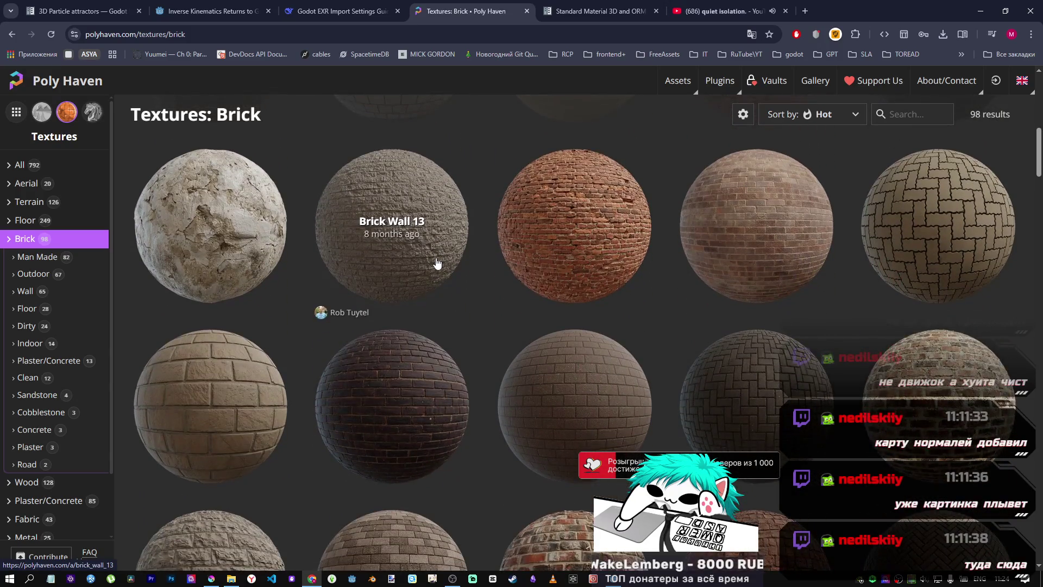
scroll(429, 268, "down", 1)
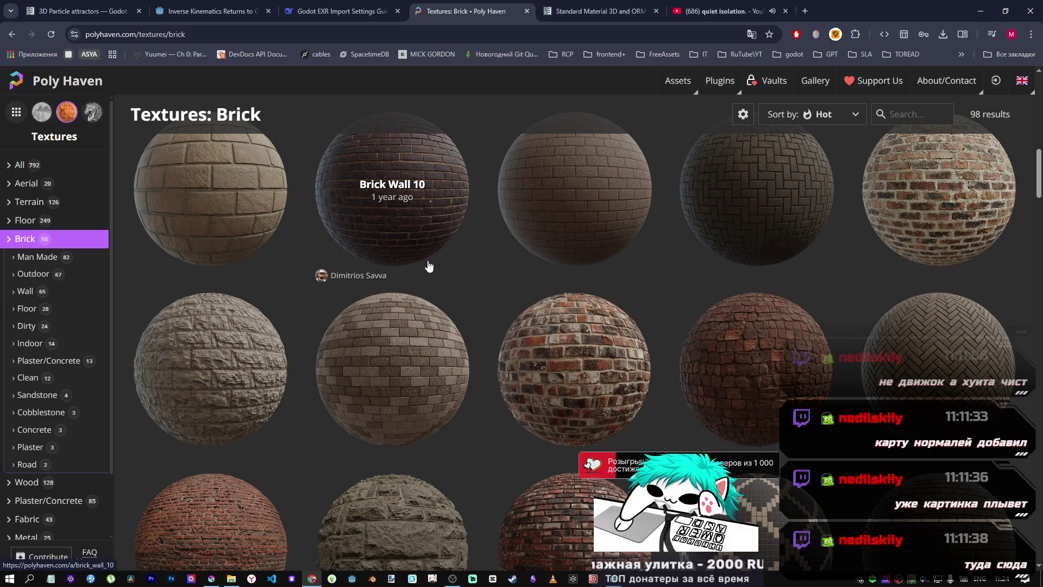
scroll(428, 265, "down", 10)
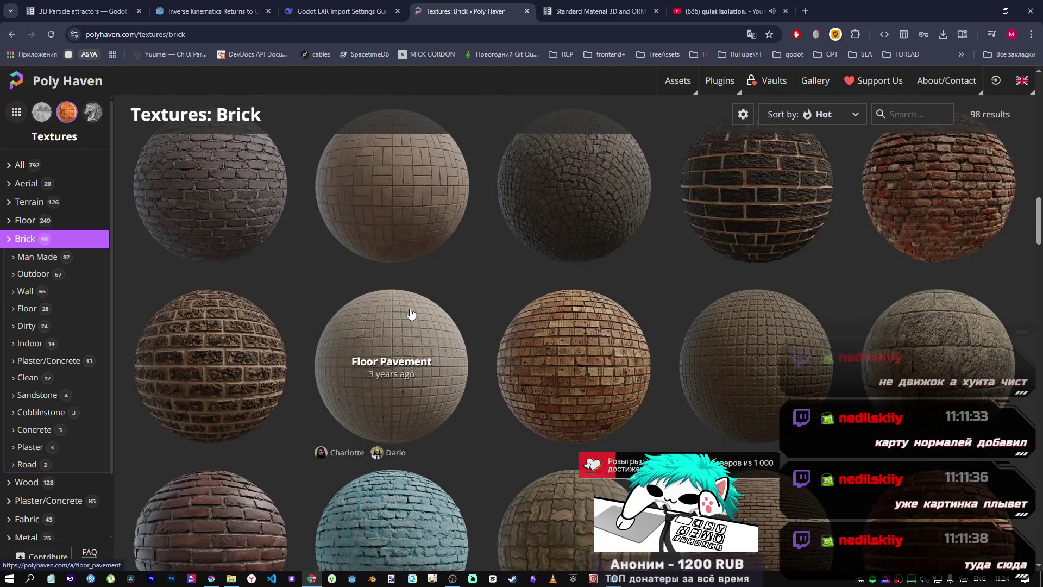
scroll(413, 314, "down", 3)
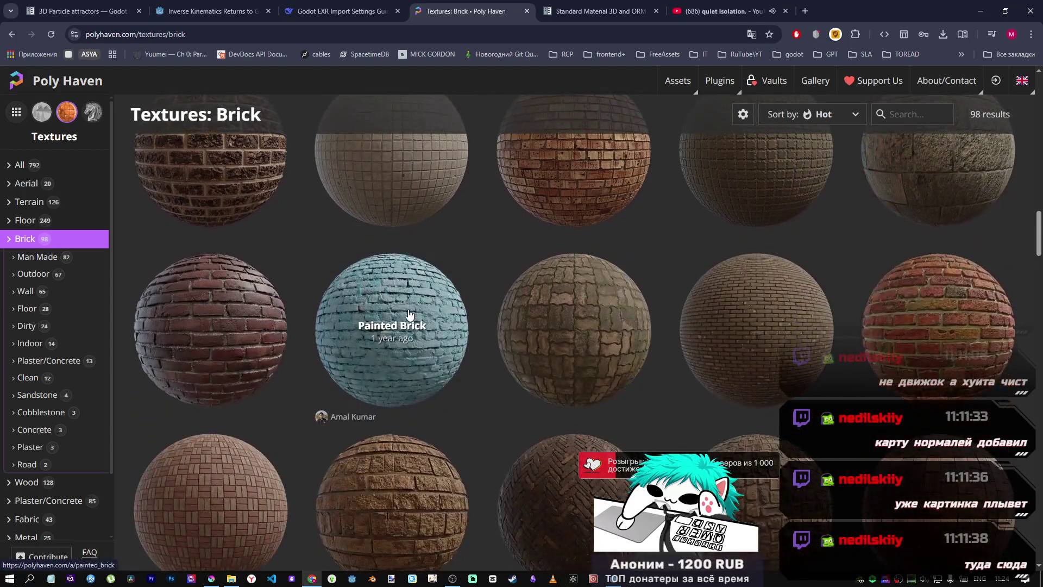
left_click(432, 330)
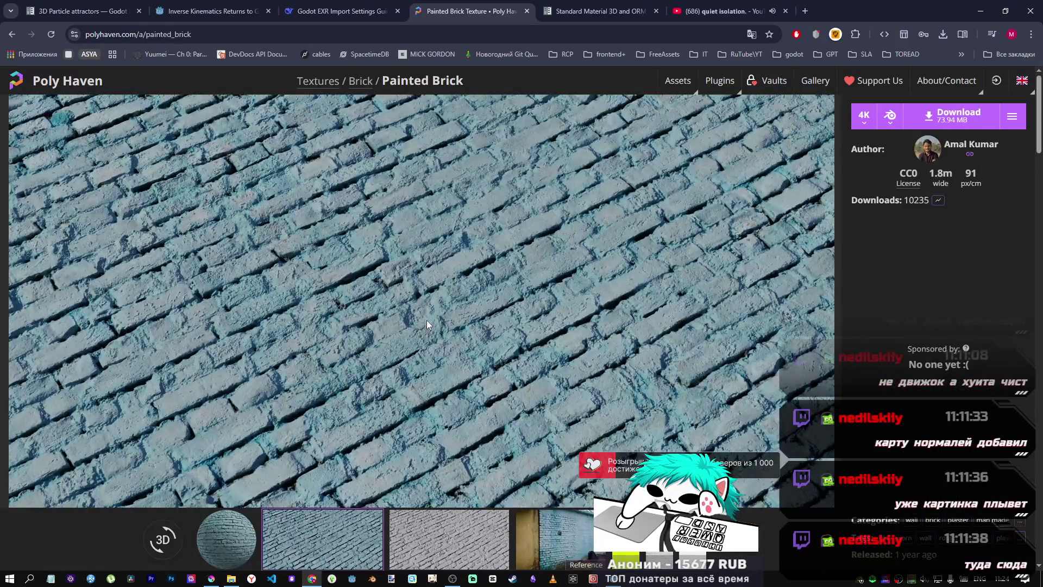
Step: View the Painted Brick reference photo of the blue wall, then return to the Brick grid
scroll(403, 322, "down", 3)
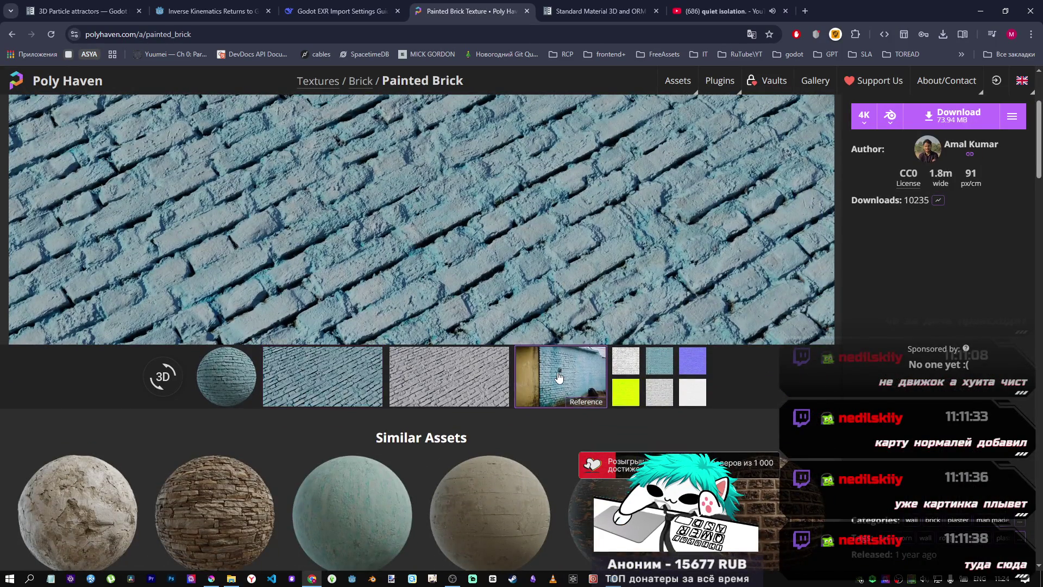
left_click(558, 376)
scroll(467, 331, "up", 3)
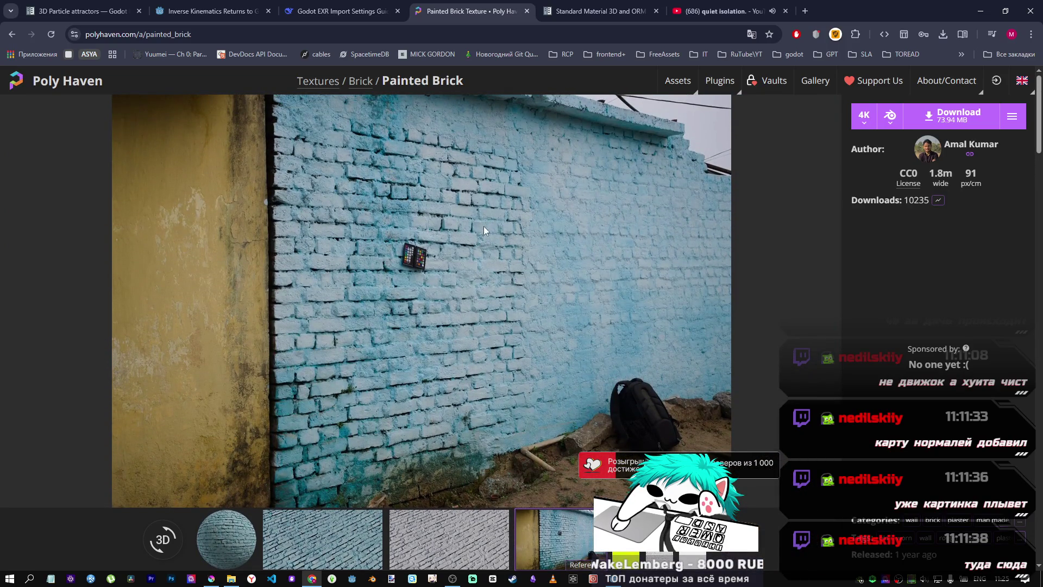
left_click(12, 33)
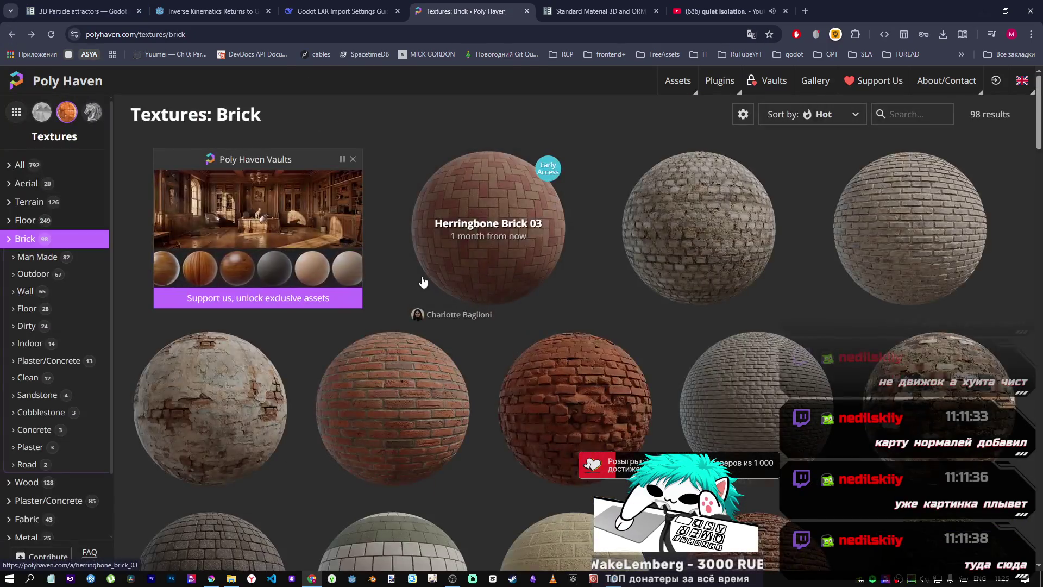
scroll(419, 293, "down", 5)
scroll(420, 283, "down", 10)
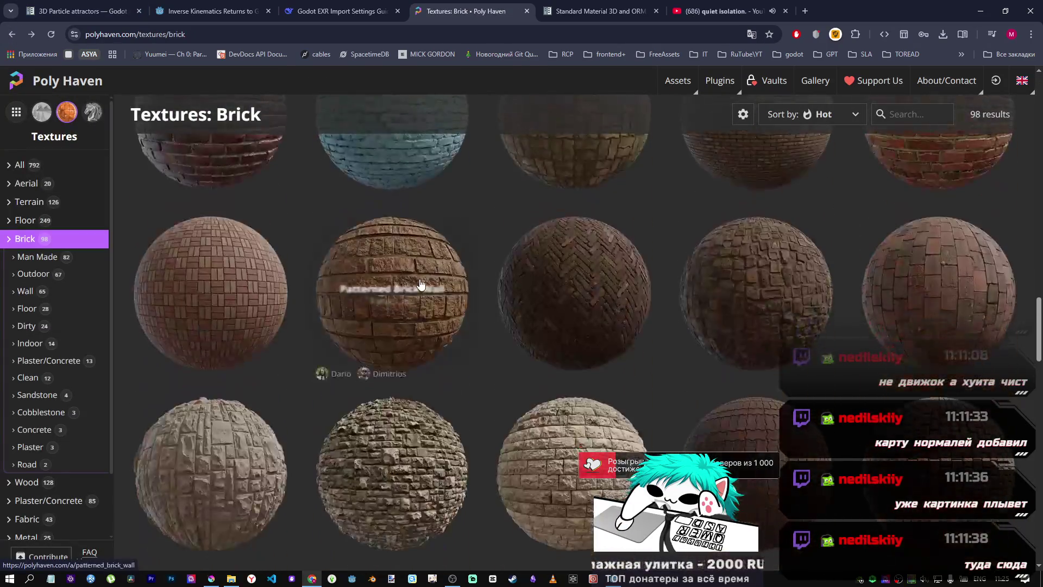
scroll(424, 277, "up", 3)
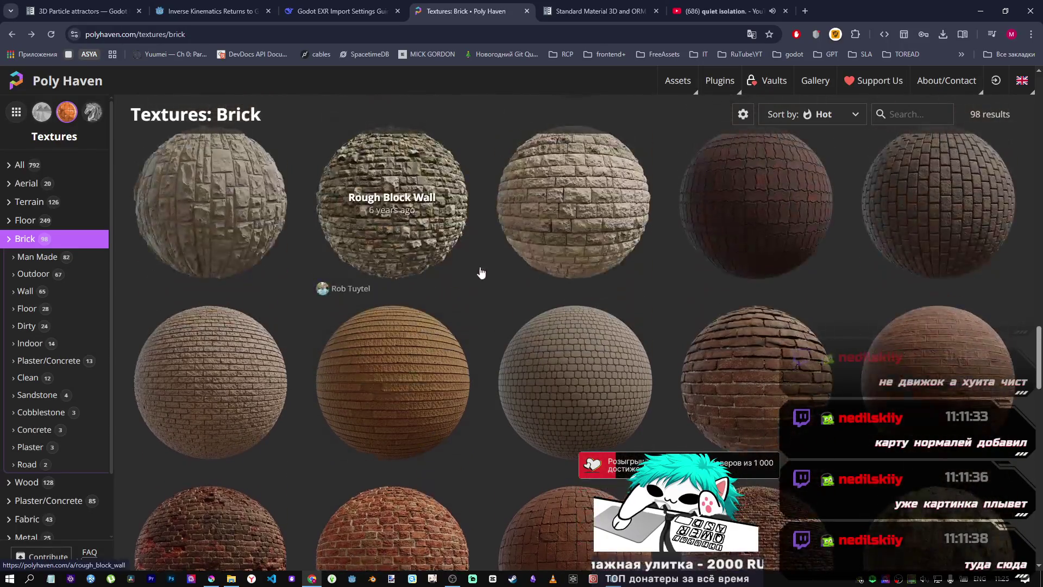
scroll(552, 321, "down", 5)
scroll(511, 317, "down", 10)
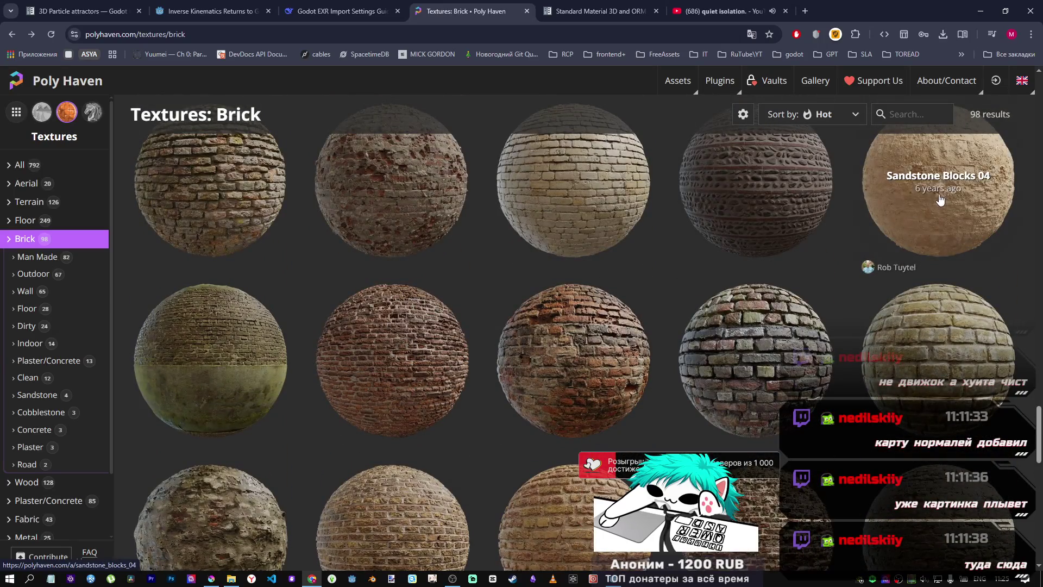
scroll(842, 195, "up", 5)
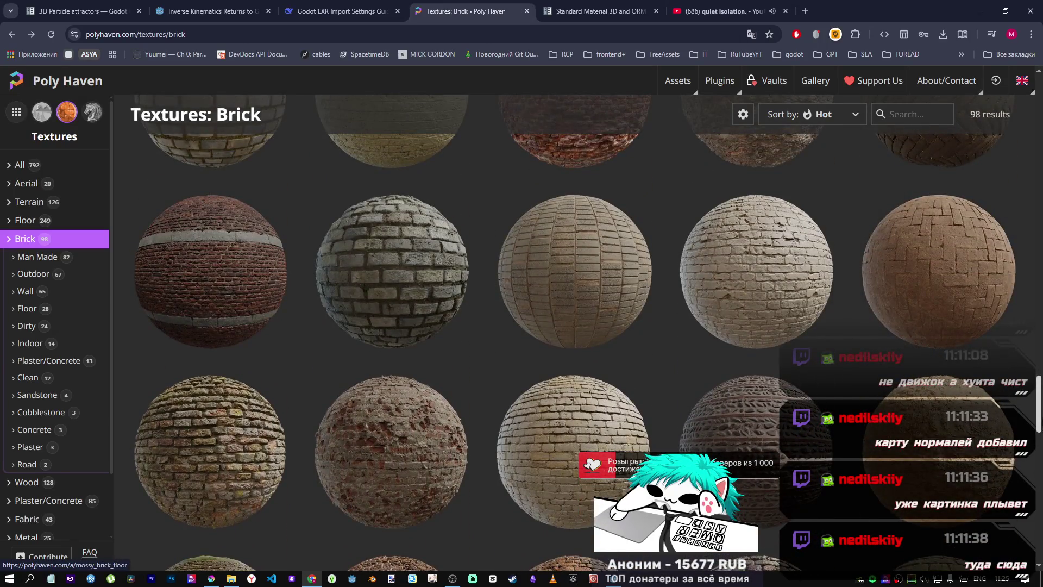
left_click_drag(1040, 402, 1039, 98)
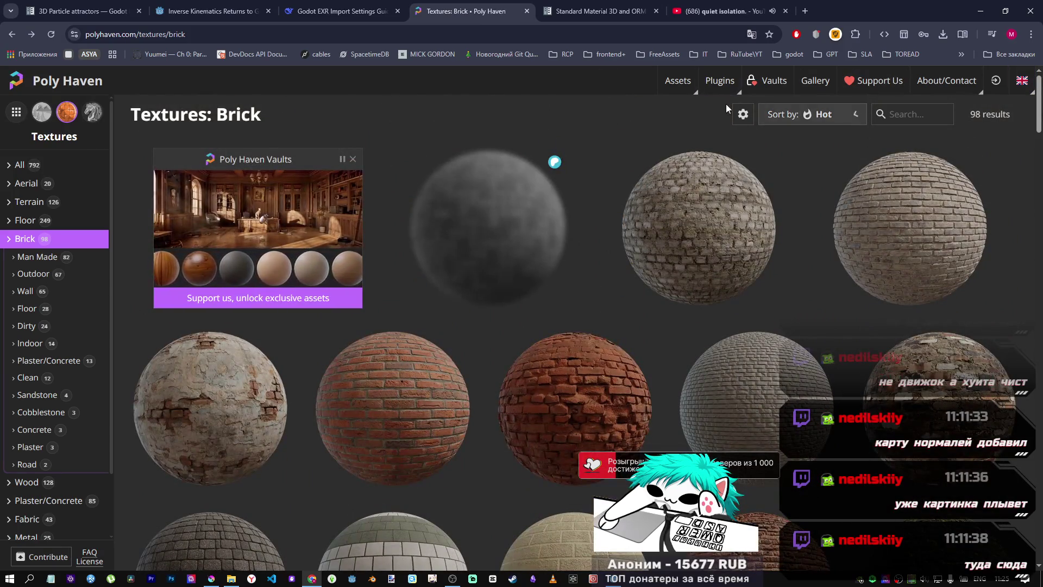
left_click(879, 113)
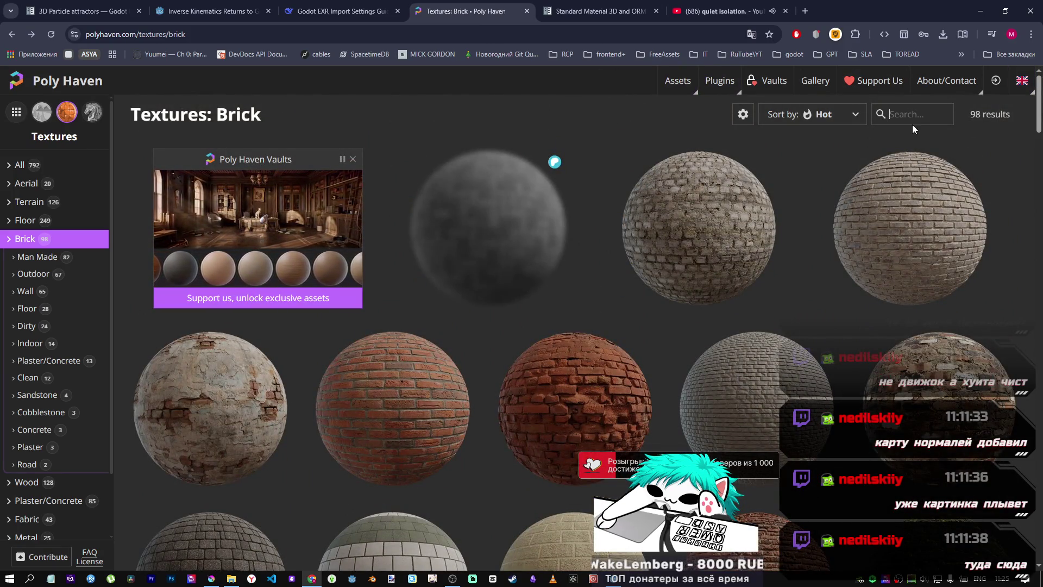
Step: Search the Brick textures for 'sand' and scroll through the 11 results
type("sand")
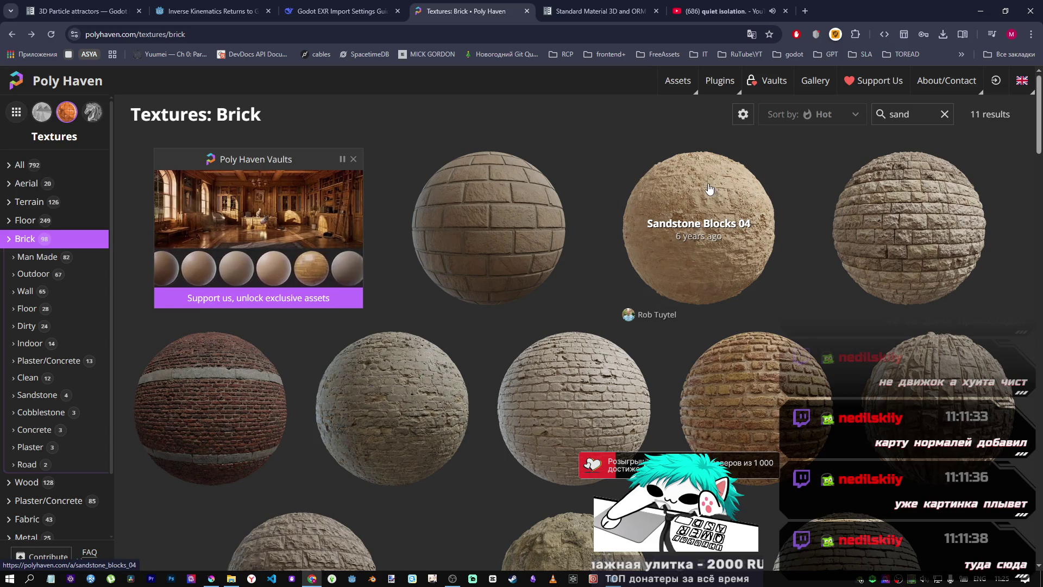
scroll(573, 381, "down", 5)
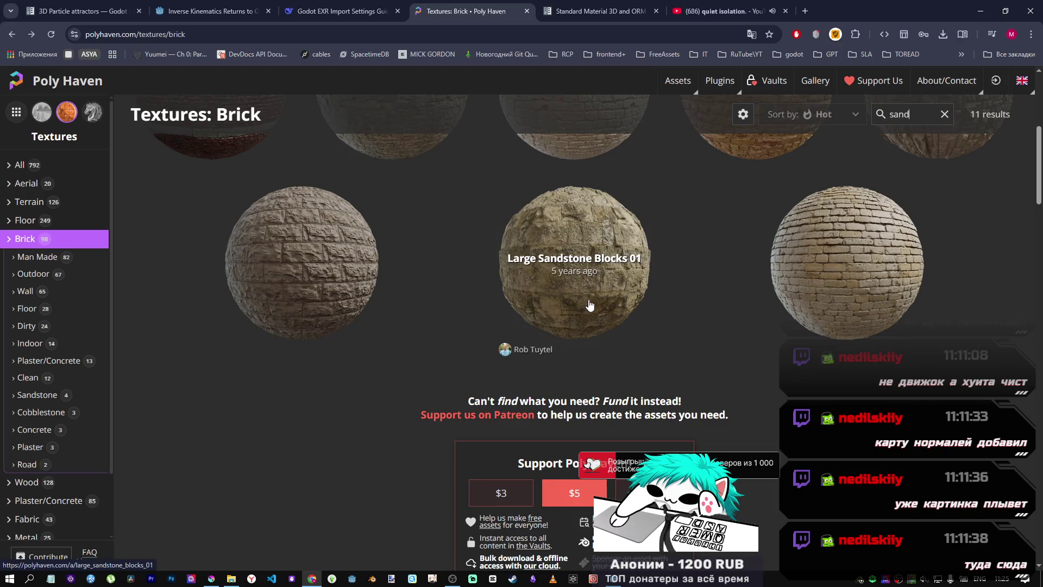
scroll(587, 305, "up", 5)
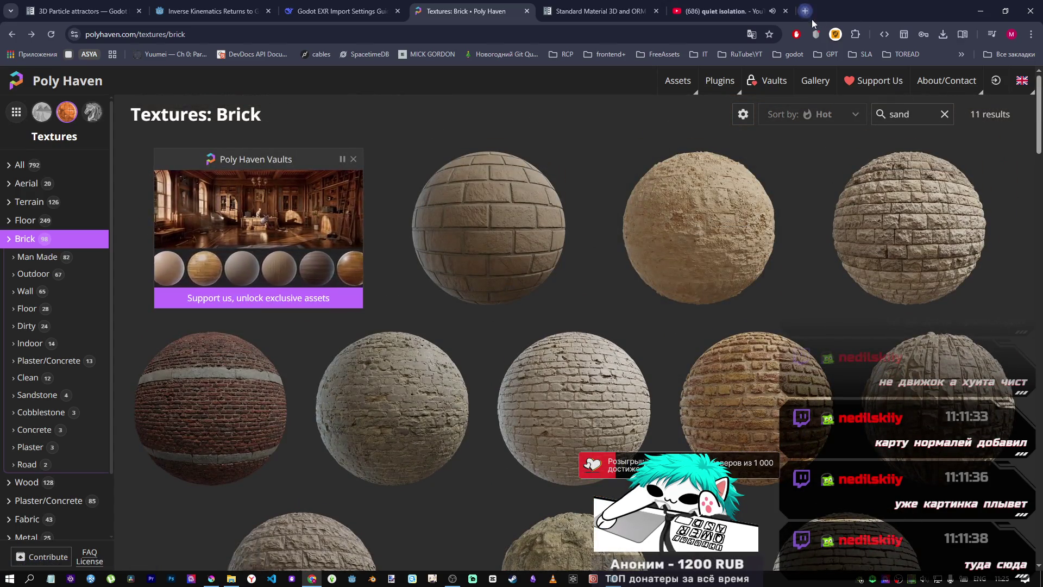
left_click(805, 11)
Step: Search Google in a new tab for 'polyhavenalike websites'
type("polyhaven")
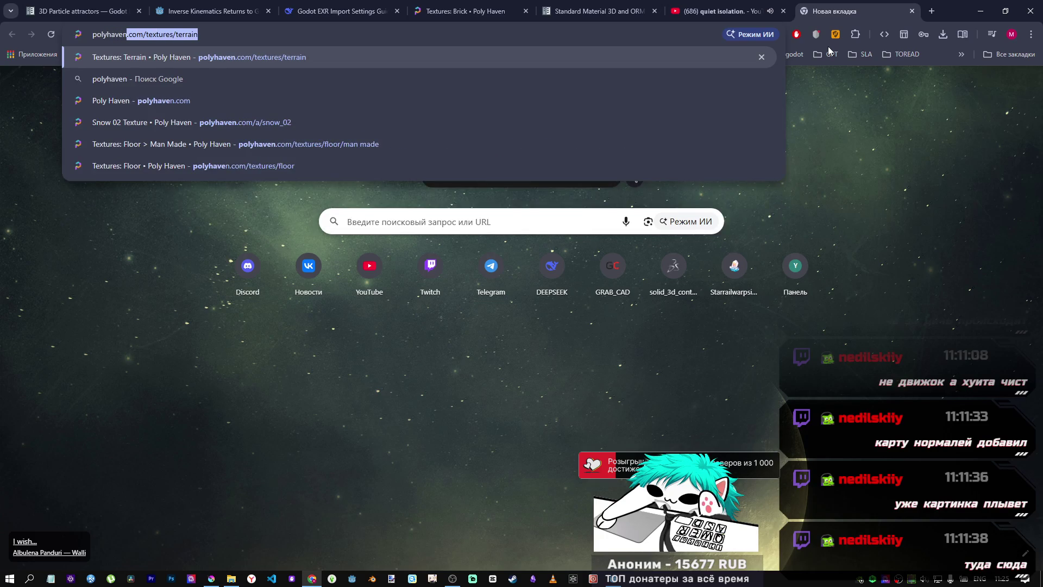
type("alike webs")
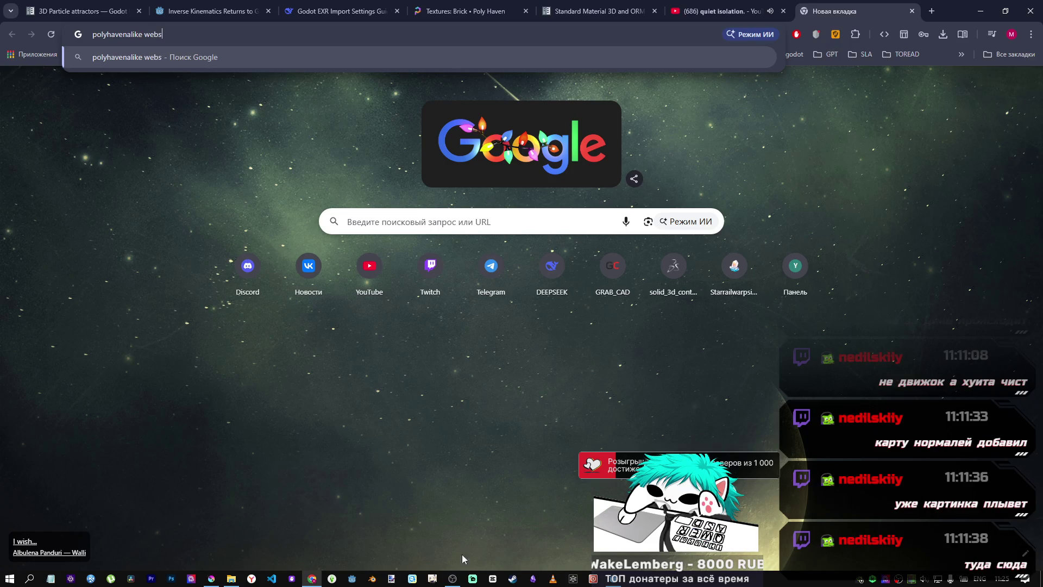
left_click(453, 580)
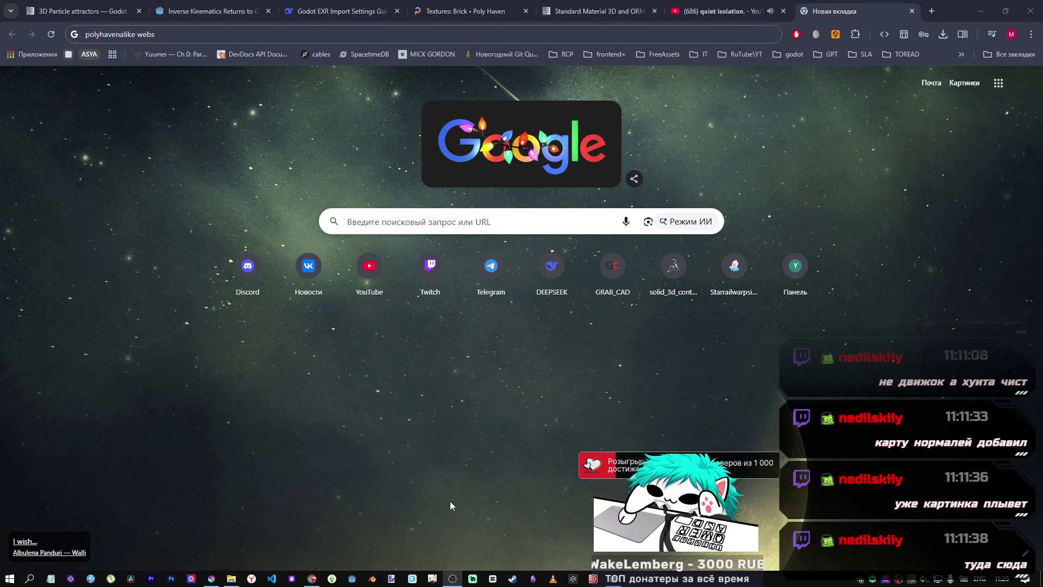
mouse_move(314, 580)
left_click(315, 551)
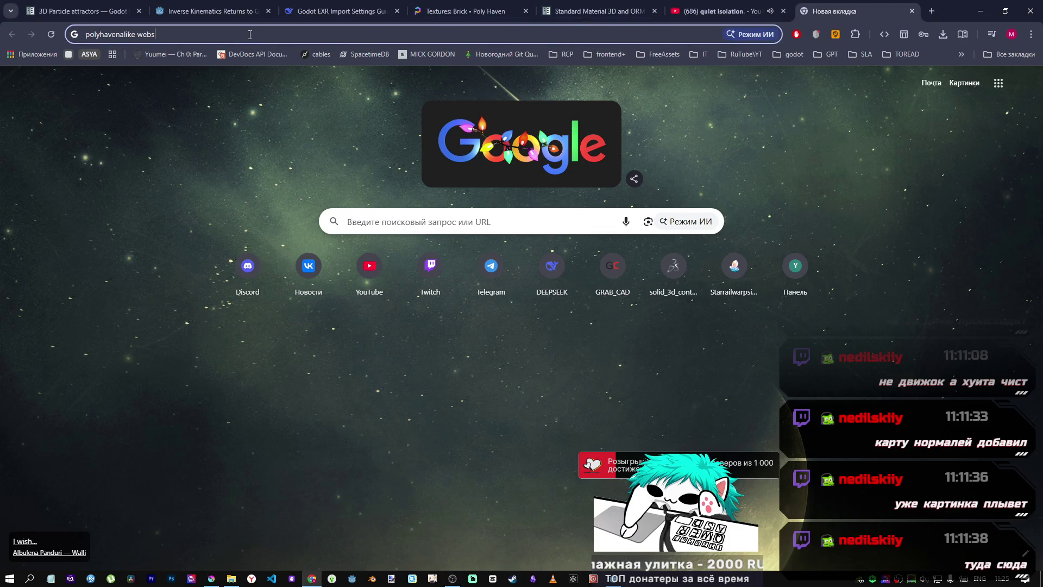
type("i")
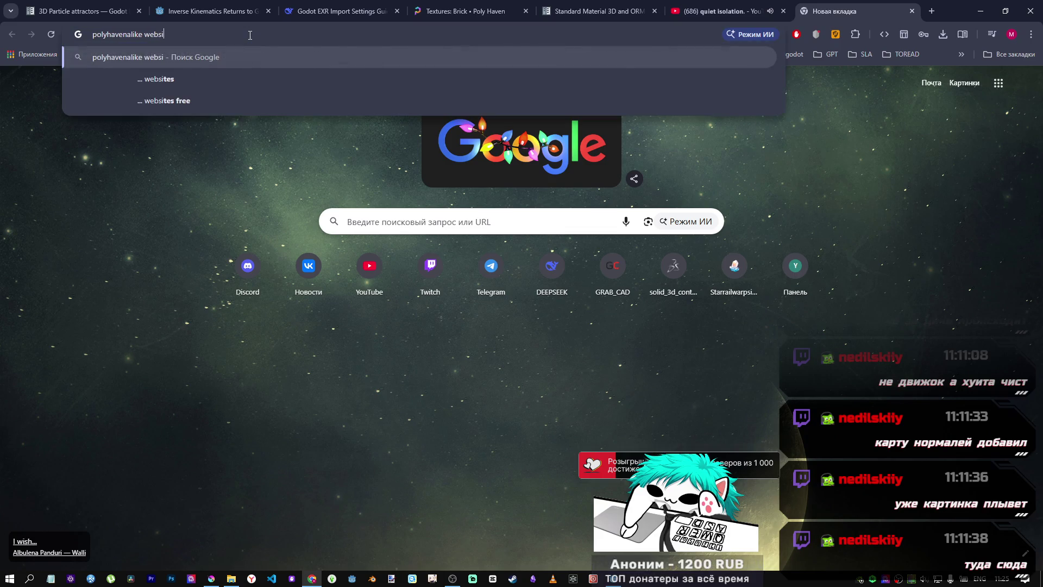
type("tes")
key("Return")
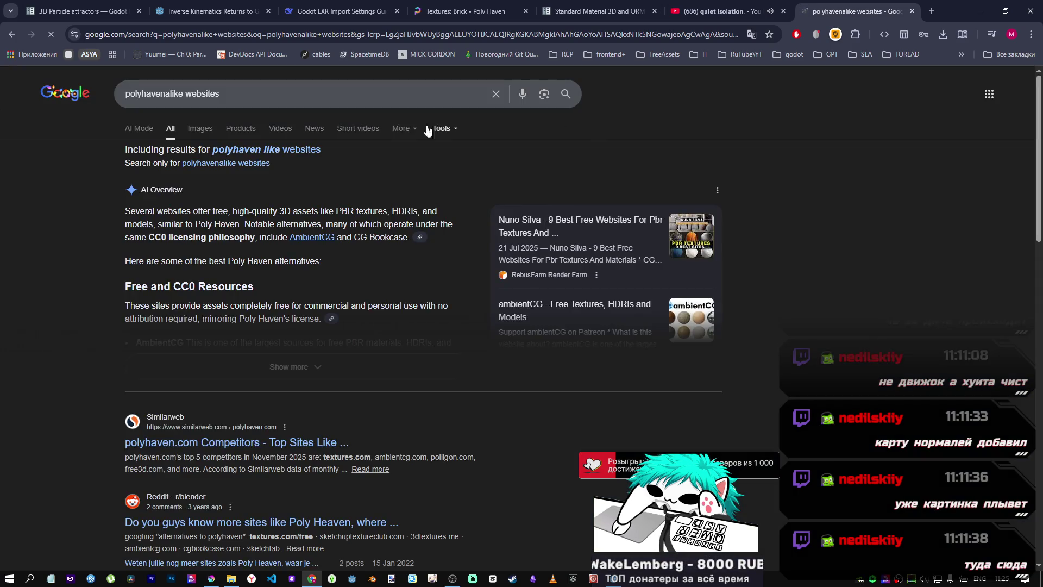
Step: Scroll the results listing textures.com, ambientcg.com and poliigon.com, then select the query to replace it
scroll(328, 280, "down", 5)
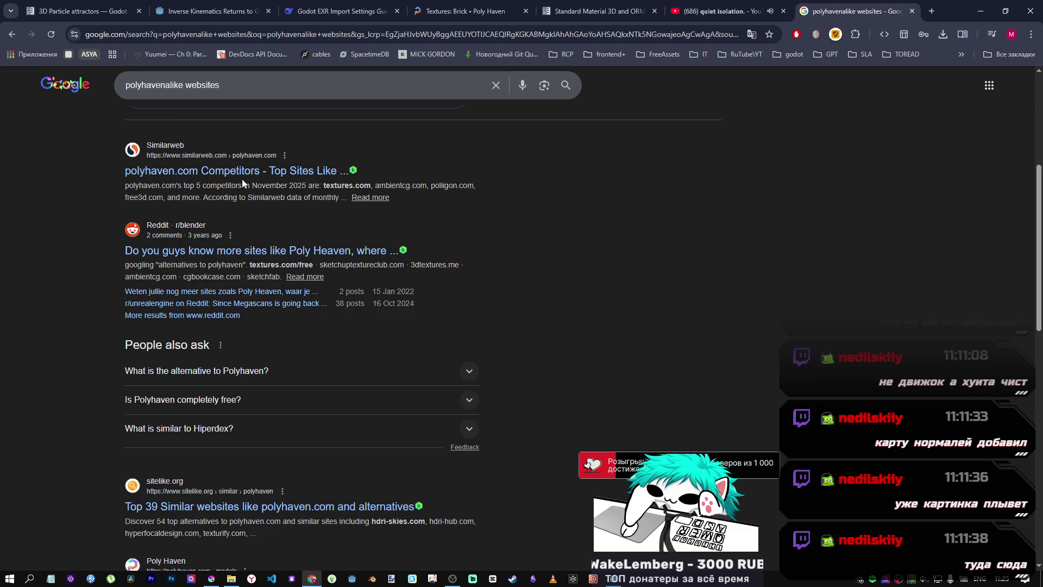
scroll(242, 180, "down", 5)
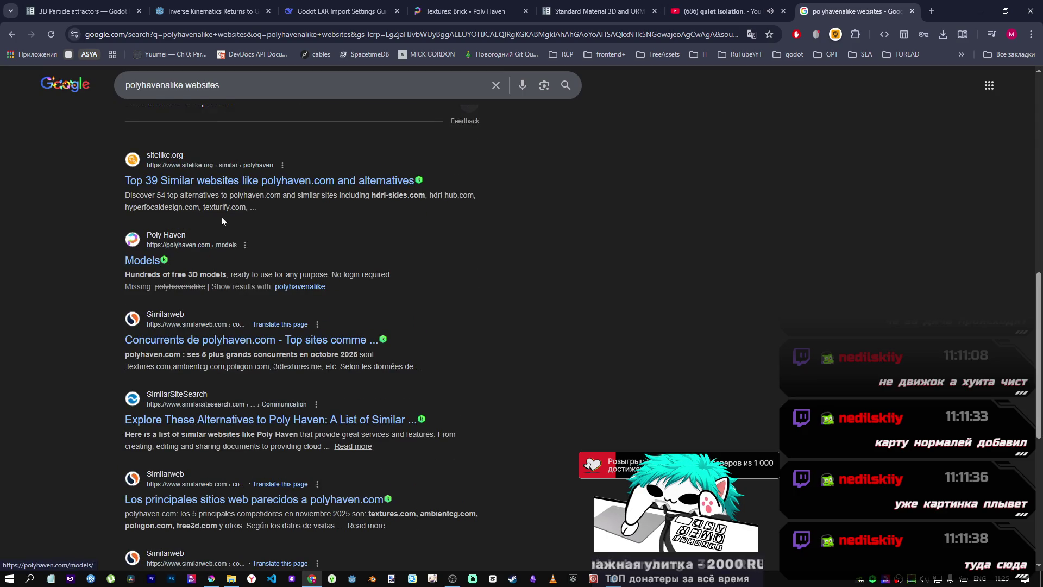
scroll(288, 185, "down", 2)
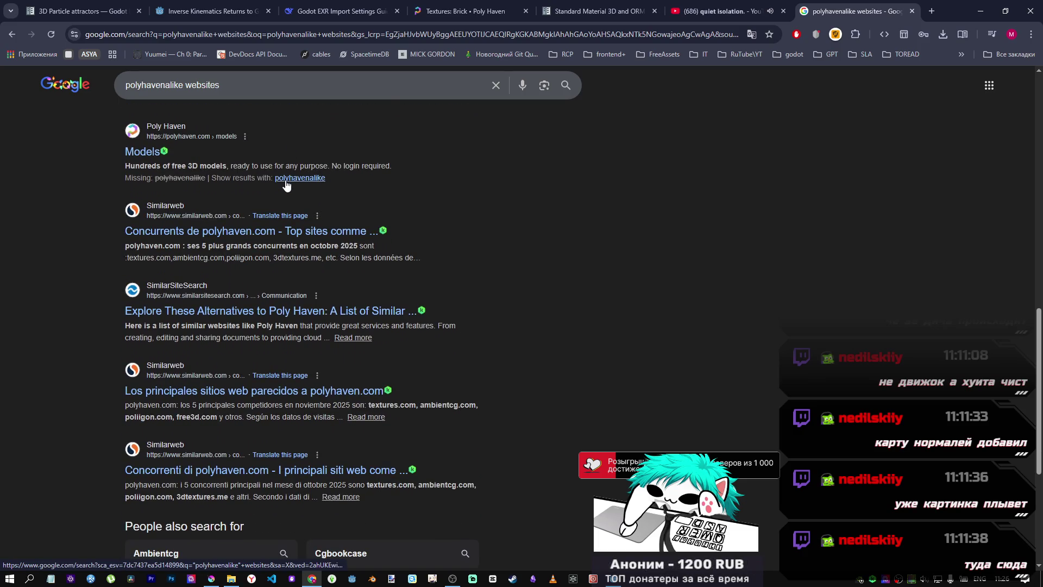
triple_click(375, 85)
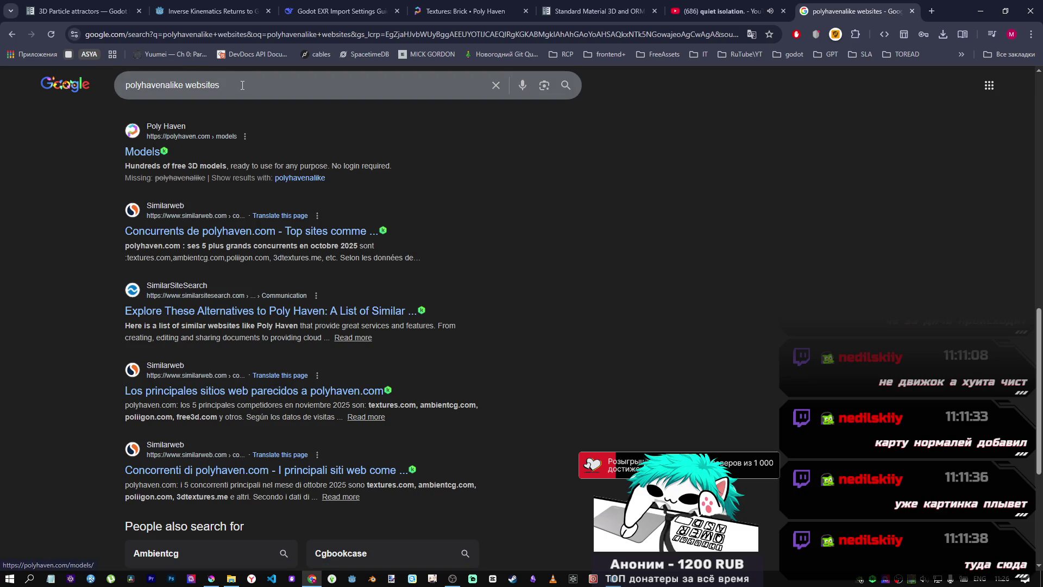
left_click(458, 6)
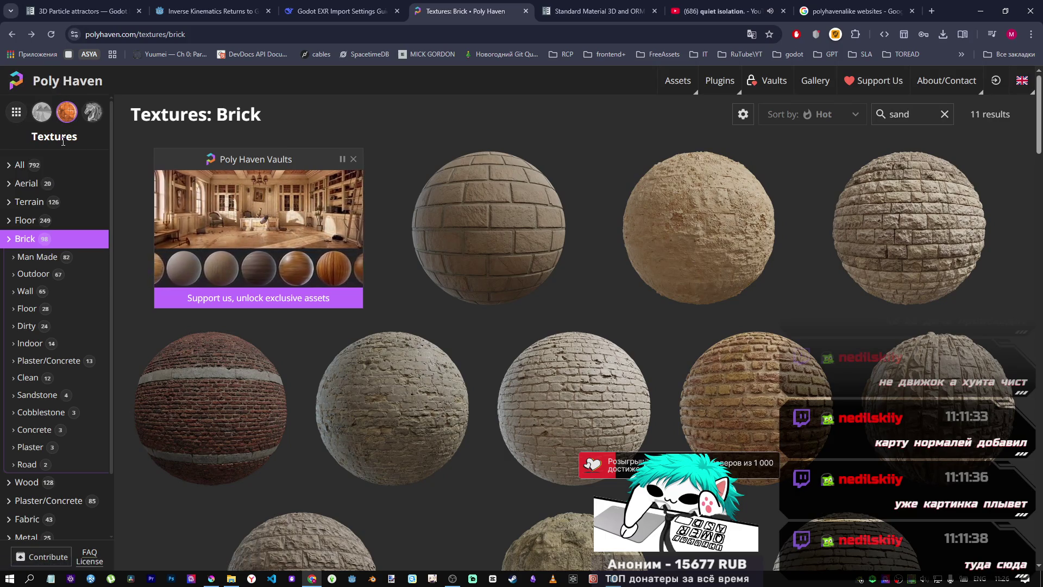
key("ctrl+9")
left_click(278, 75)
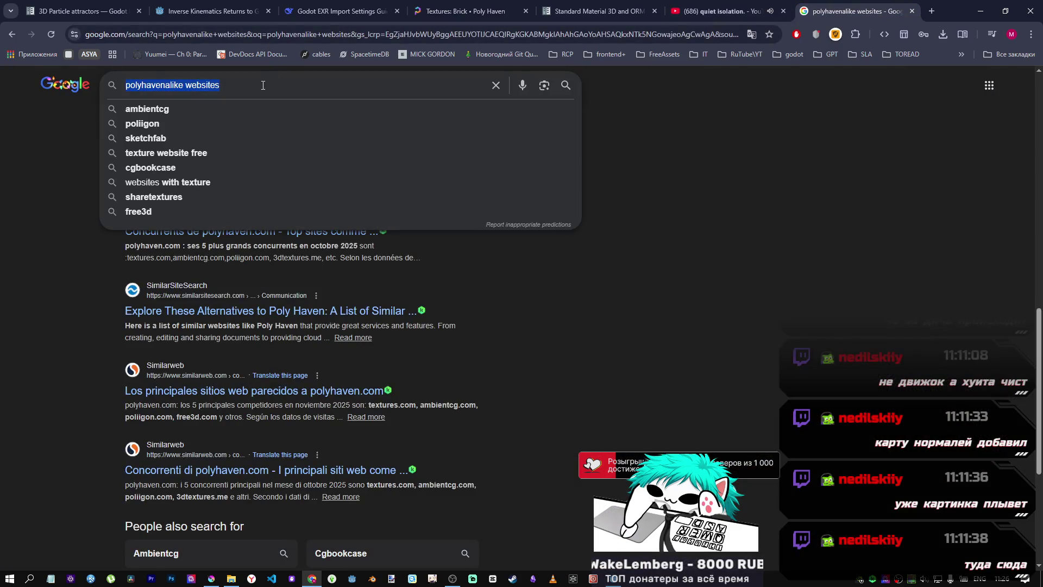
Step: Search Google for 'textures free' and look through the results
type("text")
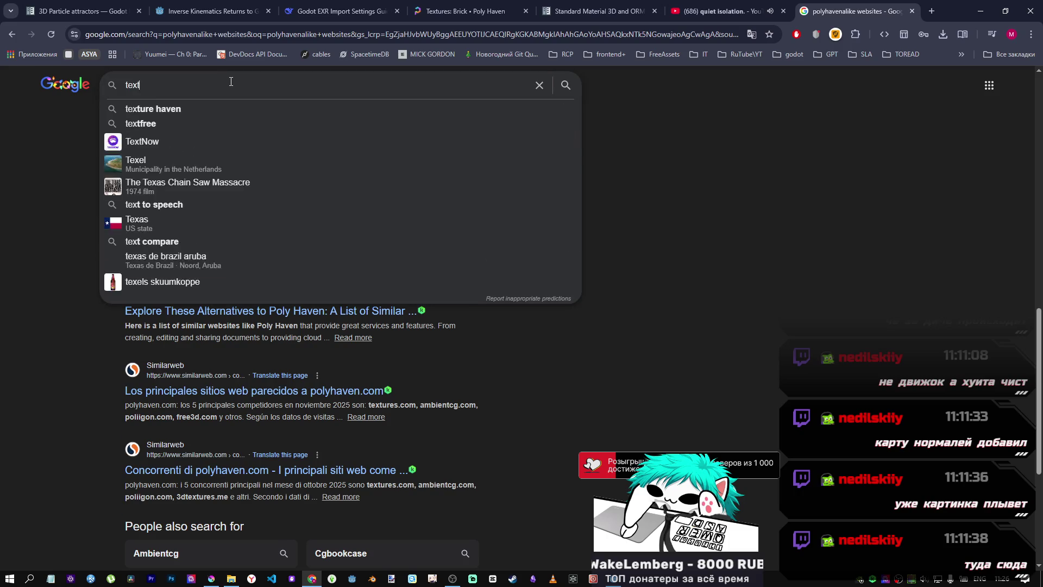
type("ures free")
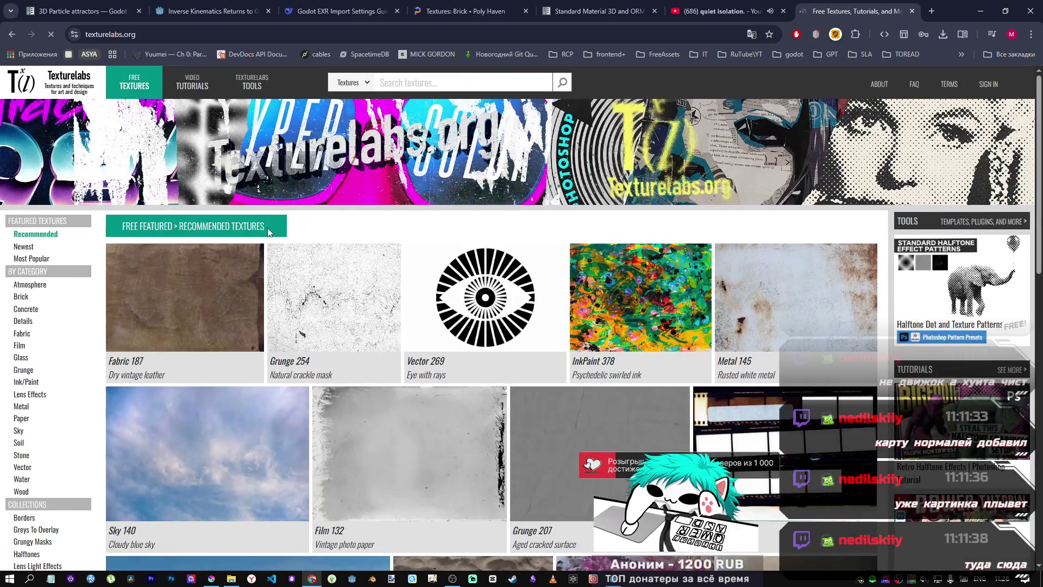
scroll(267, 227, "down", 3)
scroll(308, 218, "up", 3)
scroll(308, 217, "down", 10)
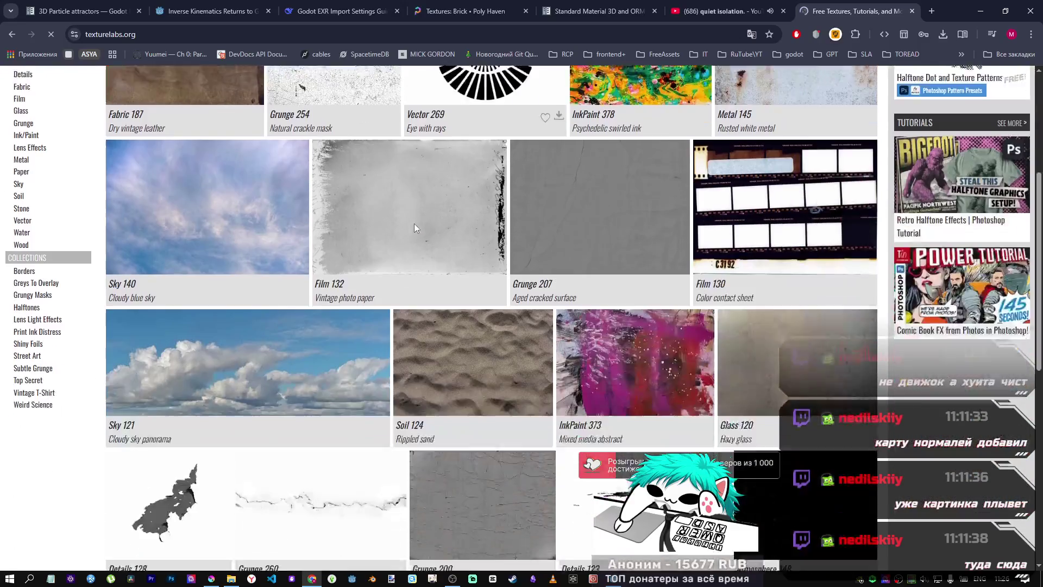
scroll(322, 294, "down", 3)
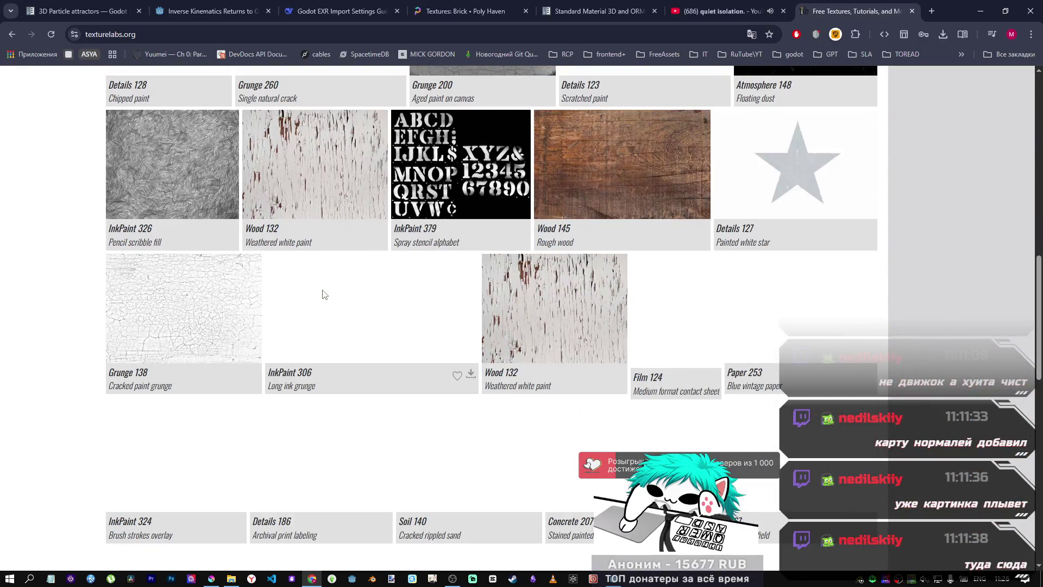
scroll(323, 287, "down", 6)
scroll(308, 271, "up", 15)
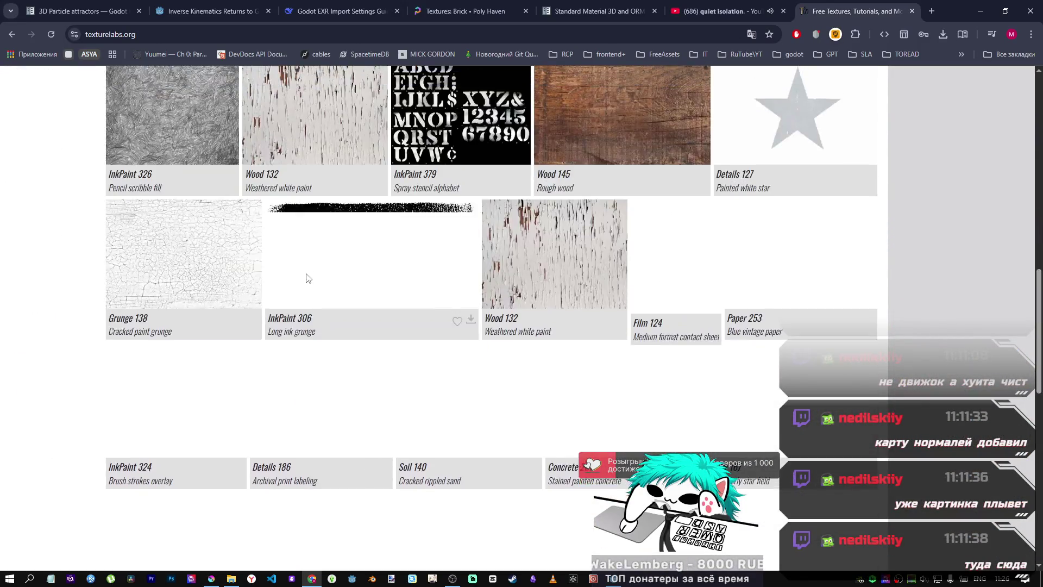
scroll(304, 269, "up", 3)
Step: Search Texturelabs for 'snow' and open the Water 131 texture preview
left_click(399, 81)
type("snow")
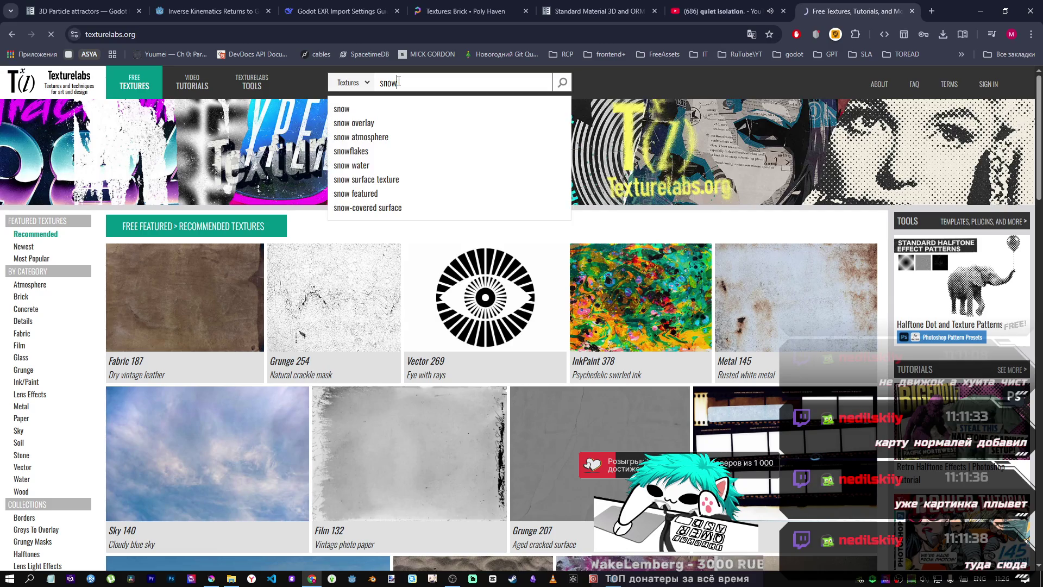
key("Return")
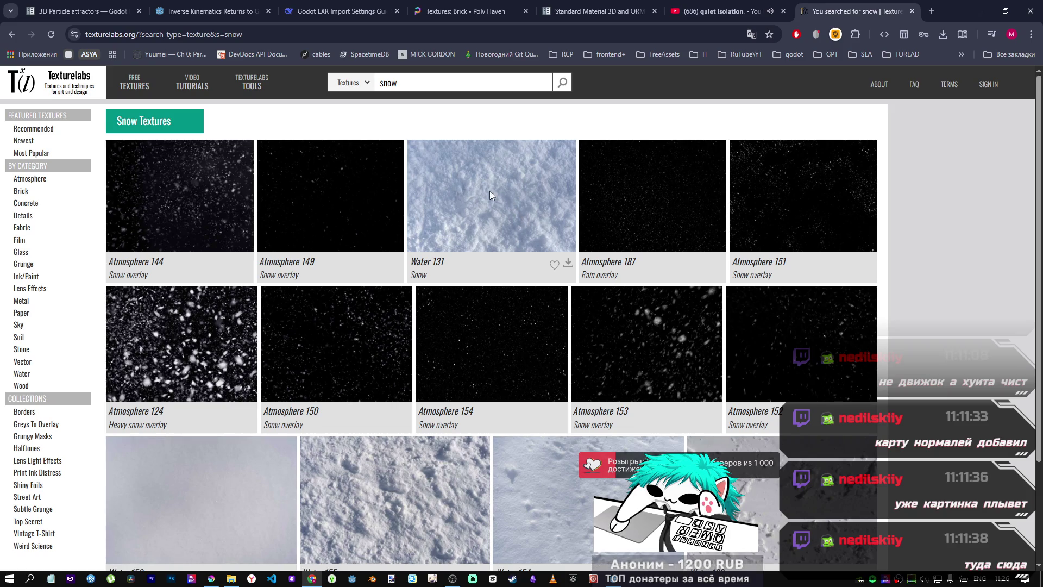
scroll(487, 285, "down", 3)
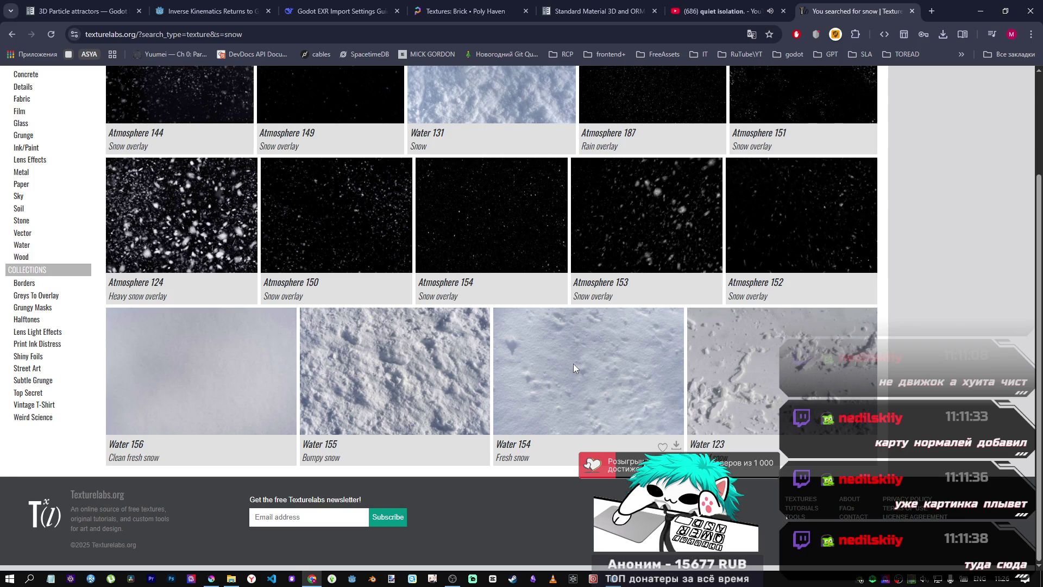
scroll(175, 341, "up", 3)
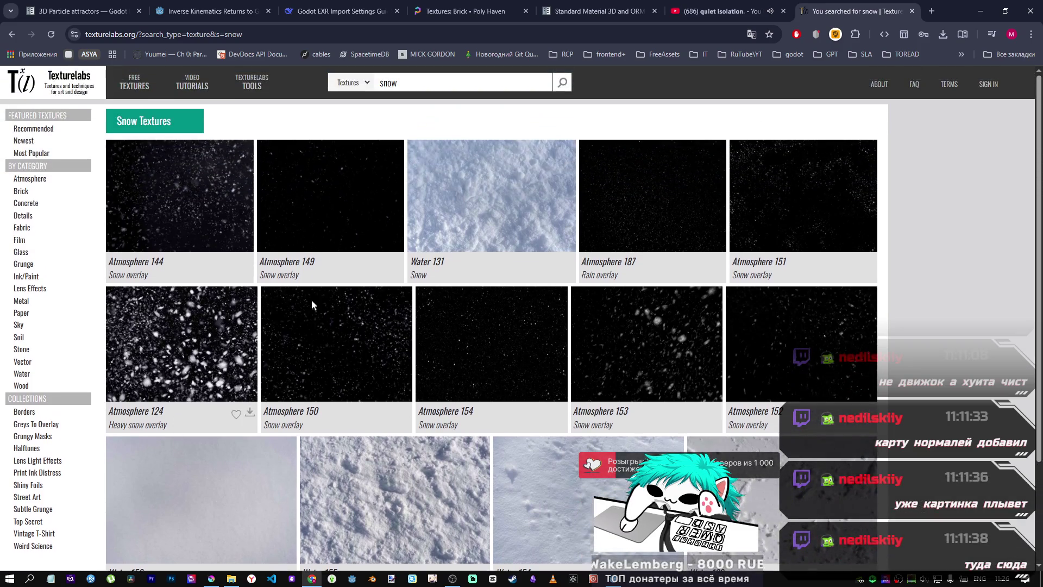
left_click(468, 201)
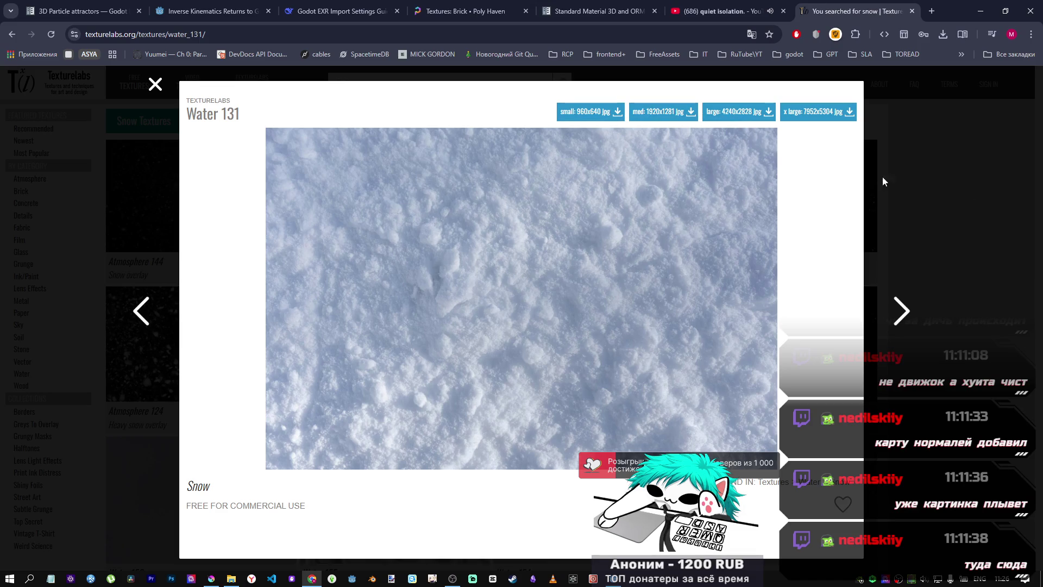
Step: Close Water 131 and briefly preview the Water 123 packed snow texture
left_click(958, 213)
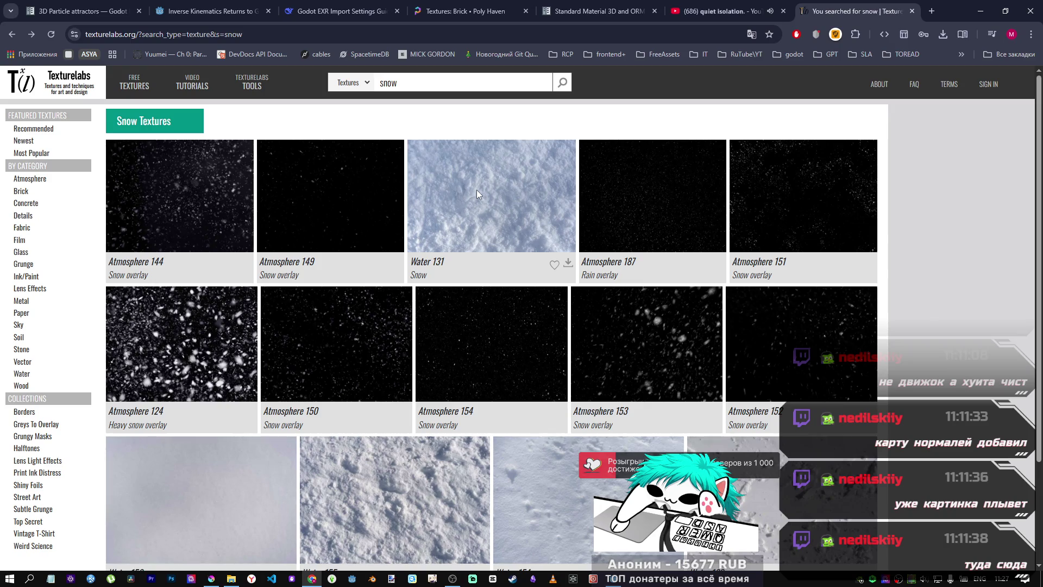
scroll(475, 193, "down", 3)
scroll(470, 194, "up", 3)
scroll(465, 189, "down", 3)
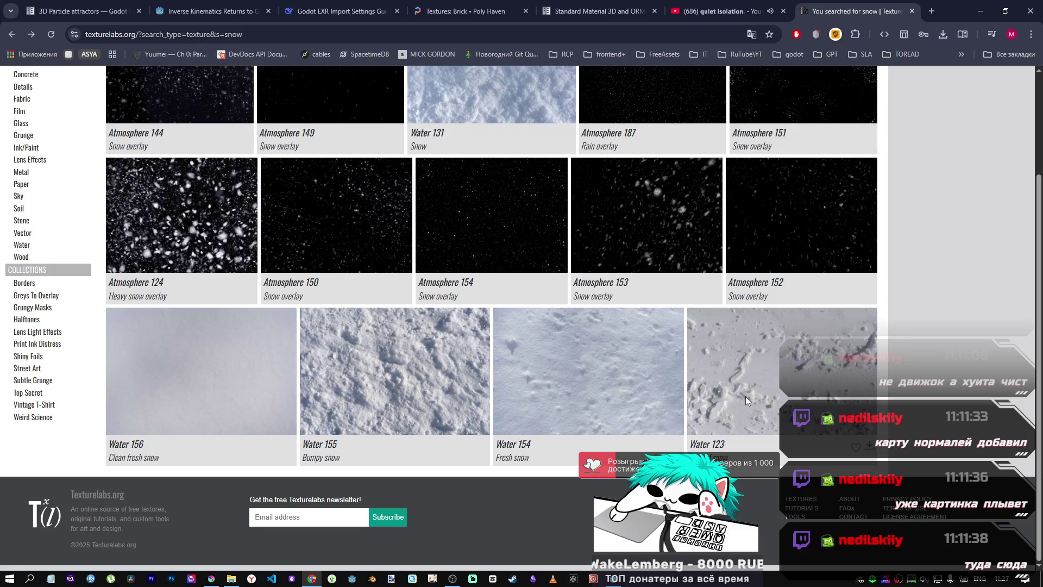
left_click(745, 396)
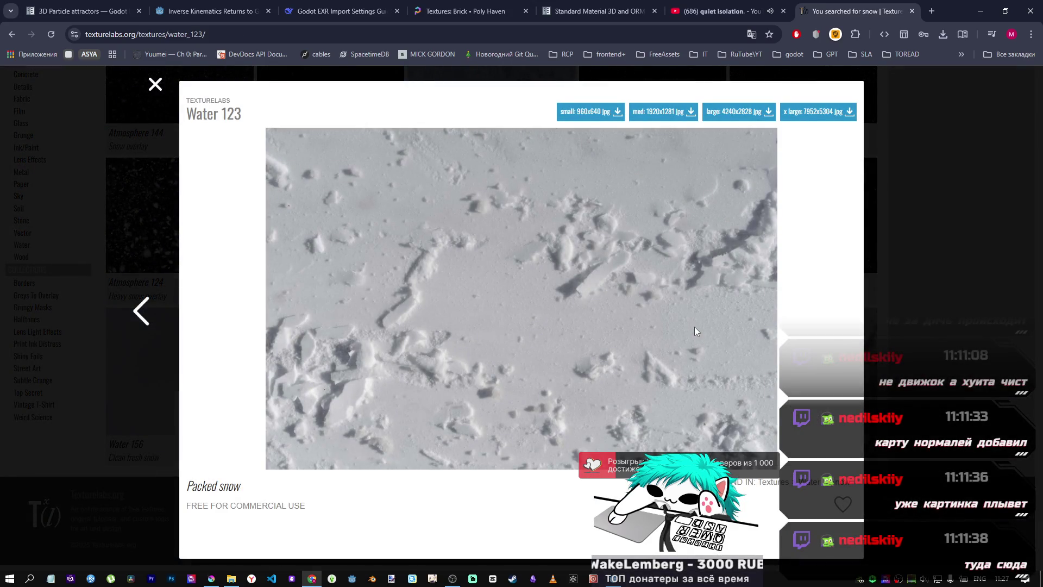
left_click(934, 311)
scroll(826, 307, "up", 3)
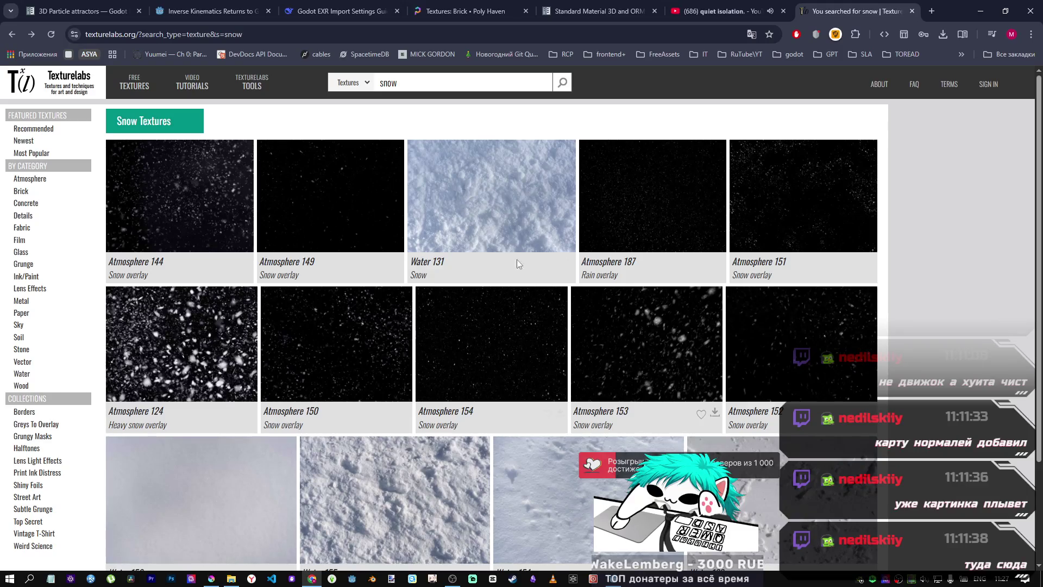
Step: Download the large 4240x2828 JPG of Water 131 and check its download progress
left_click(483, 214)
left_click(732, 111)
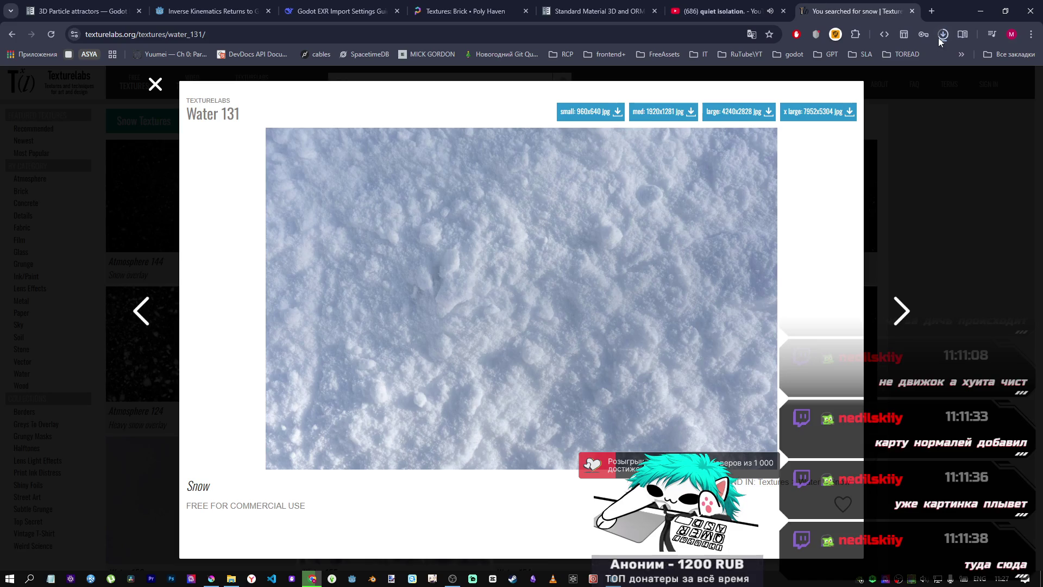
left_click(942, 35)
left_click(879, 250)
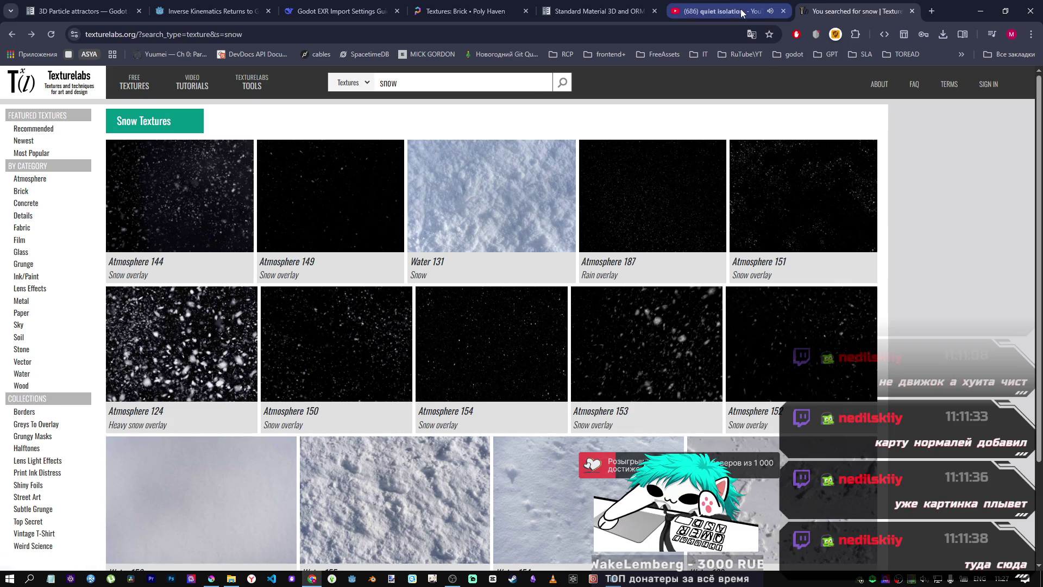
Step: Glance at the snow normal map in Krita, then preview the Atmosphere 124 snow overlay
left_click(453, 578)
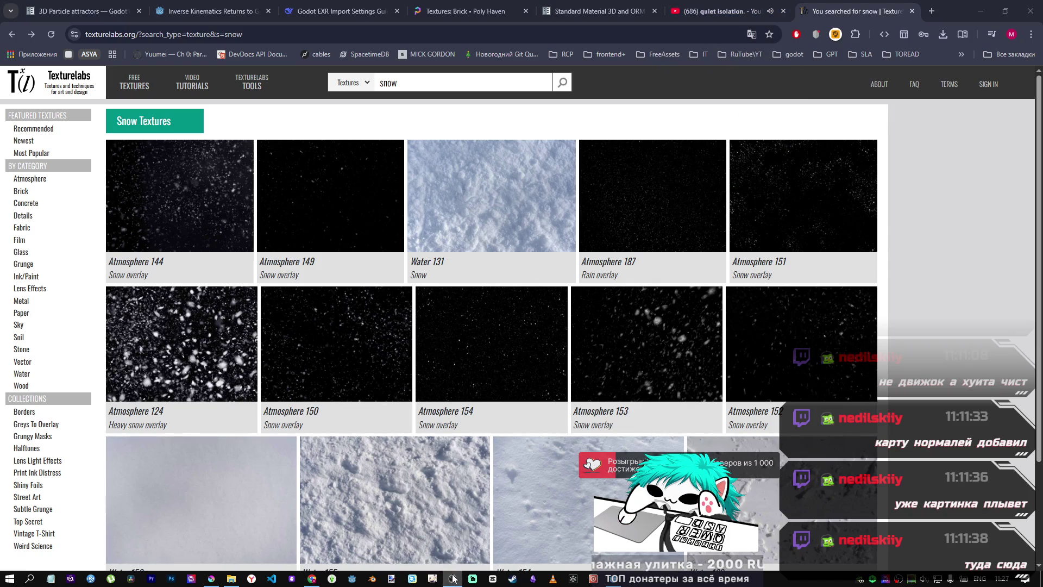
left_click(211, 578)
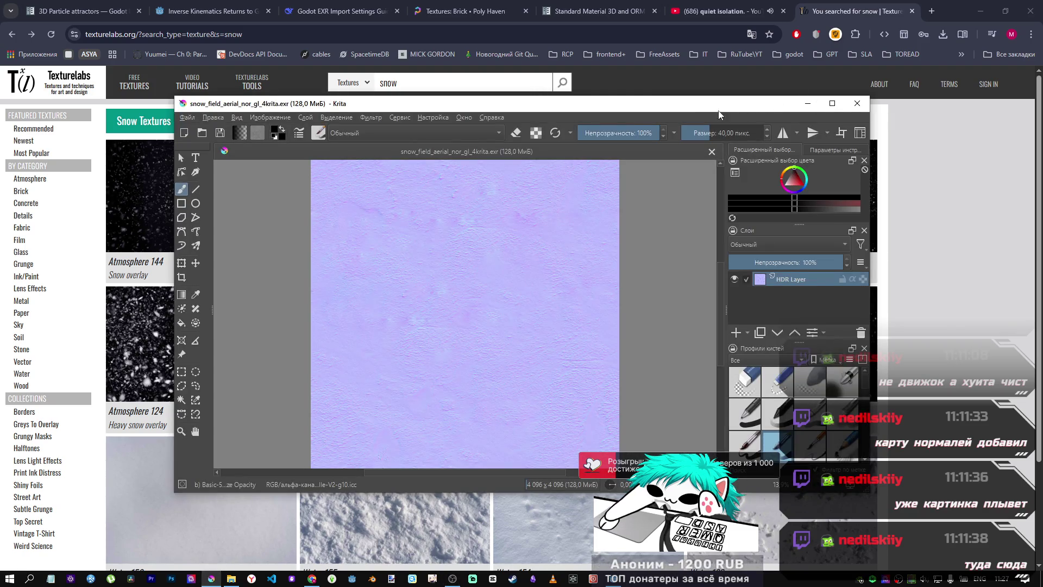
mouse_move(309, 575)
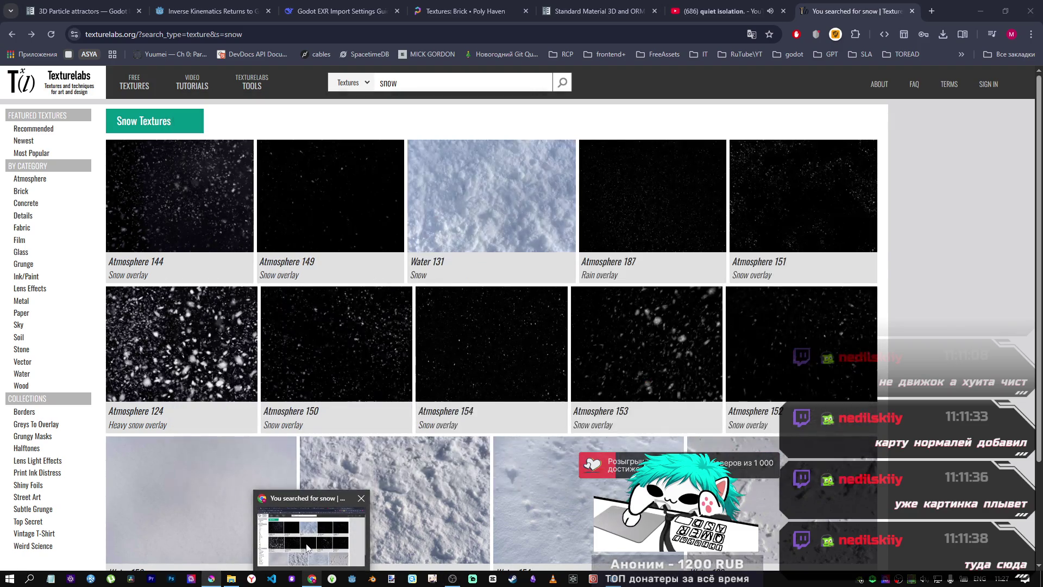
left_click(306, 542)
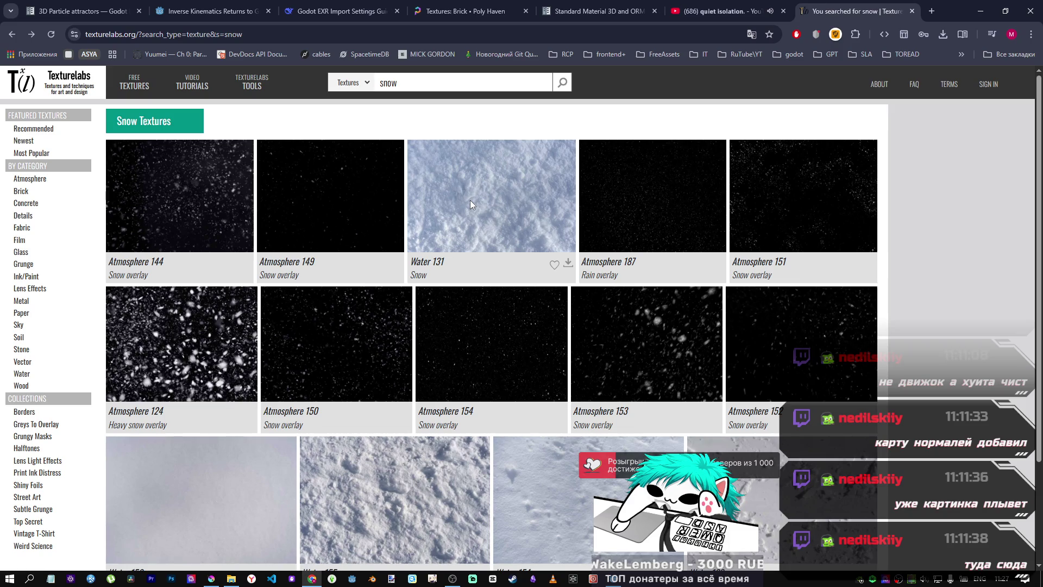
left_click(196, 351)
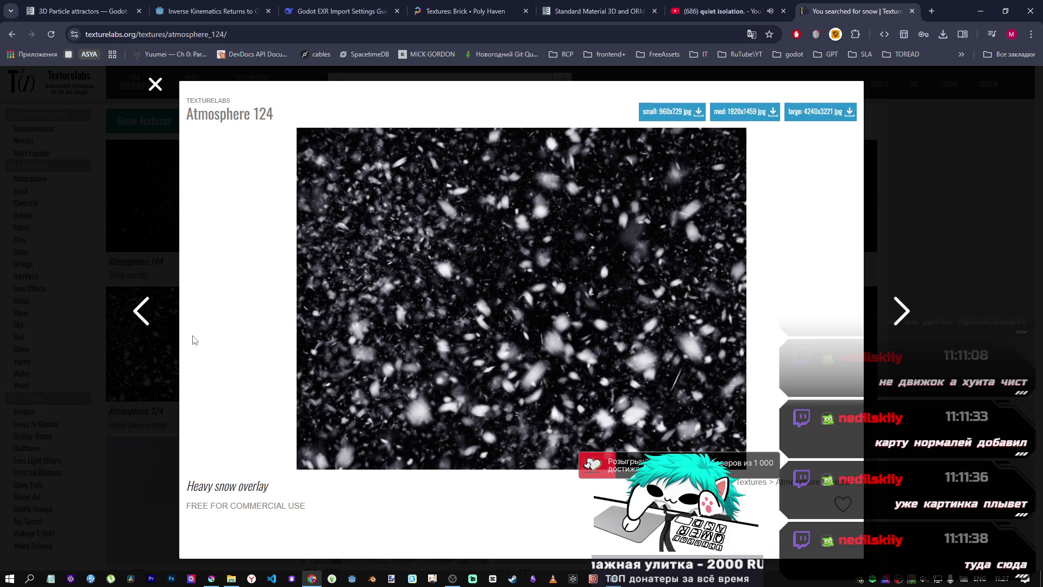
left_click(1014, 174)
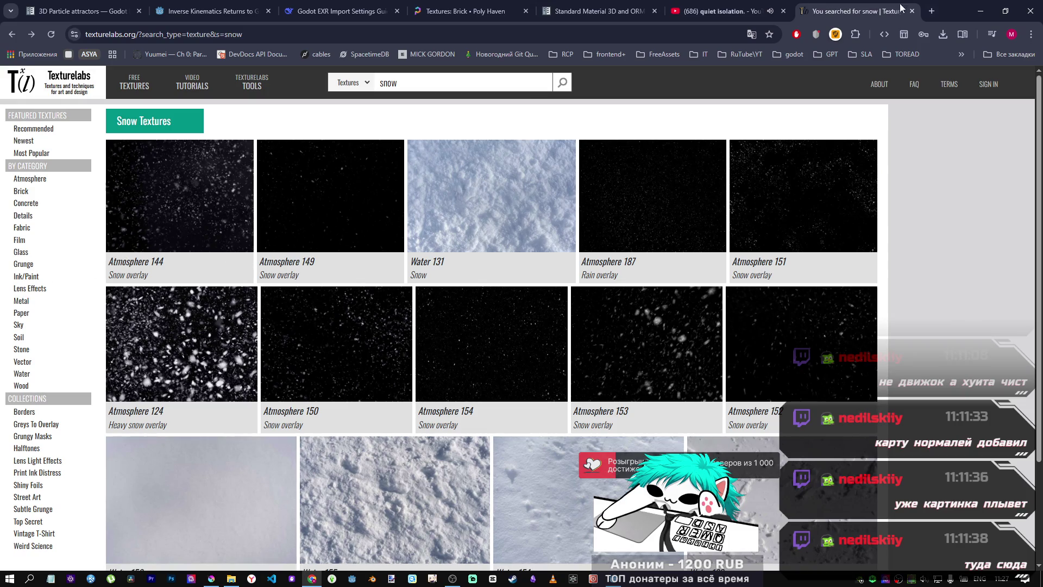
Step: Return to the Google textures results and open Poliigon, ambientCG and Textures.com in new tabs
left_click(15, 35)
left_click(13, 34)
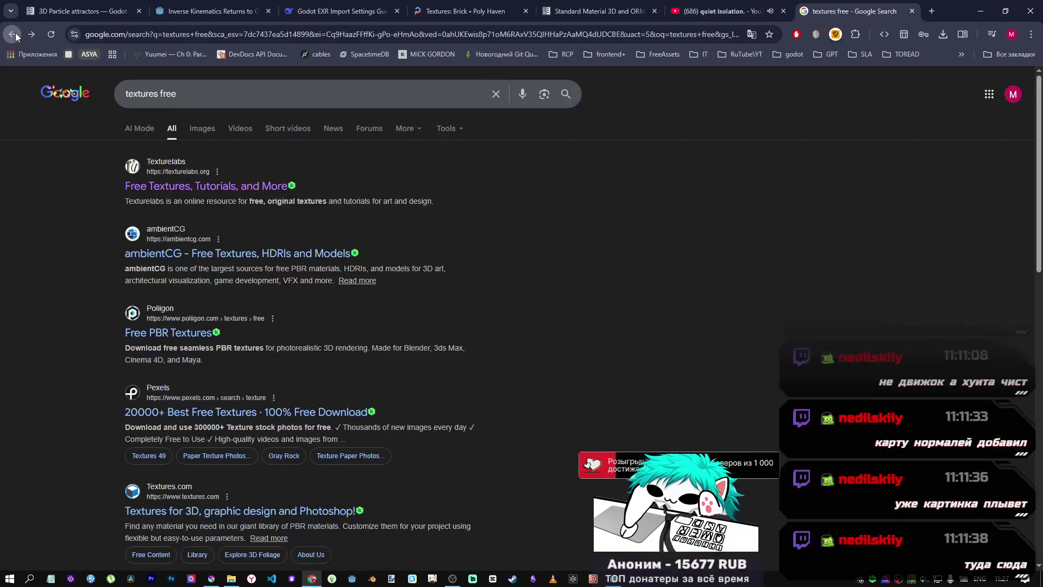
middle_click(186, 332)
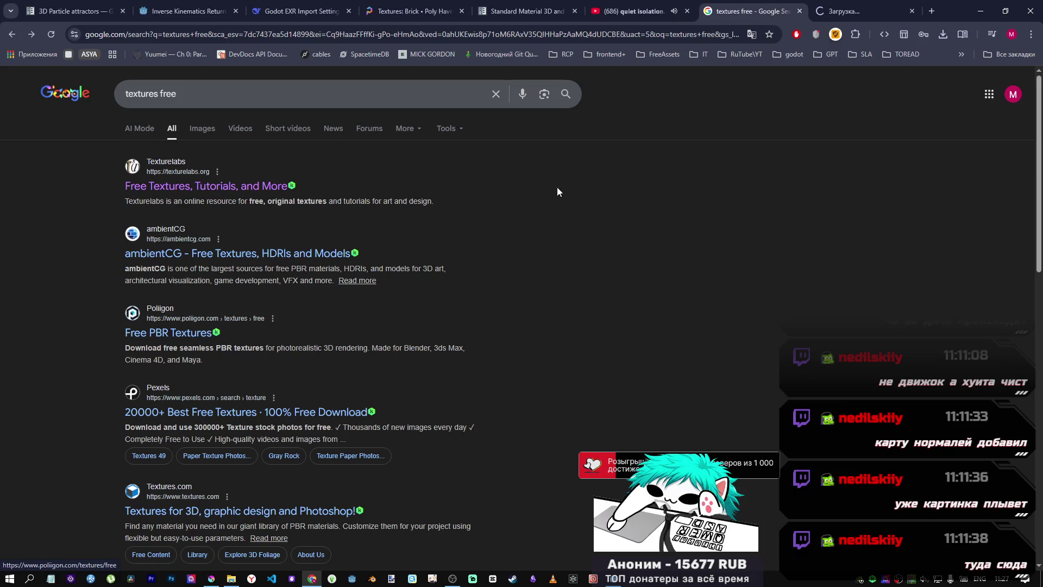
middle_click(237, 253)
scroll(246, 345, "down", 3)
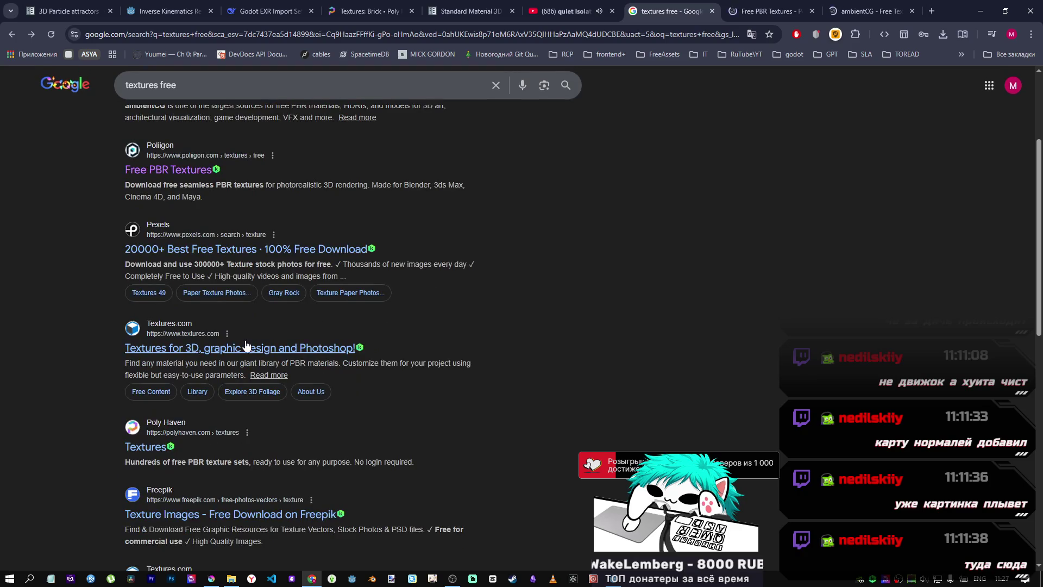
middle_click(282, 352)
Step: Glance over the Poliigon and ambientCG tabs, then browse Poliigon's free textures page
left_click(695, 11)
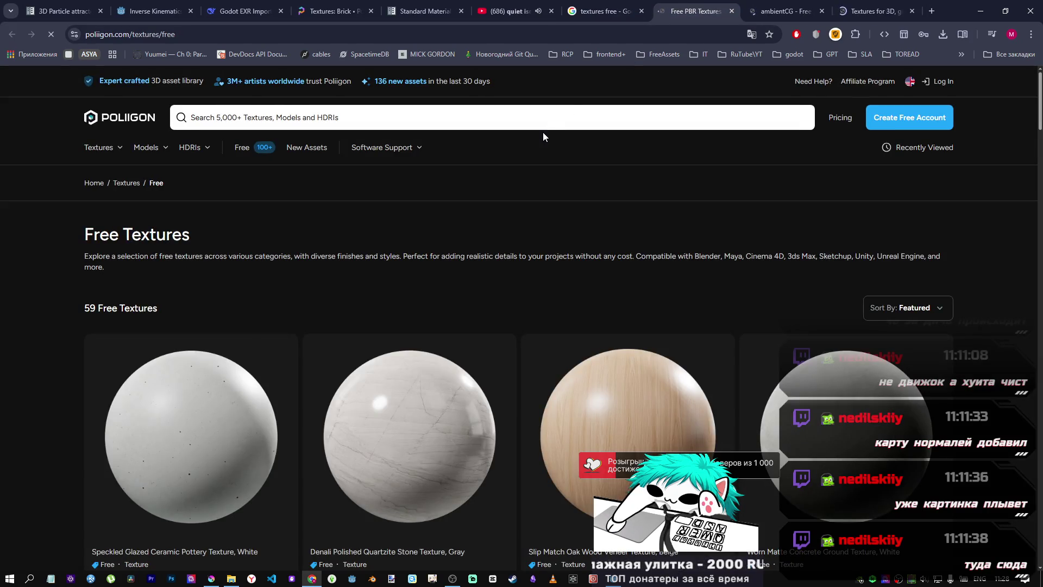
left_click(788, 11)
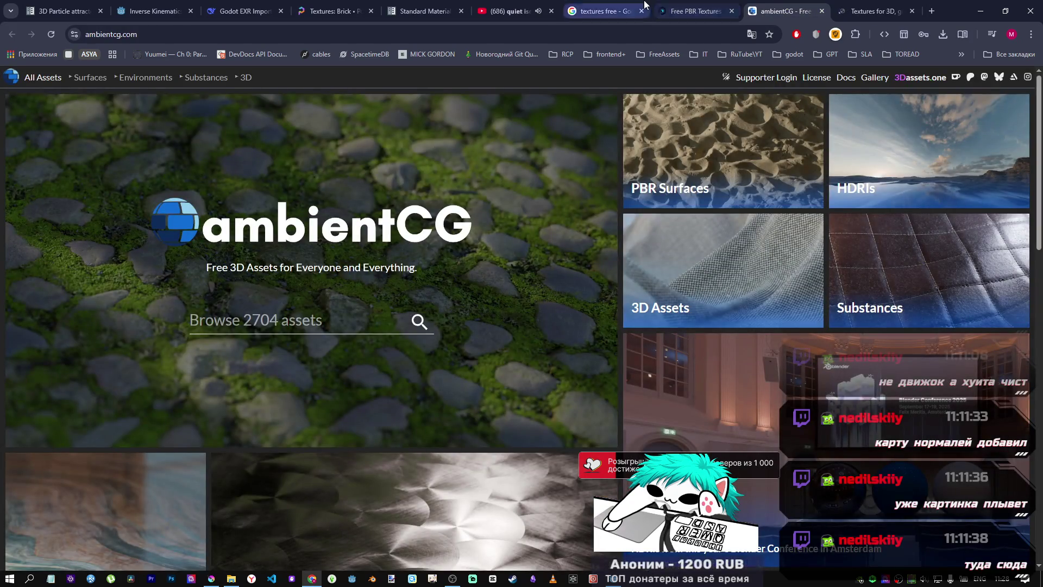
left_click(637, 5)
left_click(691, 10)
scroll(626, 268, "down", 4)
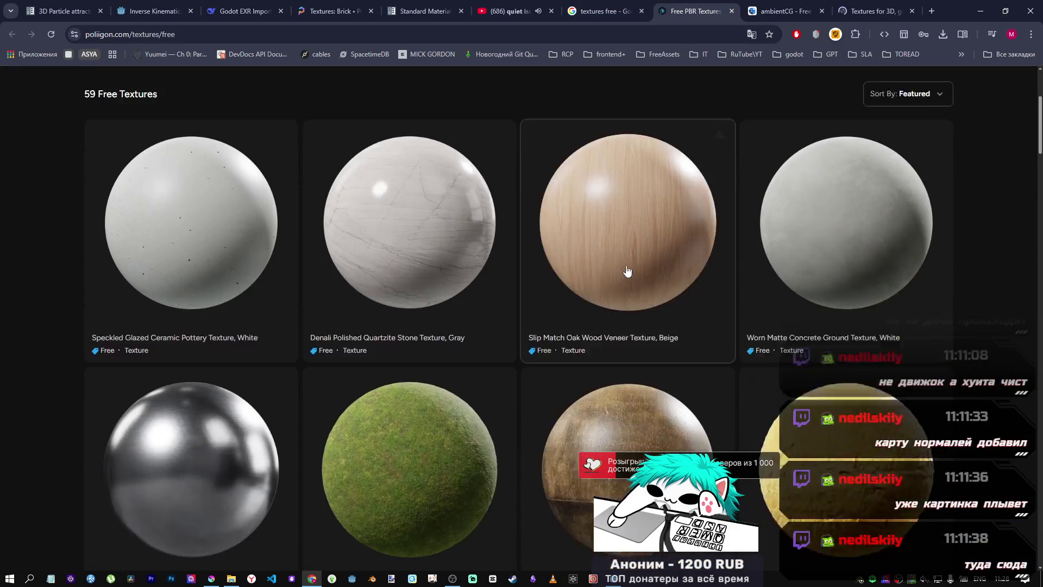
scroll(365, 272, "down", 5)
scroll(367, 277, "down", 1)
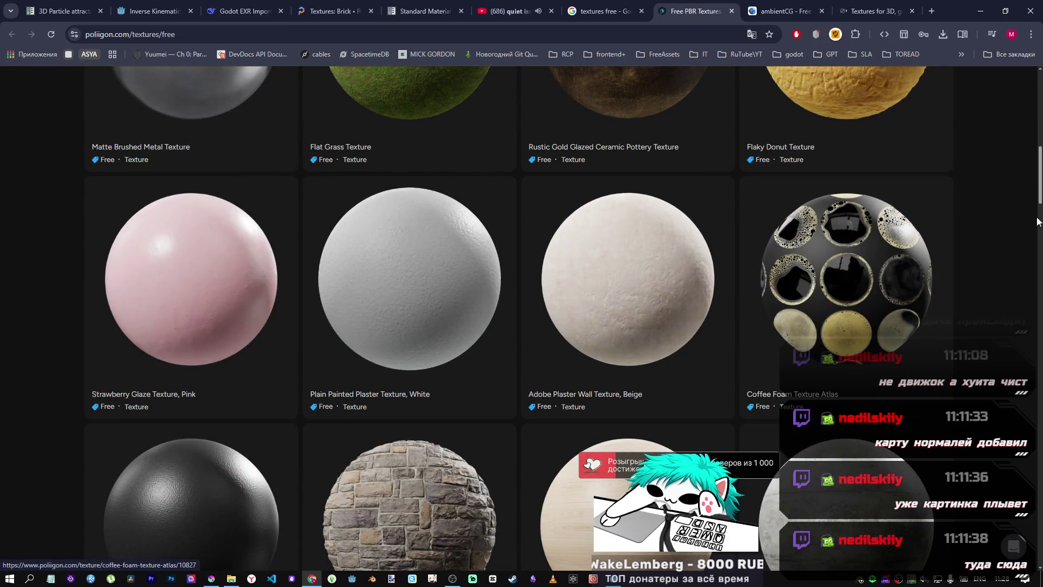
mouse_move(1040, 187)
left_mouse_down()
mouse_move(1036, 98)
mouse_move(1037, 304)
mouse_move(1023, 37)
mouse_move(1012, 12)
left_mouse_up()
Step: Search Poliigon for 'sand', then open the listing of free Poliigon assets
left_click(344, 112)
type("sand")
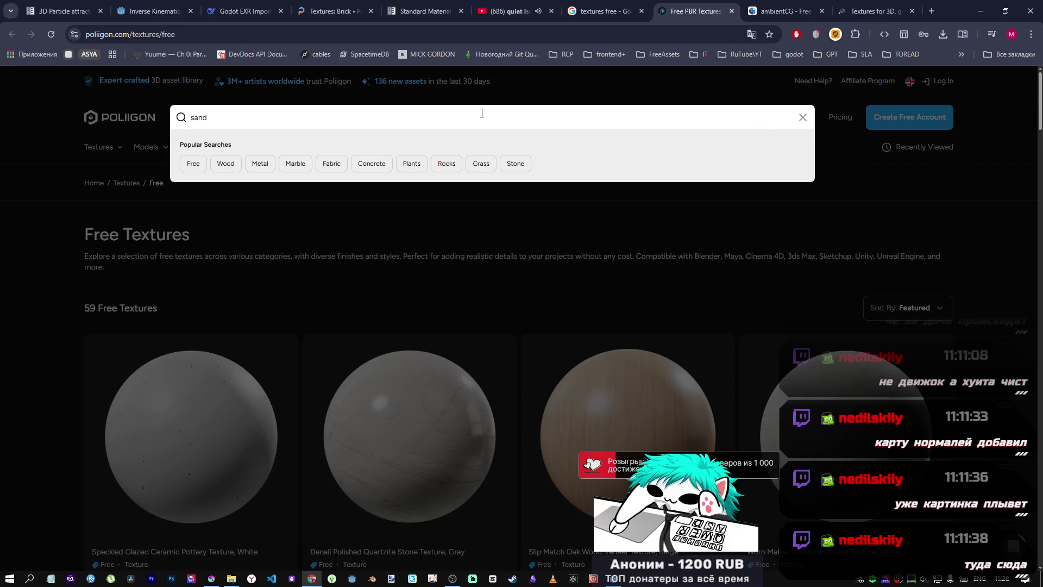
key("Return")
mouse_move(104, 147)
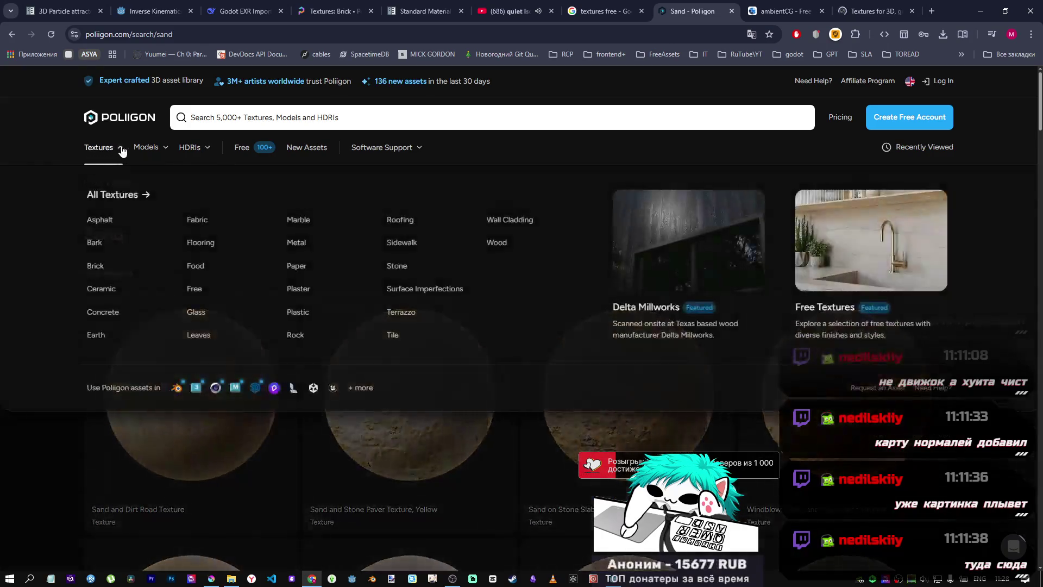
scroll(483, 279, "down", 2)
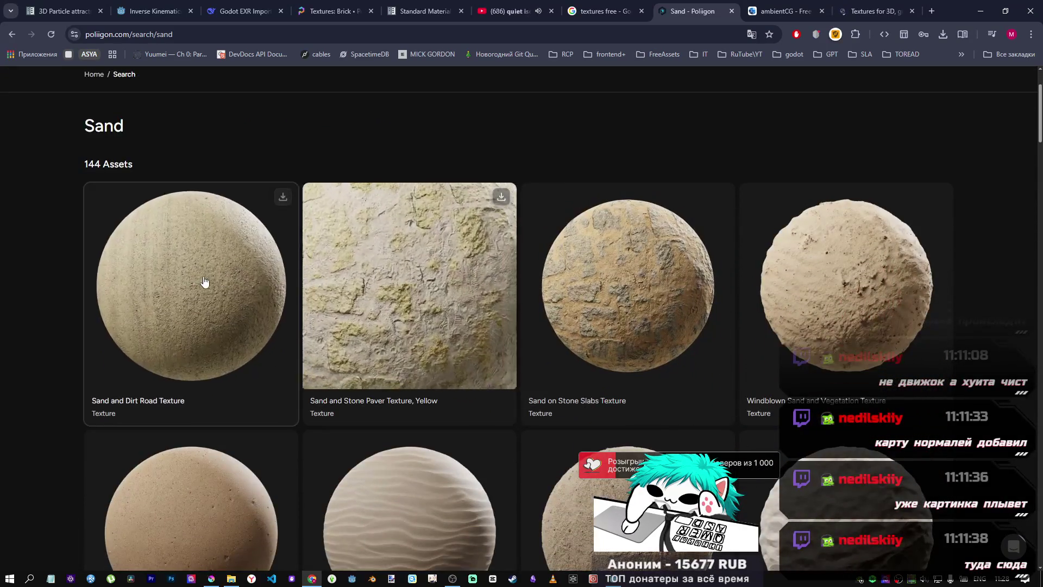
scroll(205, 281, "up", 2)
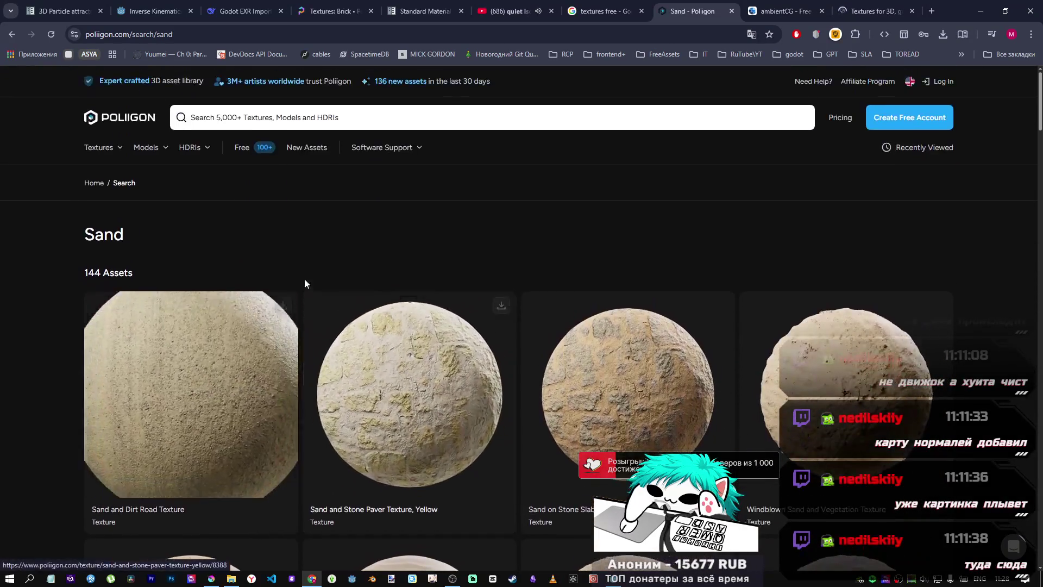
left_click(242, 156)
scroll(249, 244, "down", 7)
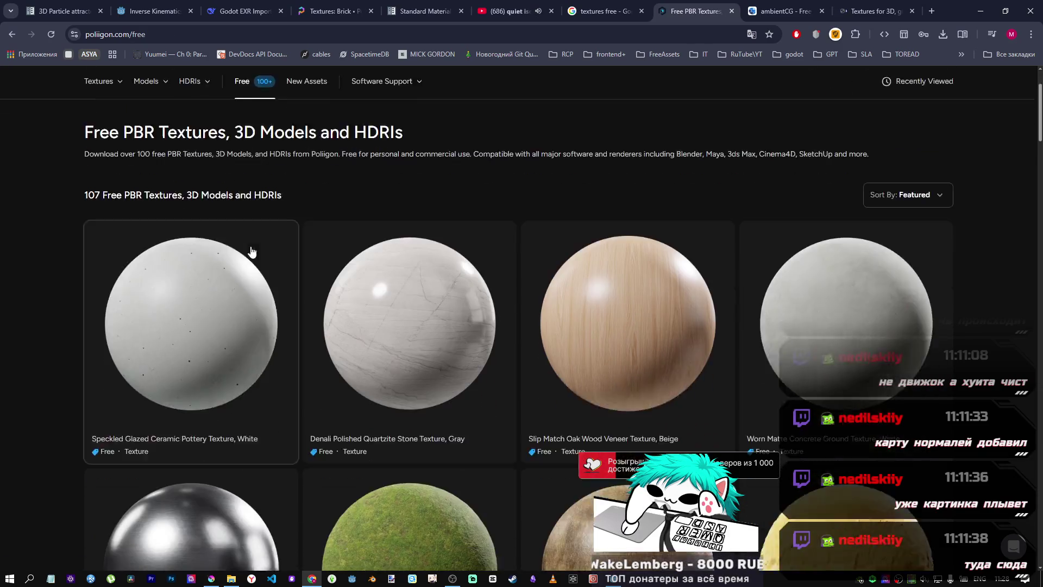
scroll(250, 245, "up", 7)
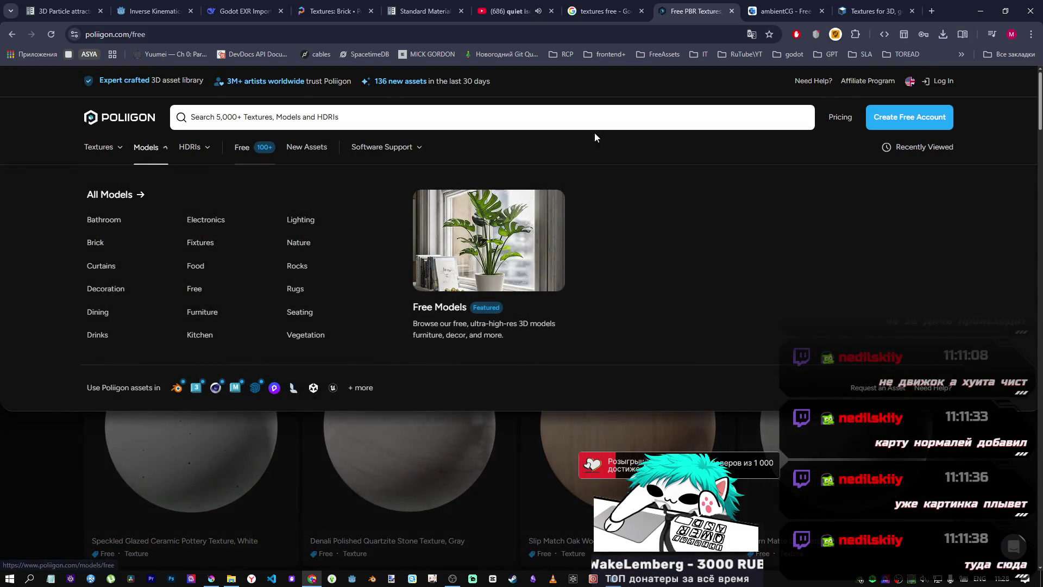
Step: Search 'sand' again and open the Wet Beach Sand Texture from the results
left_click(396, 126)
type("sand")
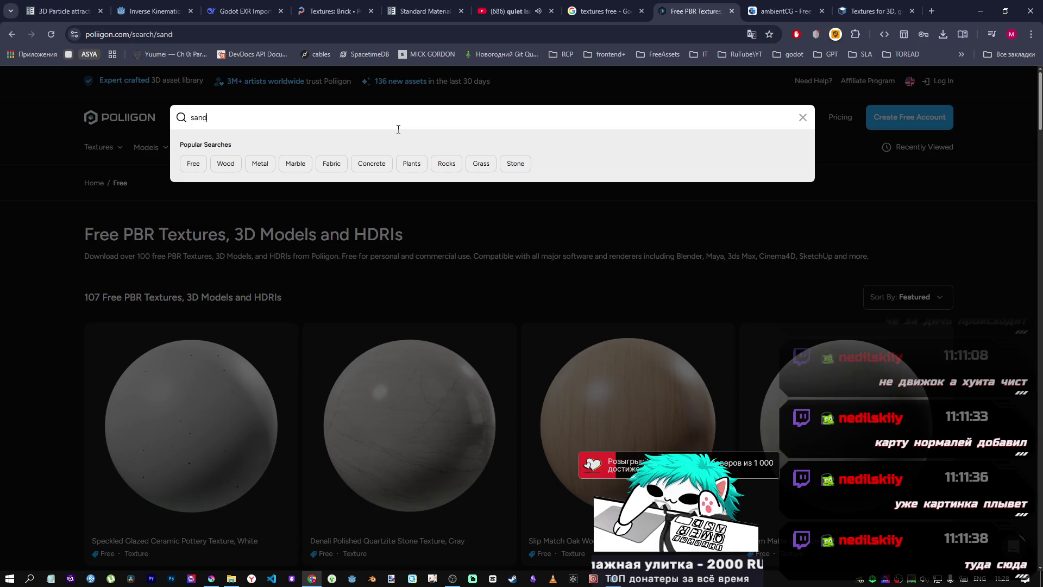
key("Return")
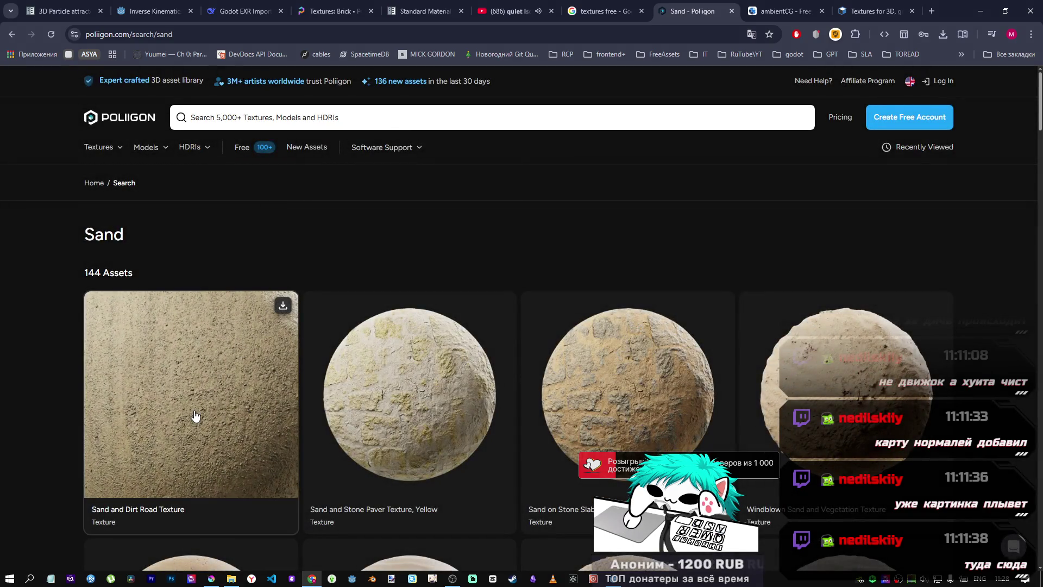
scroll(753, 200, "down", 4)
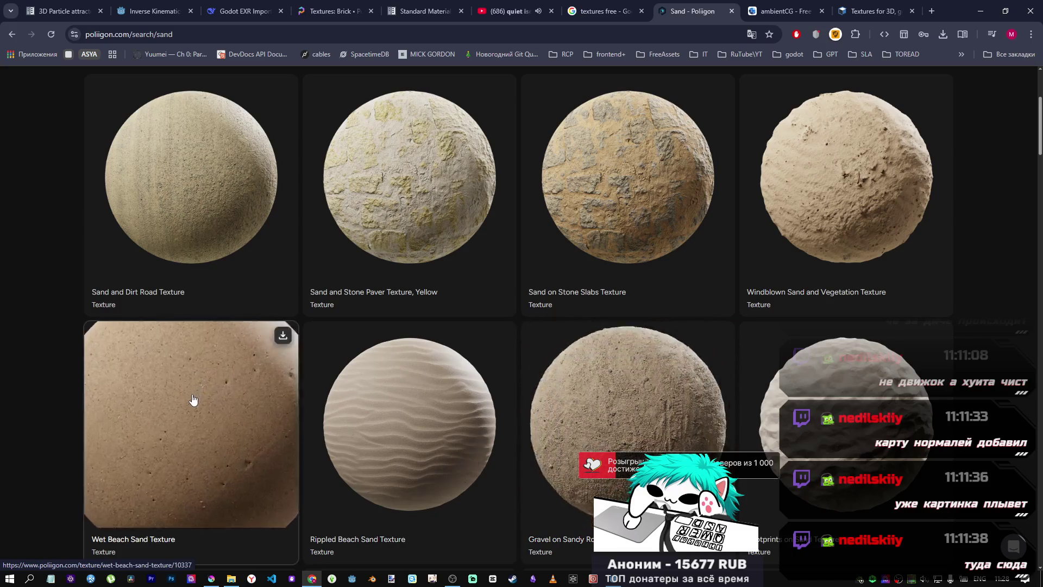
scroll(192, 394, "down", 2)
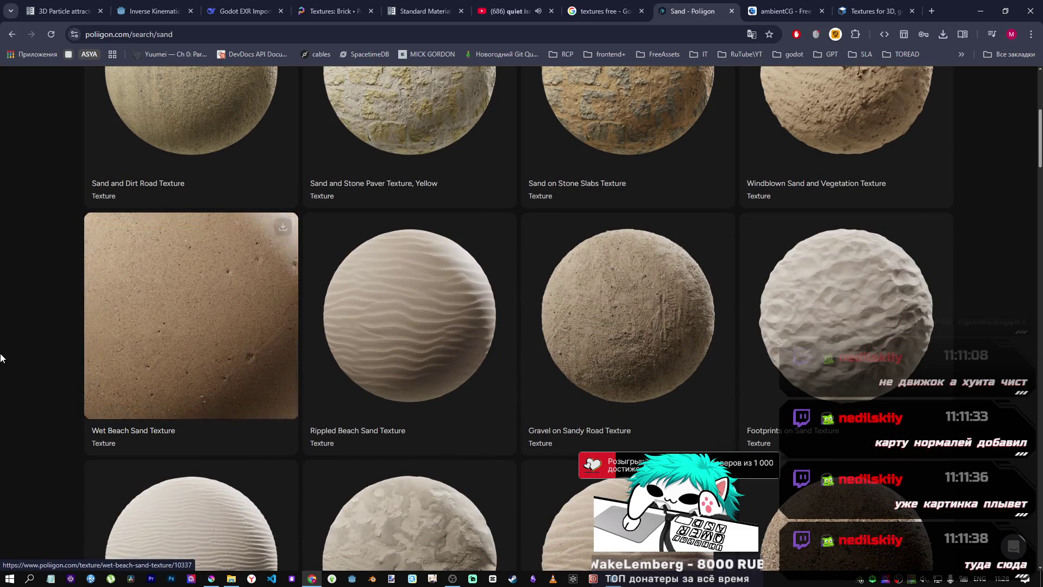
left_click(234, 335)
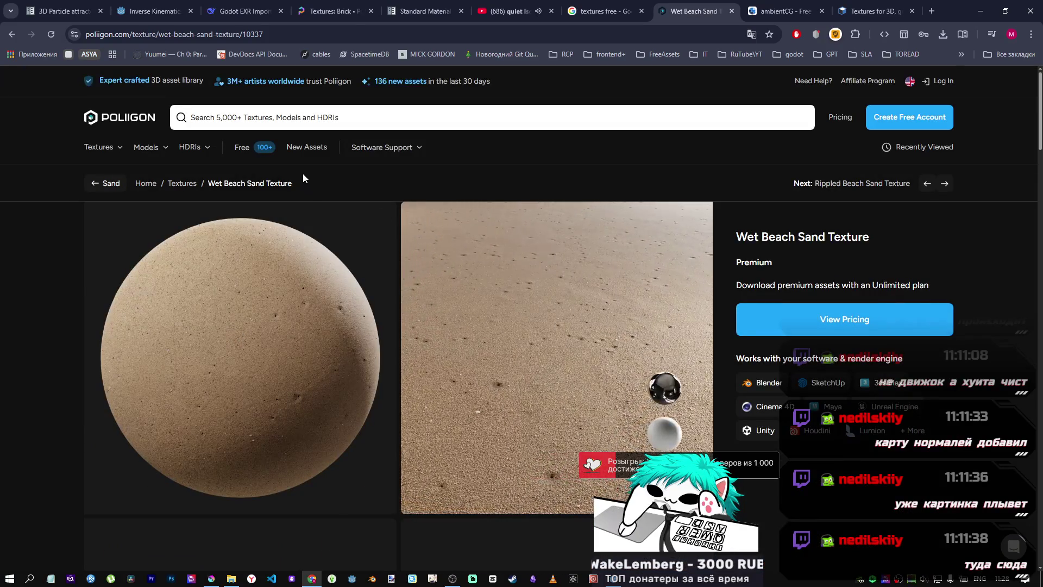
scroll(467, 319, "down", 5)
scroll(467, 320, "up", 4)
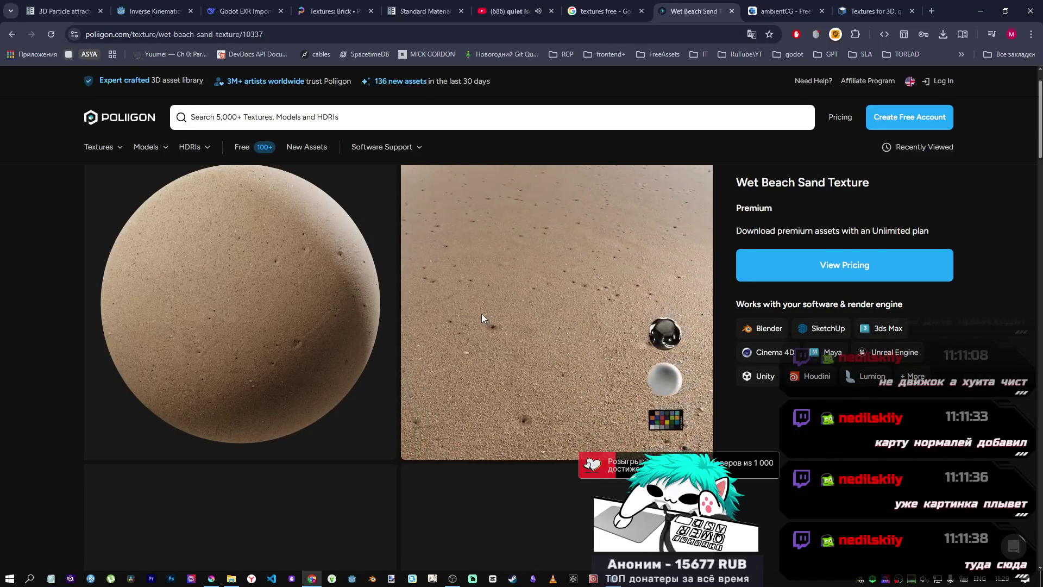
scroll(481, 318, "down", 4)
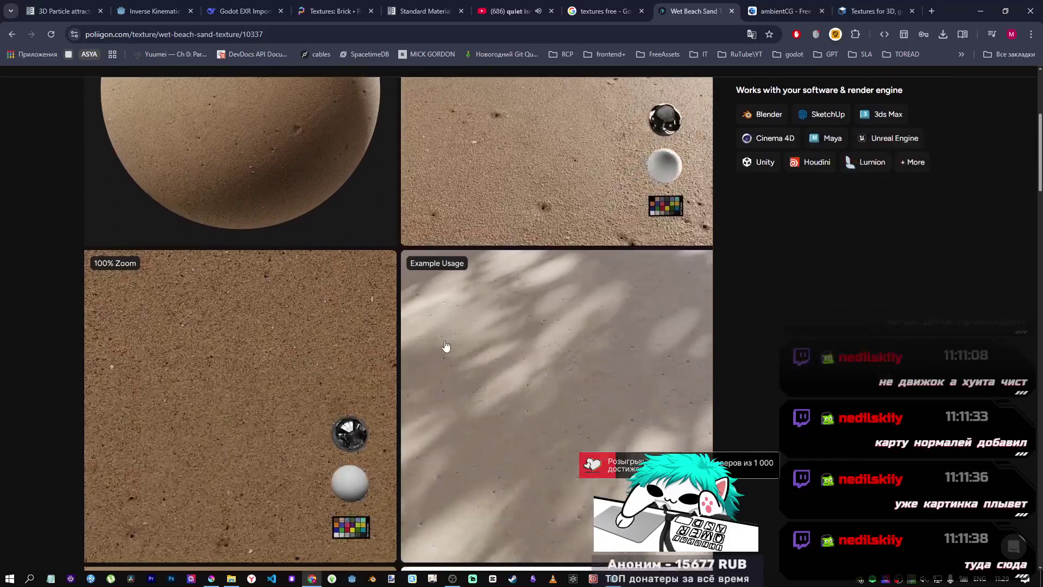
scroll(426, 344, "down", 4)
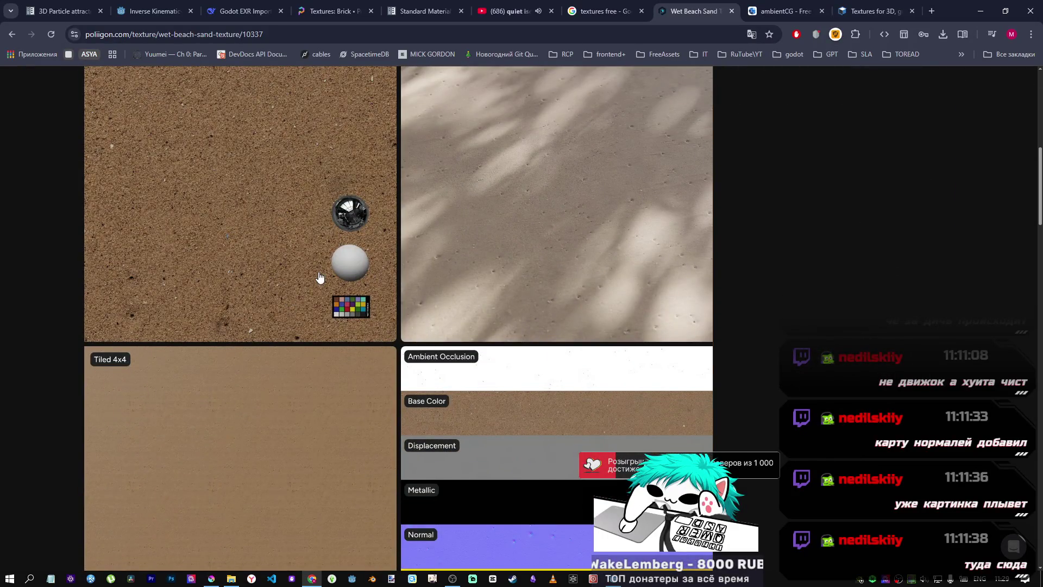
scroll(319, 277, "up", 2)
scroll(539, 288, "down", 8)
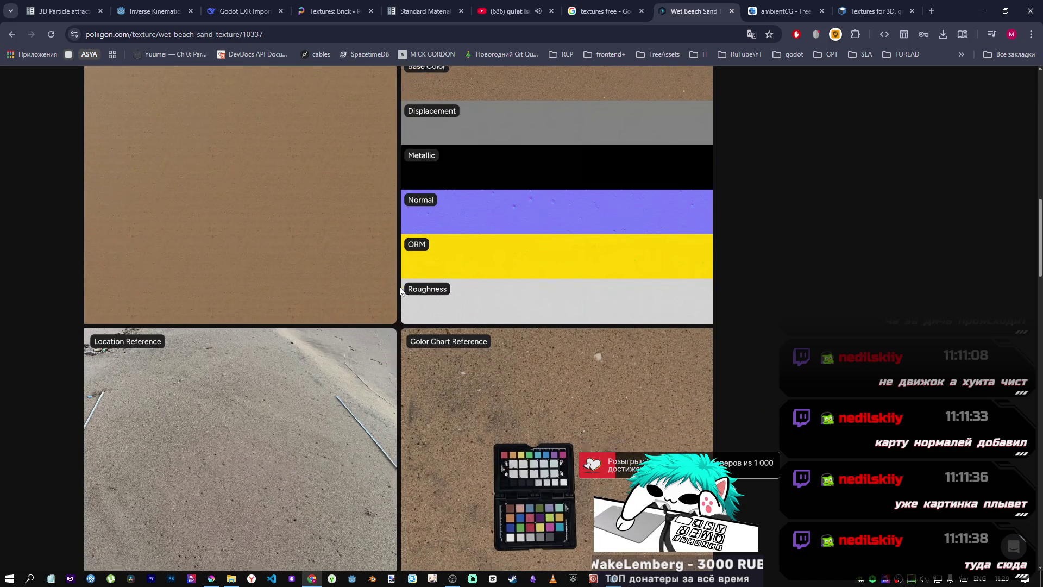
scroll(400, 285, "down", 5)
scroll(301, 291, "up", 2)
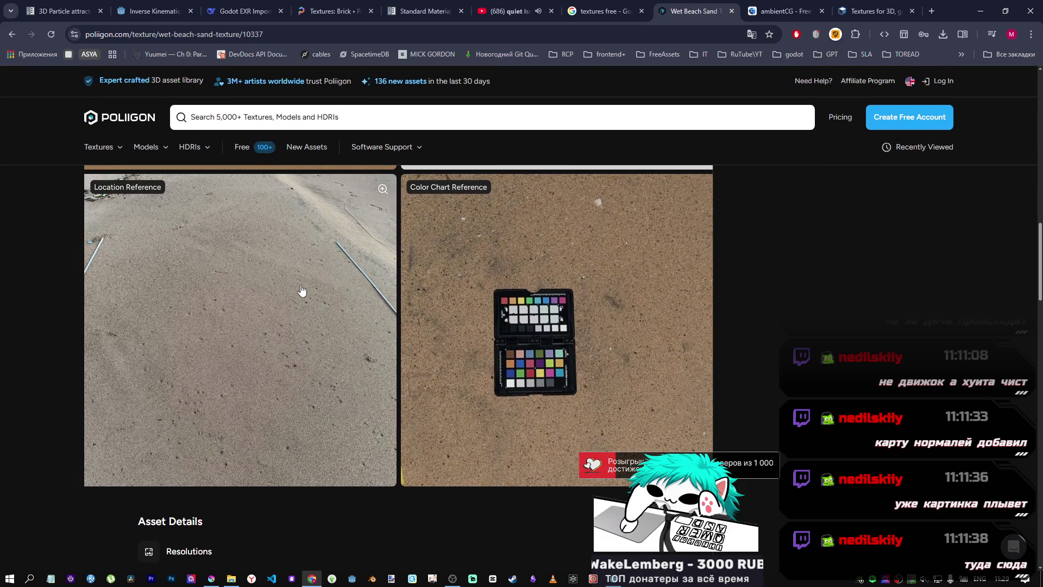
scroll(301, 291, "down", 1)
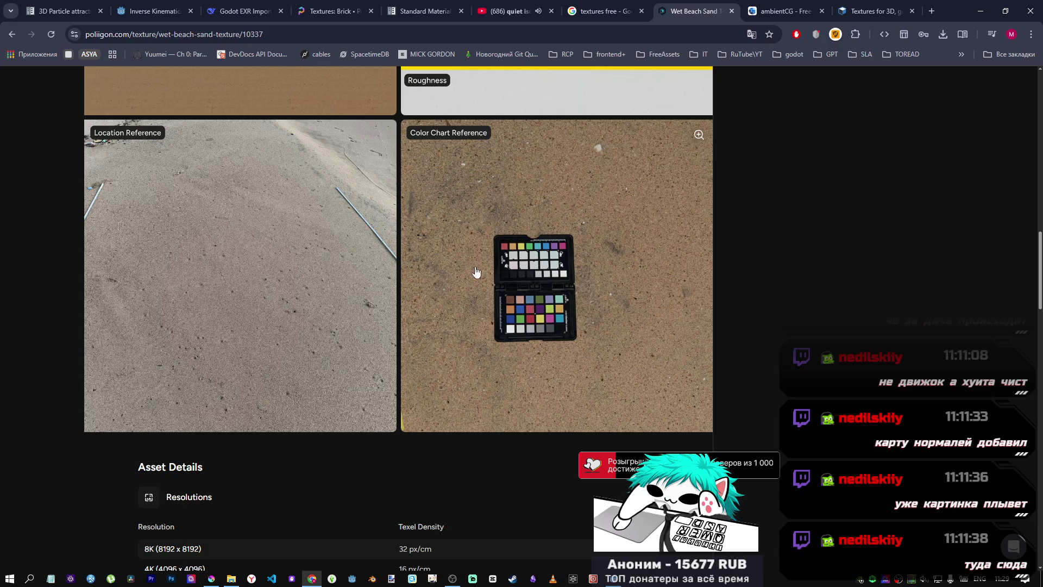
scroll(476, 270, "up", 15)
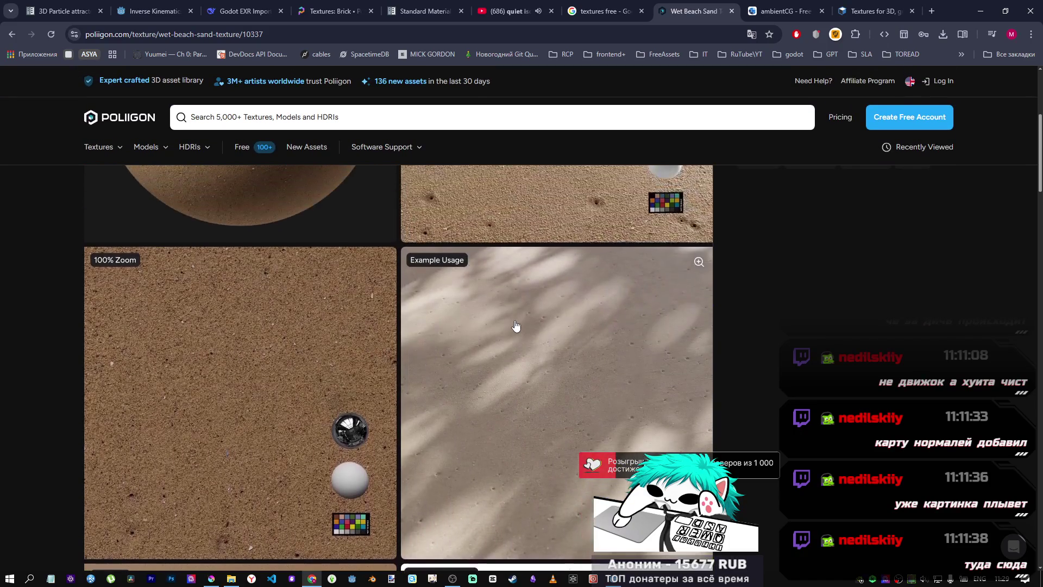
scroll(515, 326, "up", 5)
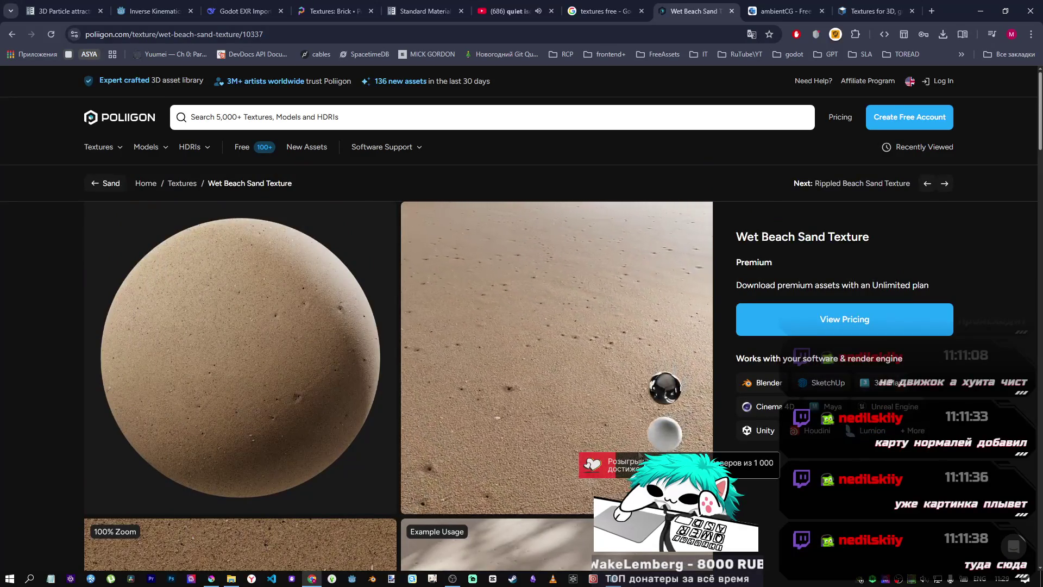
scroll(596, 418, "down", 18)
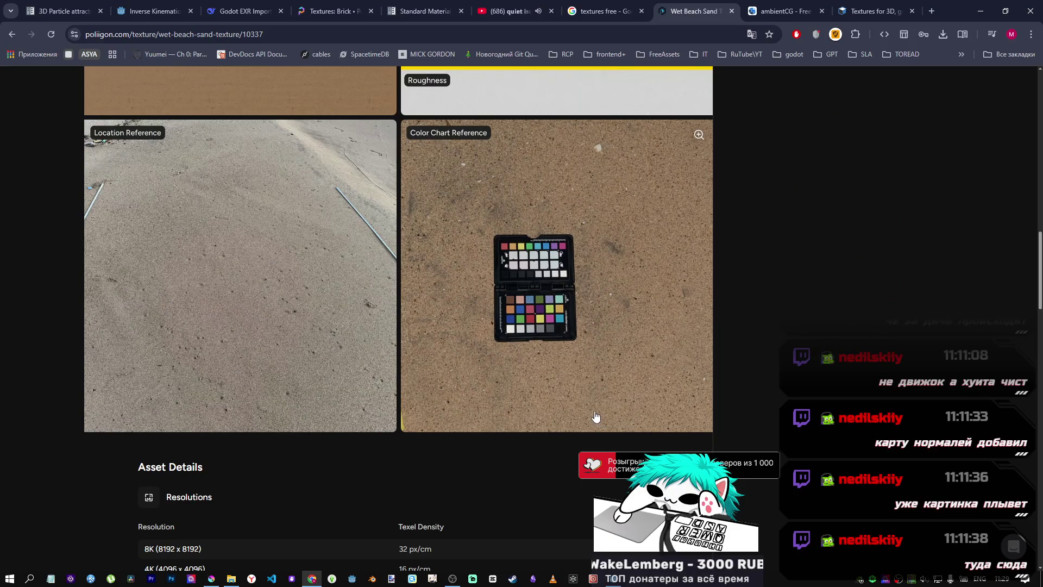
scroll(596, 416, "up", 18)
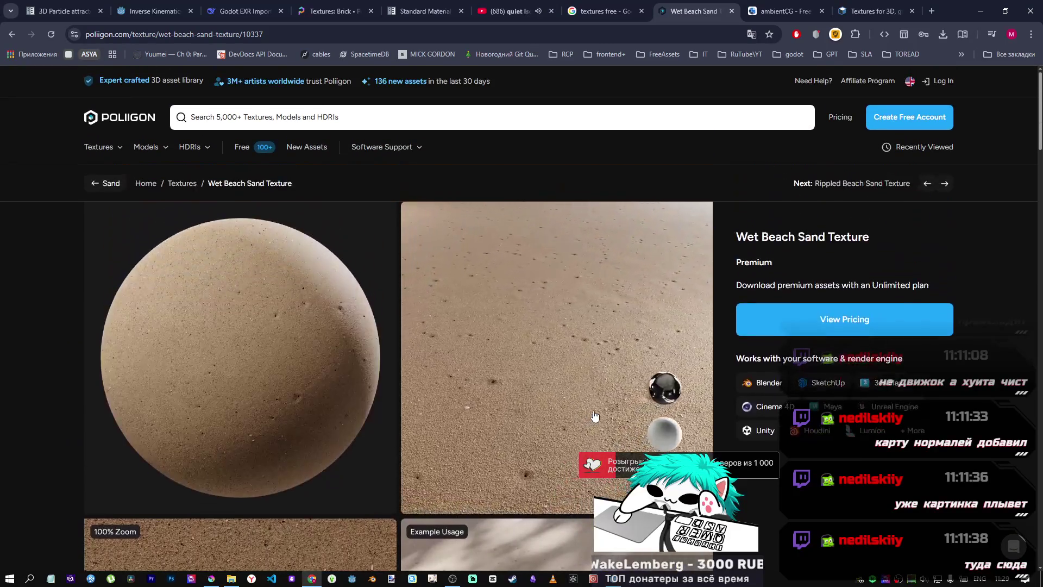
left_click(453, 580)
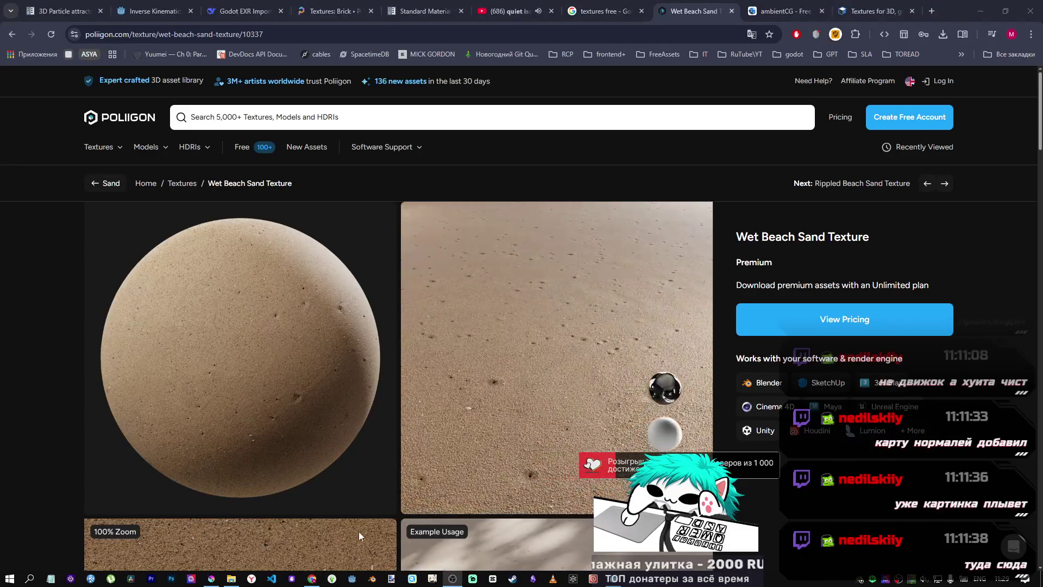
mouse_move(214, 579)
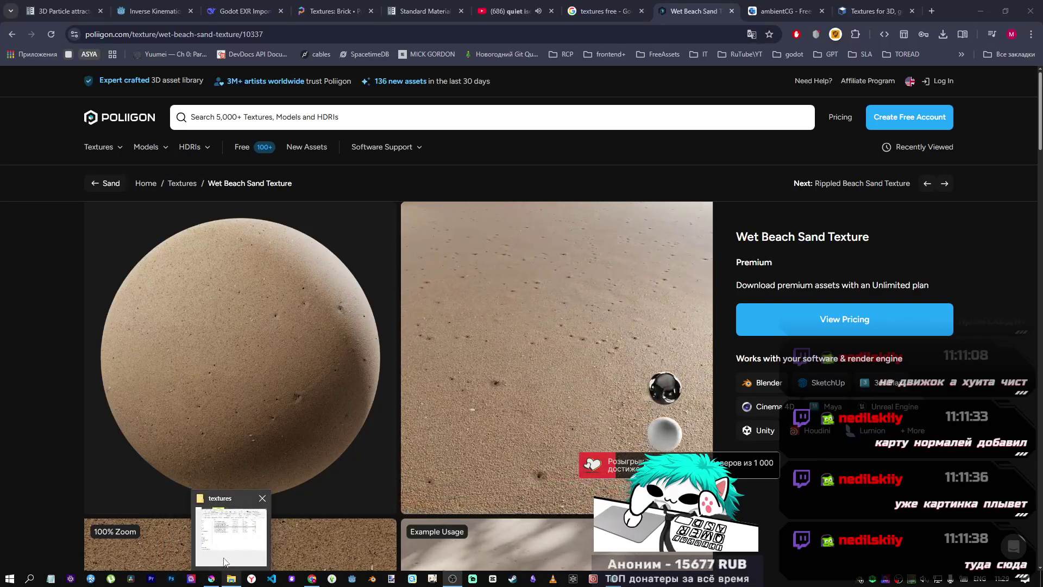
mouse_move(226, 558)
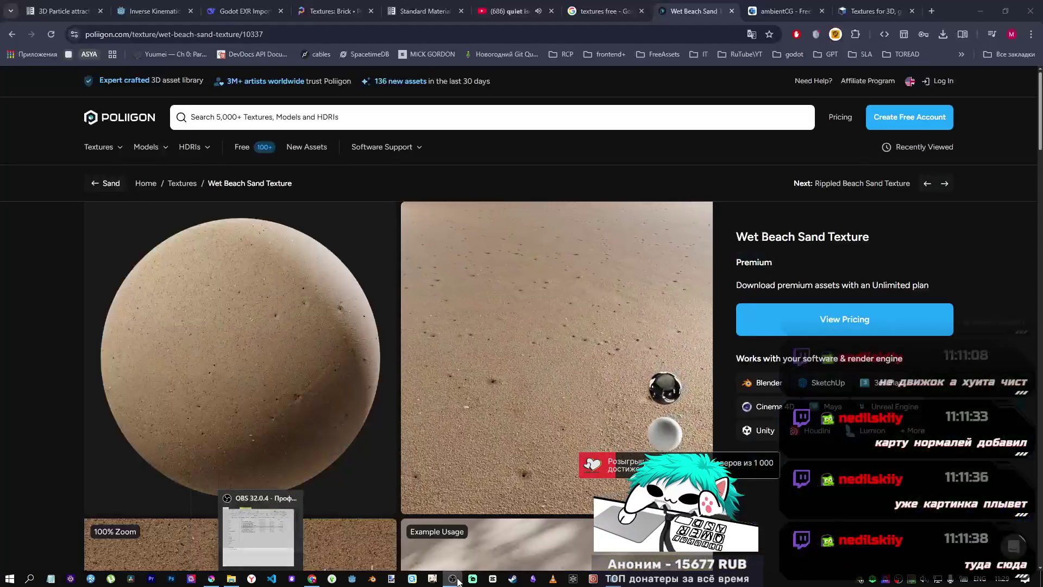
left_click(605, 579)
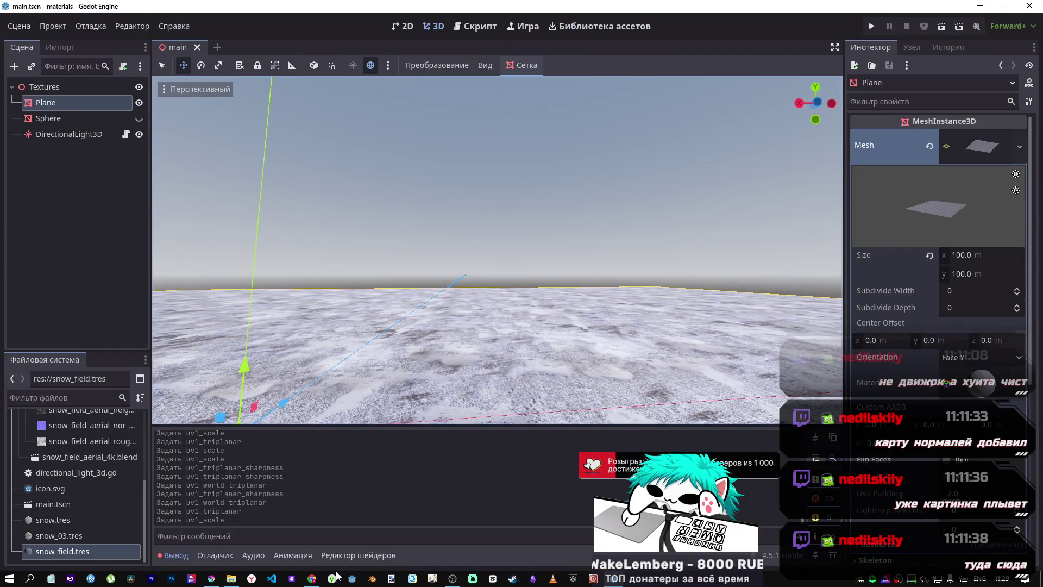
left_click(312, 577)
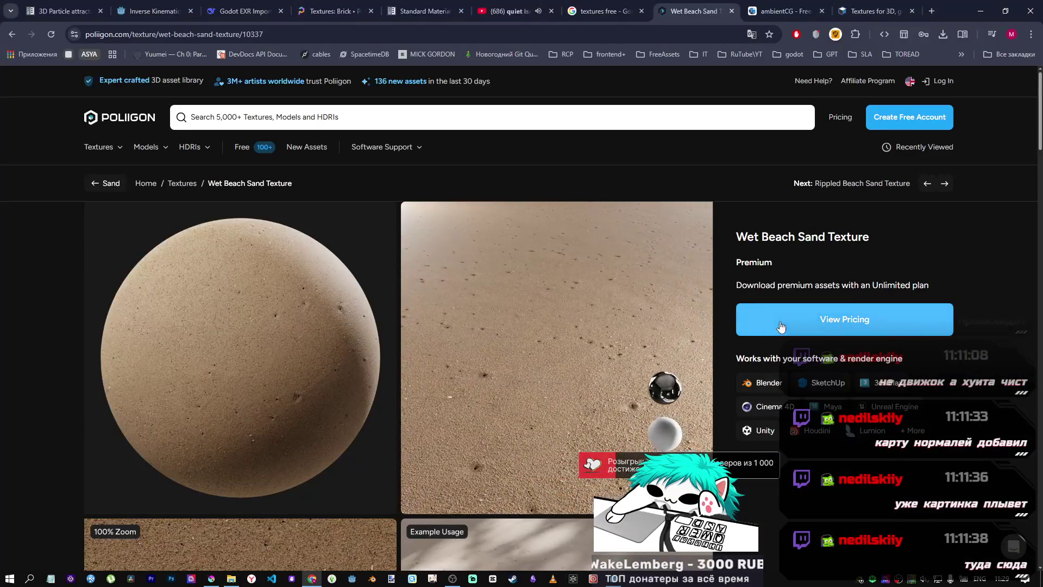
Step: Review Poliigon's subscription pricing, dismiss it, and open the Free section of 107 assets
left_click(765, 306)
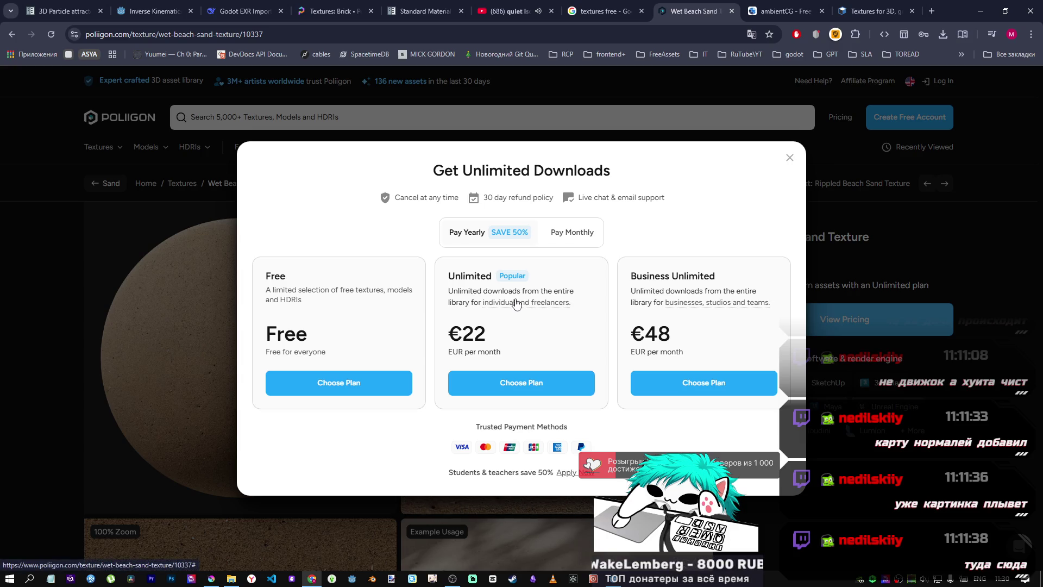
left_click(790, 158)
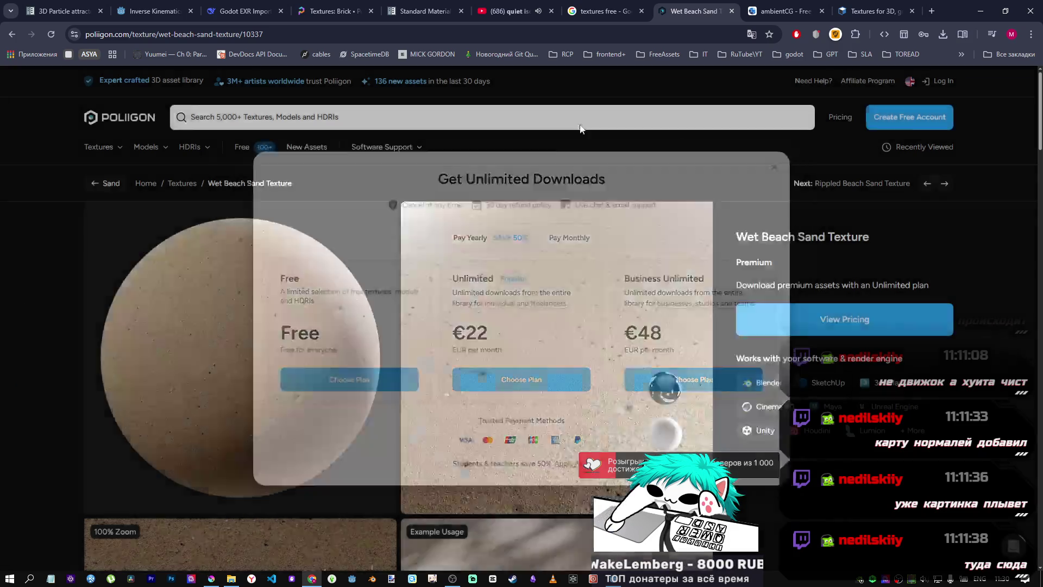
left_click(234, 148)
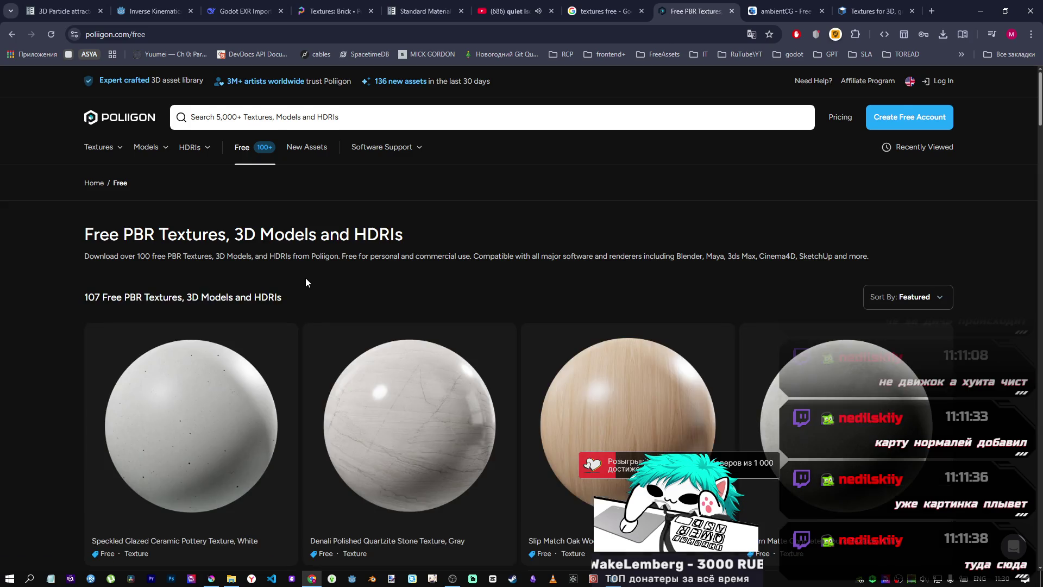
Step: Scroll the free assets grid until the Rippled Wet Sand Texture card is visible
scroll(306, 278, "down", 5)
scroll(383, 294, "up", 4)
scroll(380, 295, "down", 10)
scroll(383, 295, "up", 2)
scroll(647, 311, "up", 3)
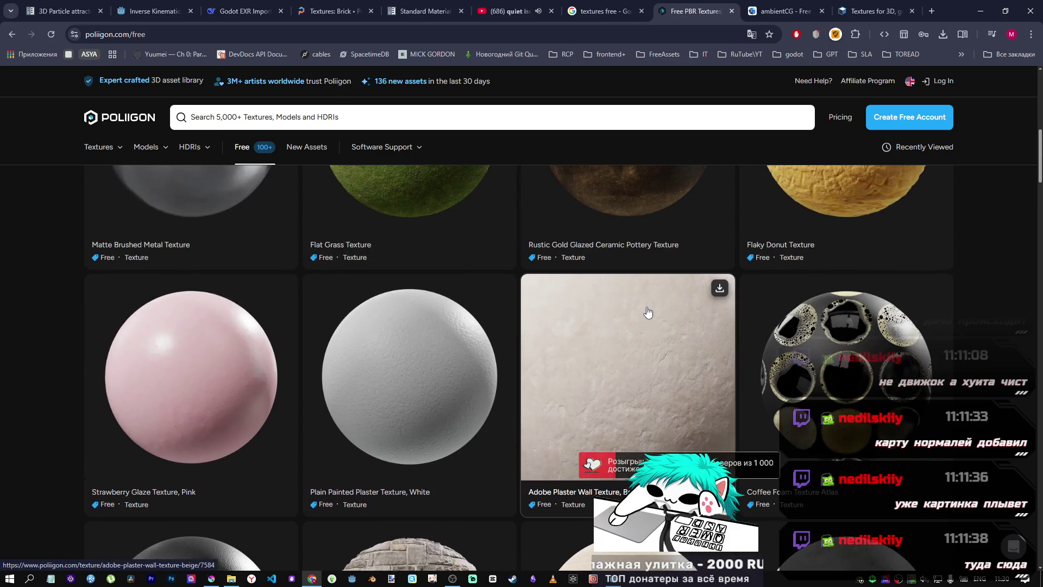
scroll(647, 311, "down", 15)
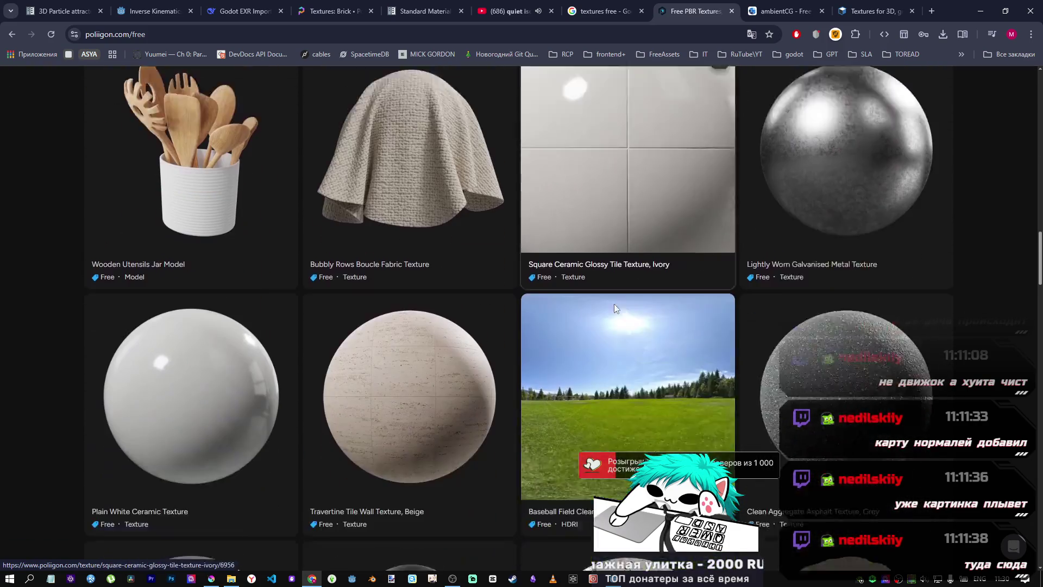
scroll(611, 308, "down", 5)
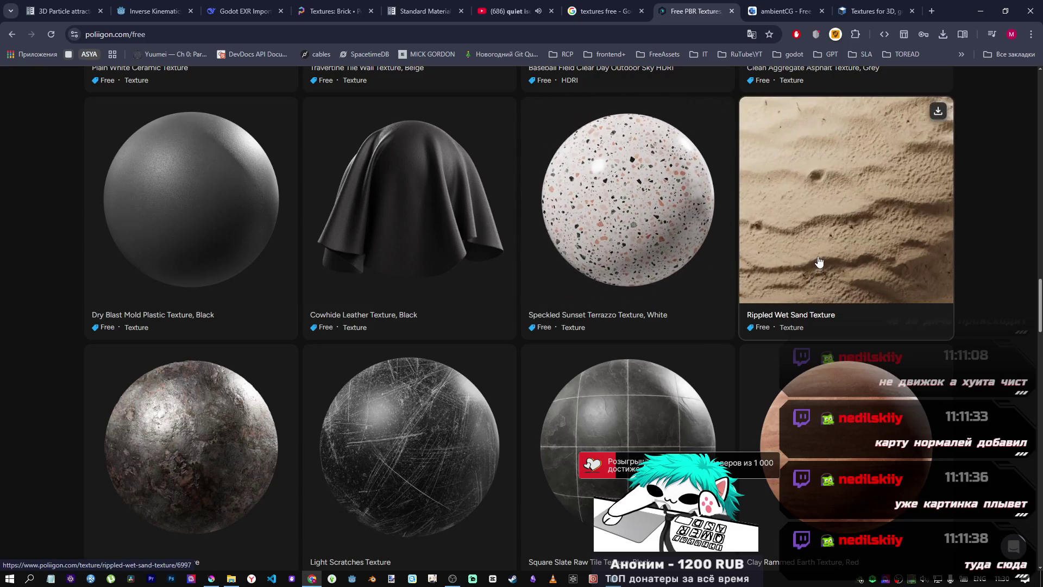
scroll(825, 265, "up", 1)
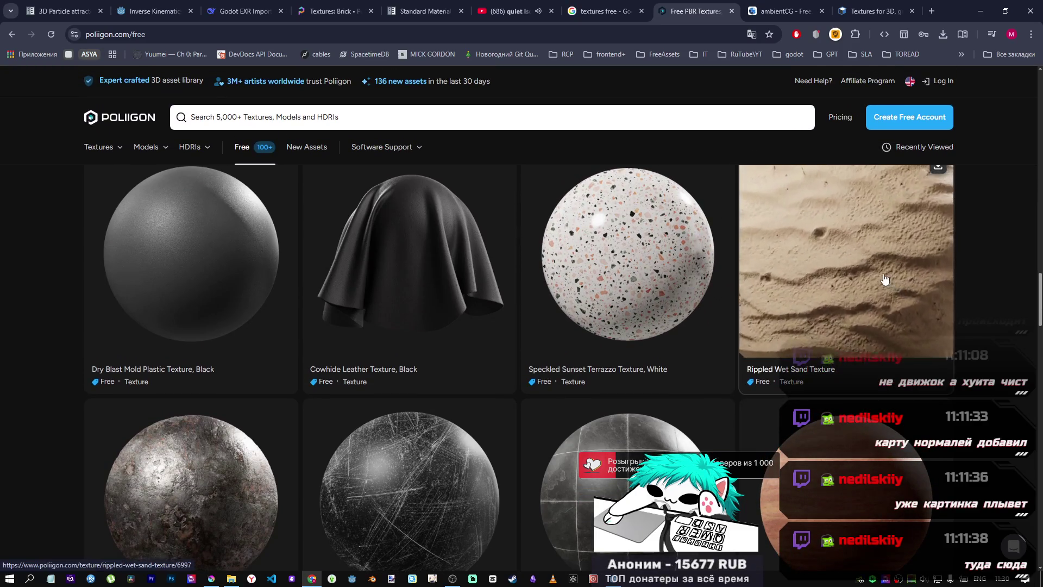
Step: Open the Rippled Wet Sand Texture page, review its maps, and try Download, dismissing the sign-up popup
left_click(883, 277)
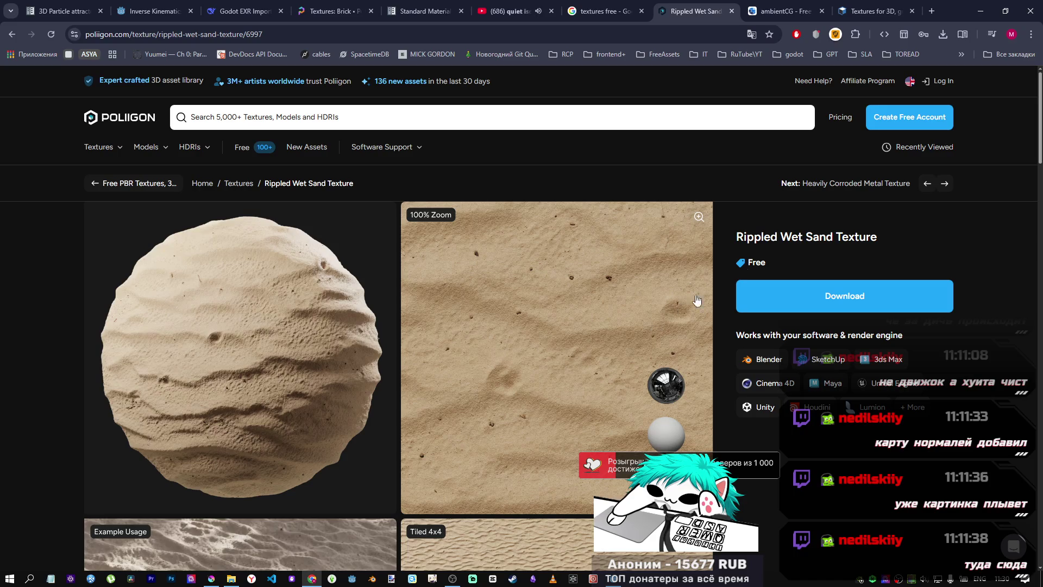
scroll(482, 309, "down", 5)
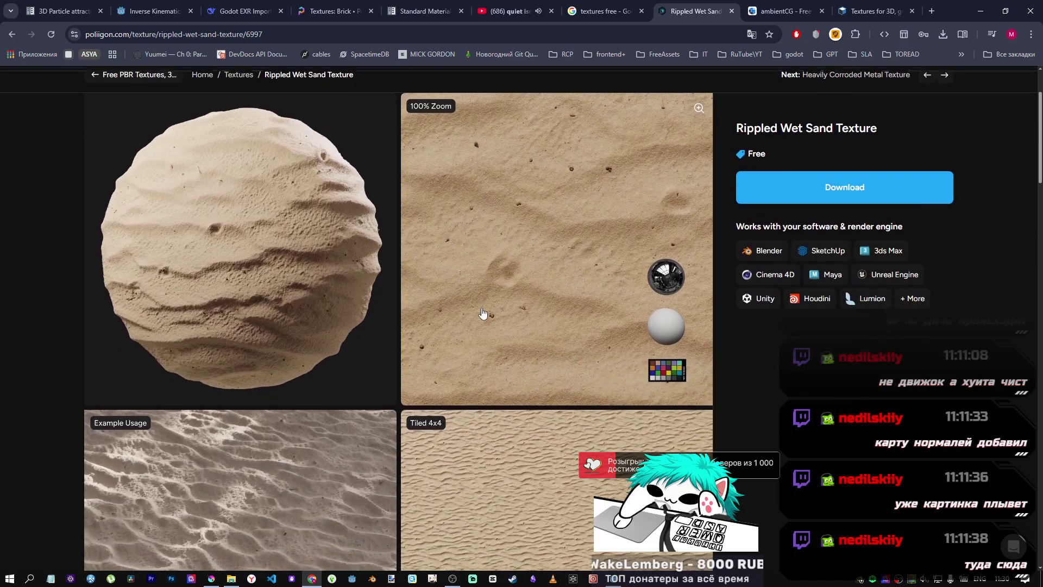
scroll(481, 308, "down", 3)
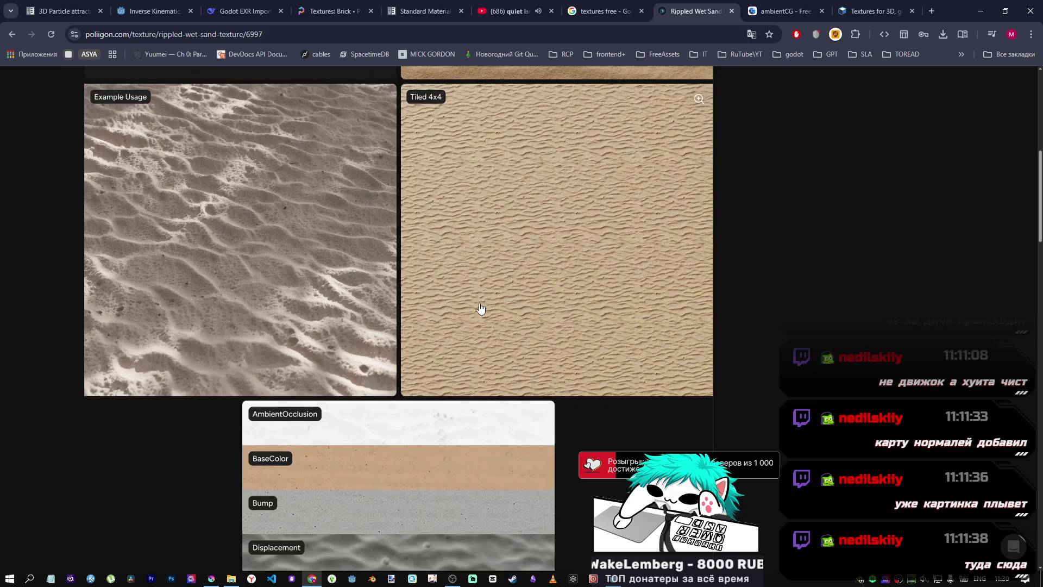
scroll(480, 308, "up", 8)
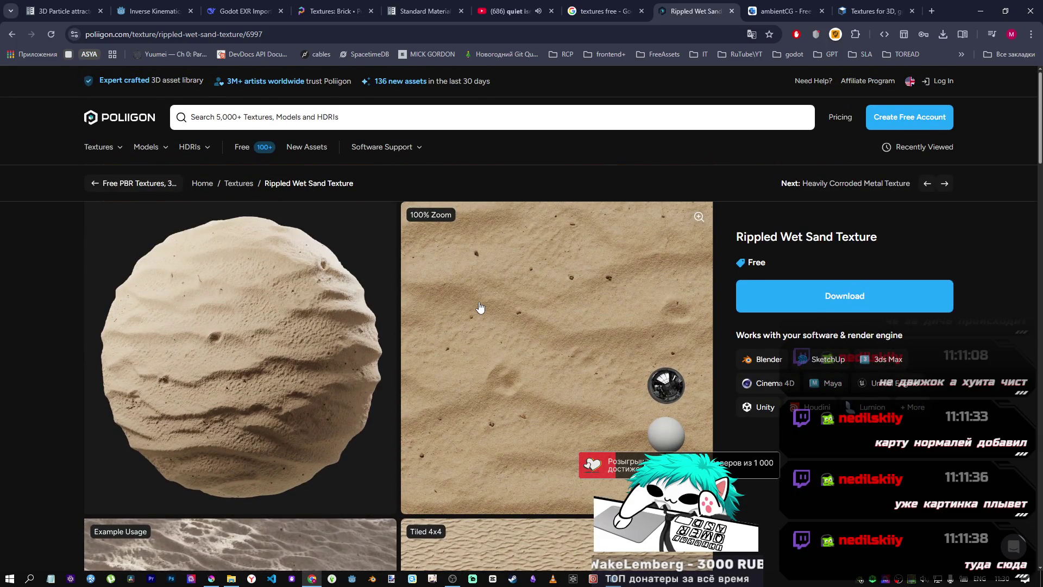
scroll(480, 307, "down", 10)
scroll(477, 306, "up", 3)
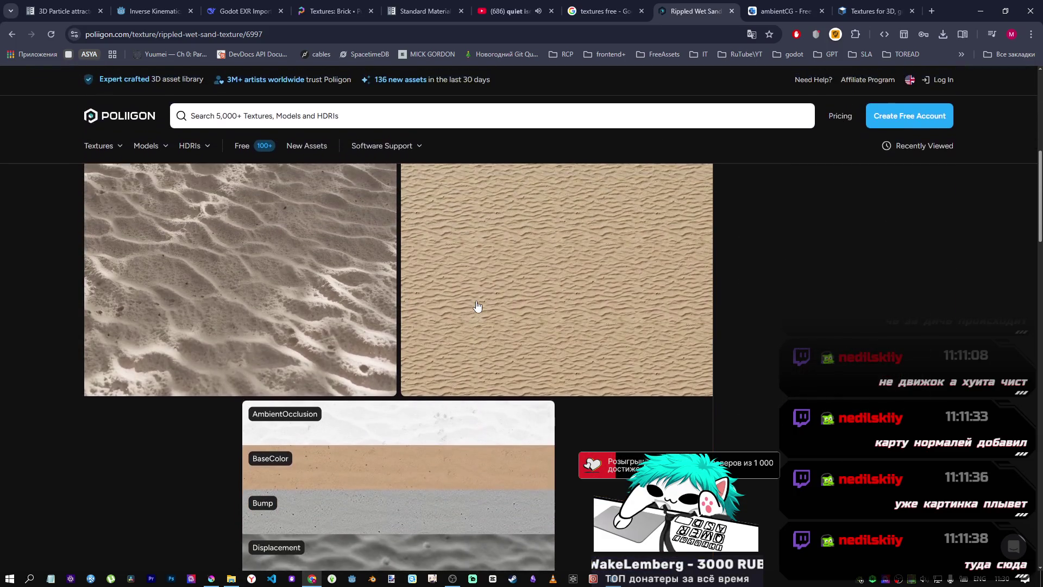
scroll(477, 306, "up", 4)
scroll(476, 306, "up", 2)
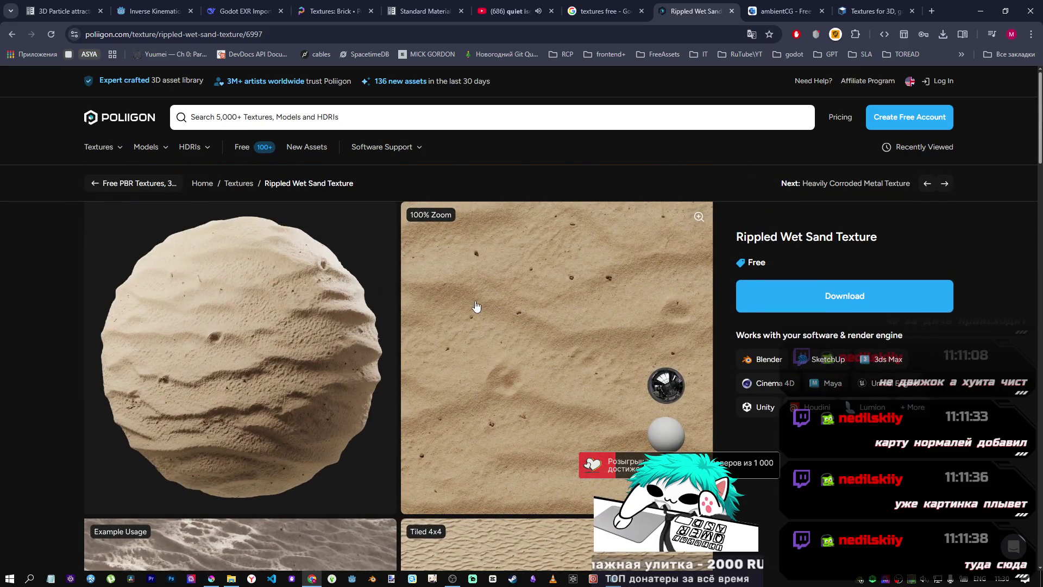
left_click(780, 304)
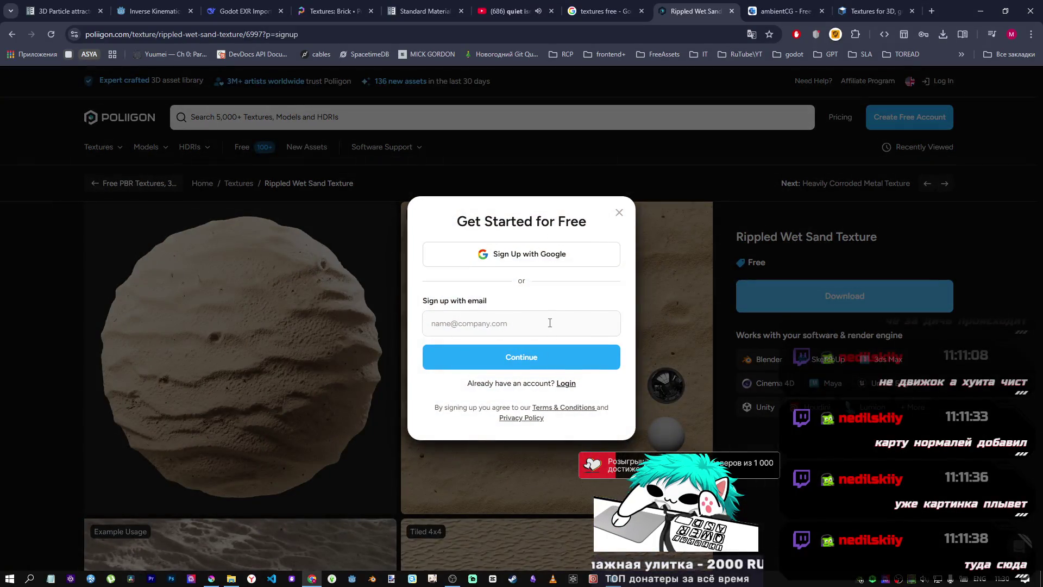
left_click(619, 213)
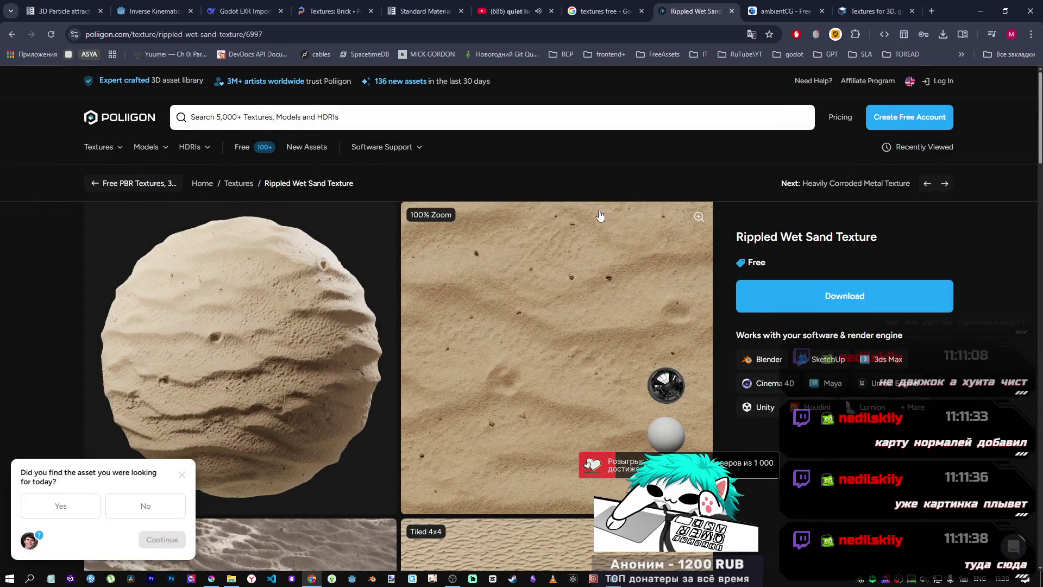
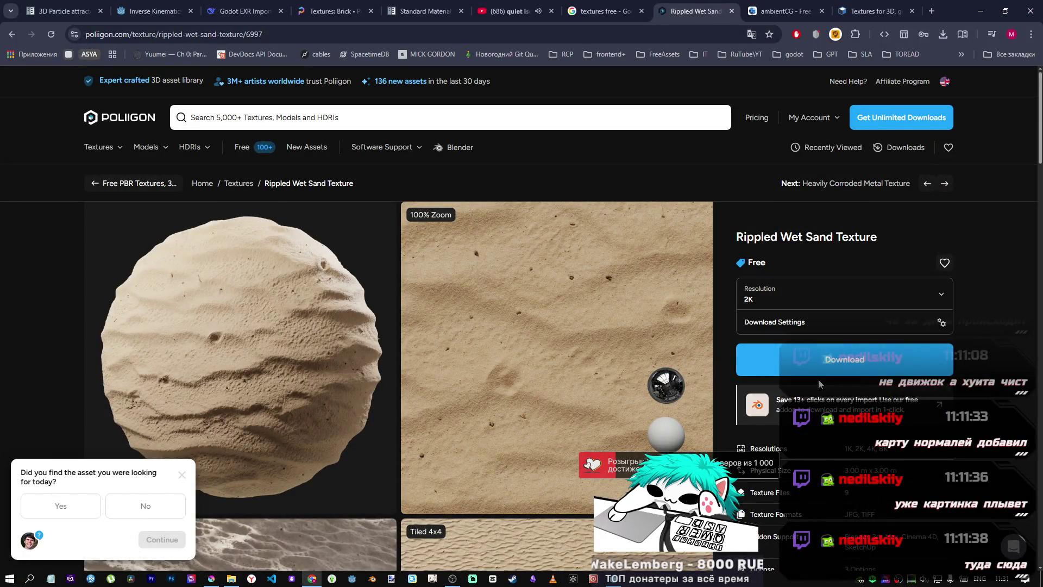
Step: Set the Rippled Wet Sand Texture resolution to 4K and bring up its download settings
left_click(802, 302)
left_click(775, 341)
left_click(819, 326)
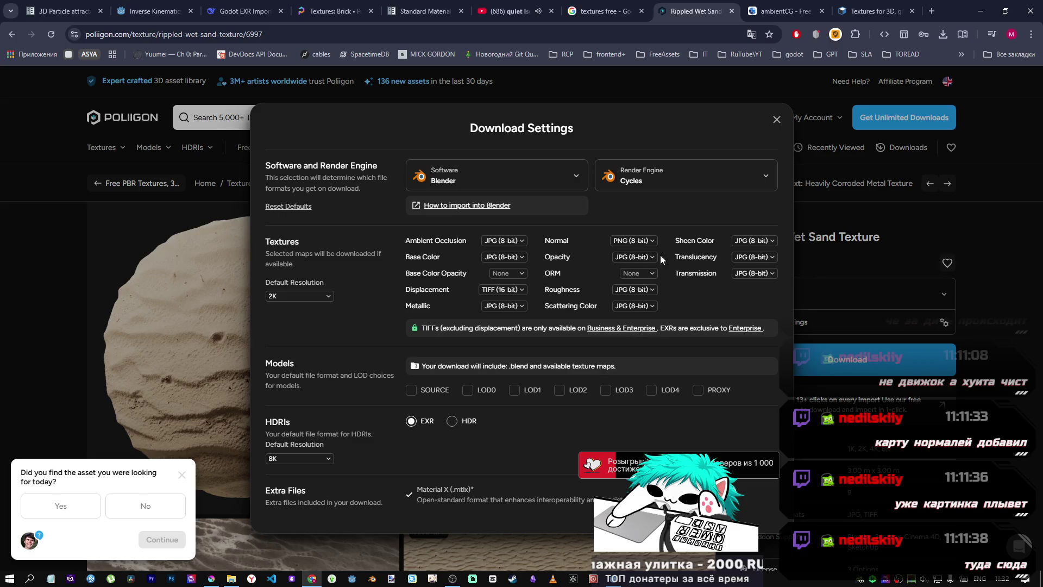
Step: Review the Opacity, Metallic and Displacement map formats, keeping Displacement at TIFF
left_click(634, 256)
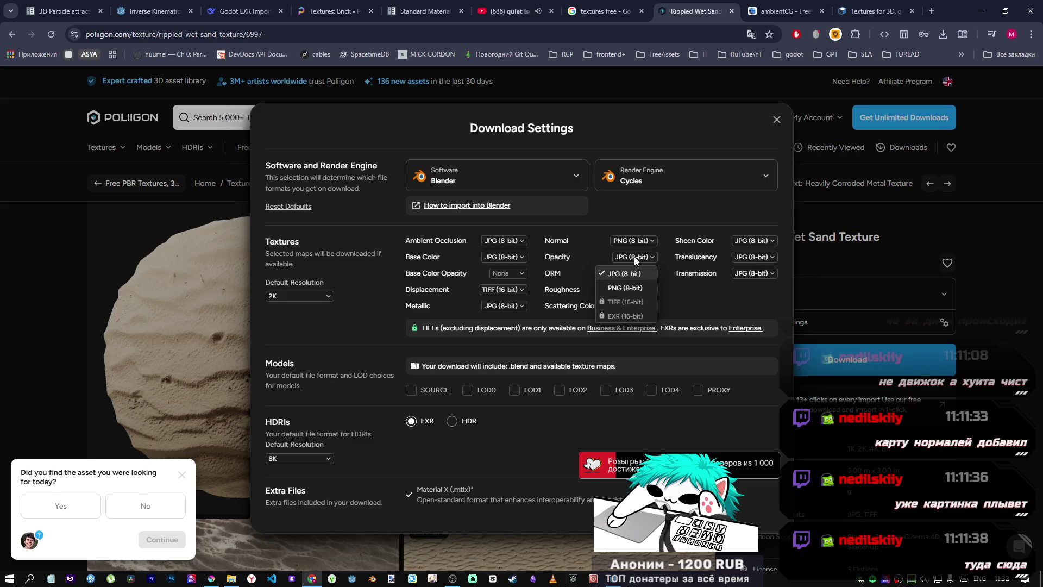
left_click(634, 256)
left_click(502, 289)
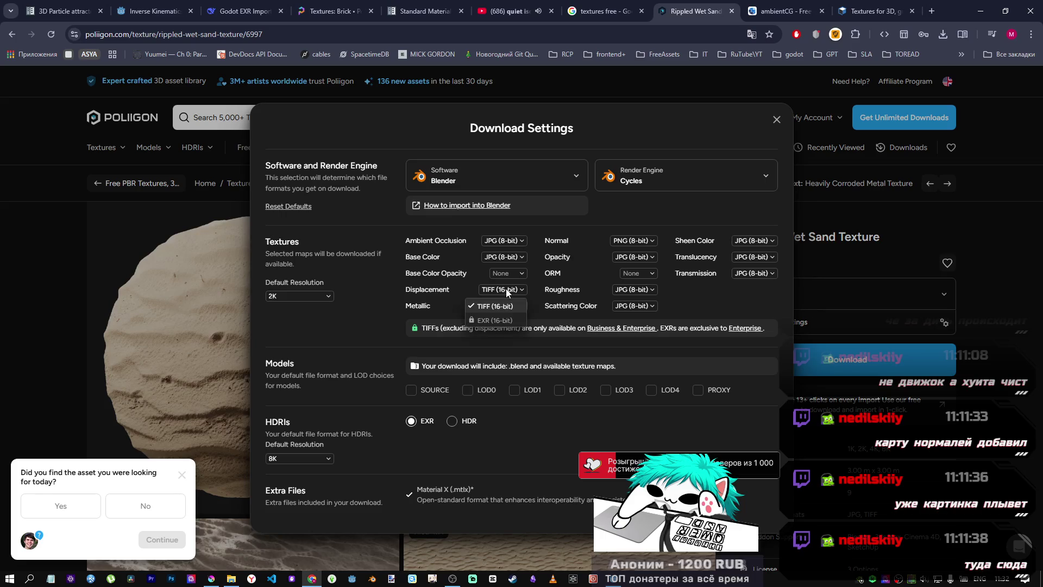
left_click(504, 306)
left_click(505, 306)
left_click(504, 289)
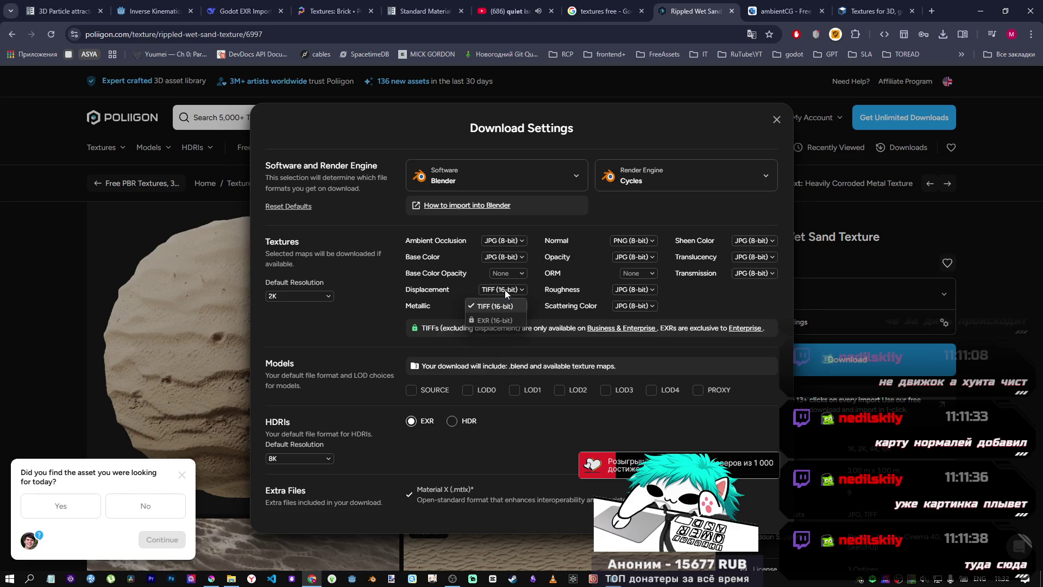
double_click(503, 289)
left_click(497, 291)
left_click(495, 288)
left_click(494, 288)
left_click(494, 289)
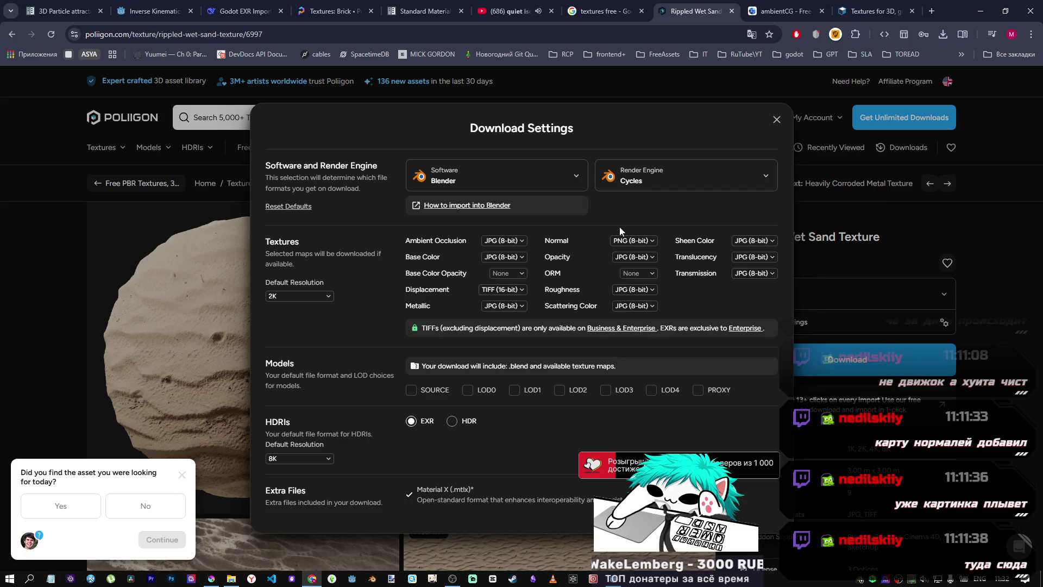
Step: Review the Base Color Opacity, Ambient Occlusion and Normal formats, leaving None, JPG and PNG
left_click(506, 274)
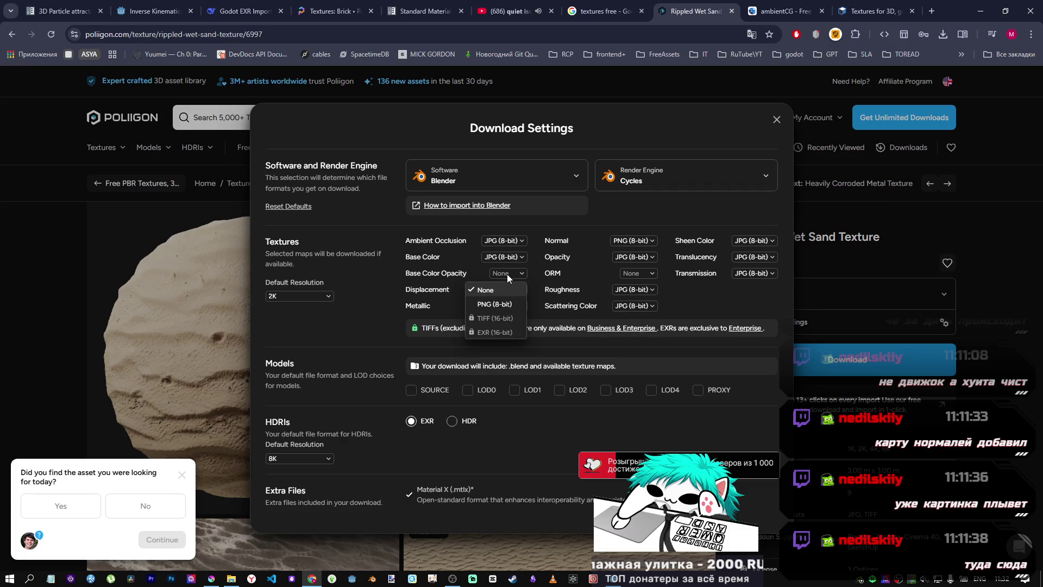
left_click(505, 274)
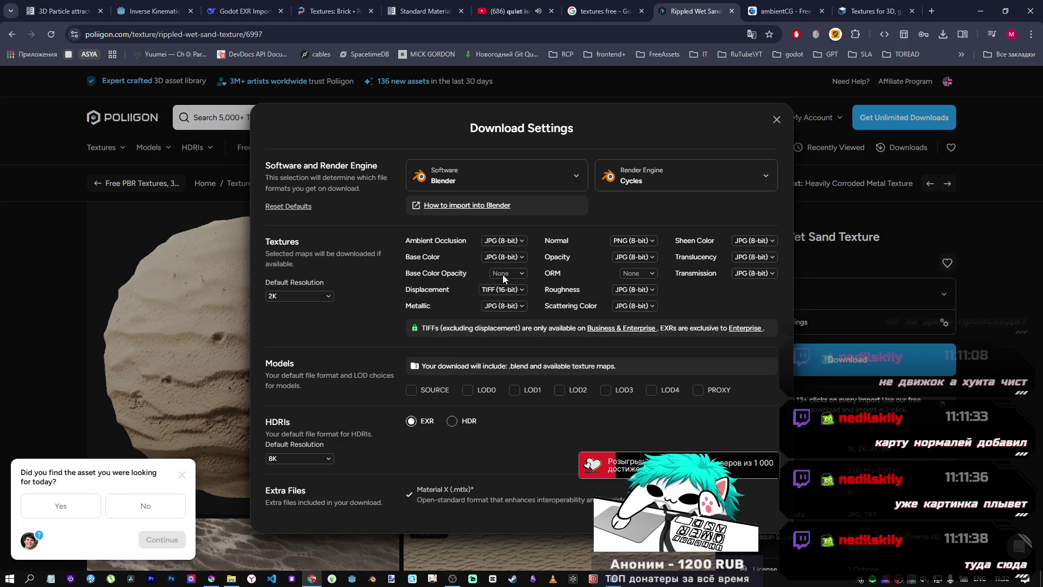
left_click(504, 242)
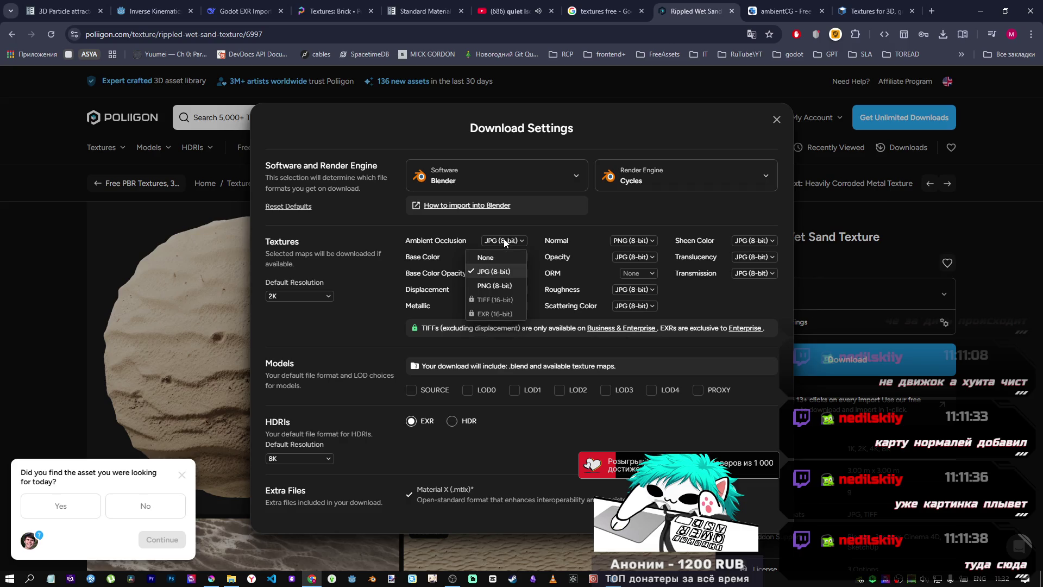
left_click(504, 242)
left_click(503, 241)
left_click(502, 240)
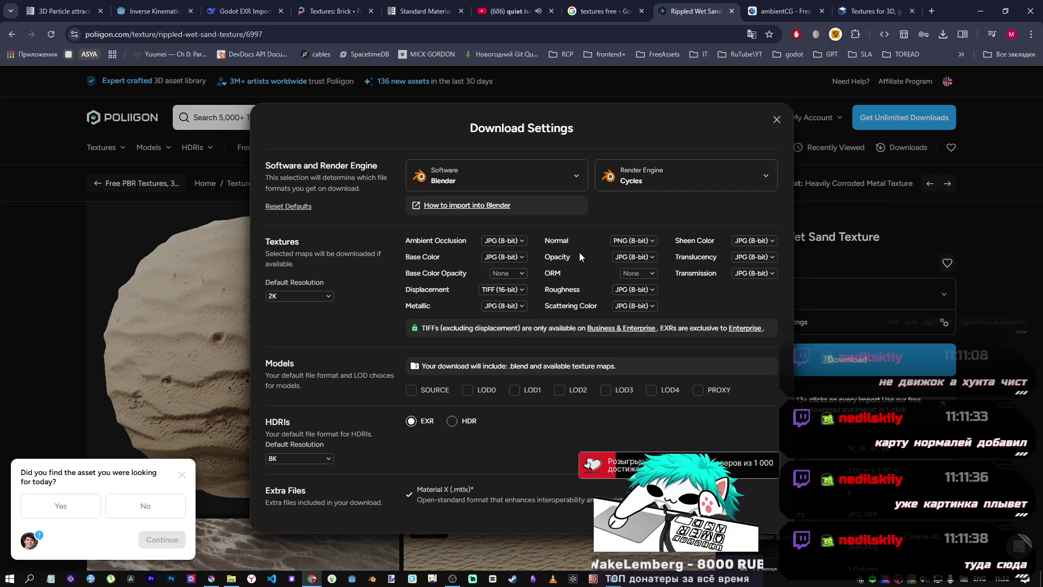
left_click(649, 239)
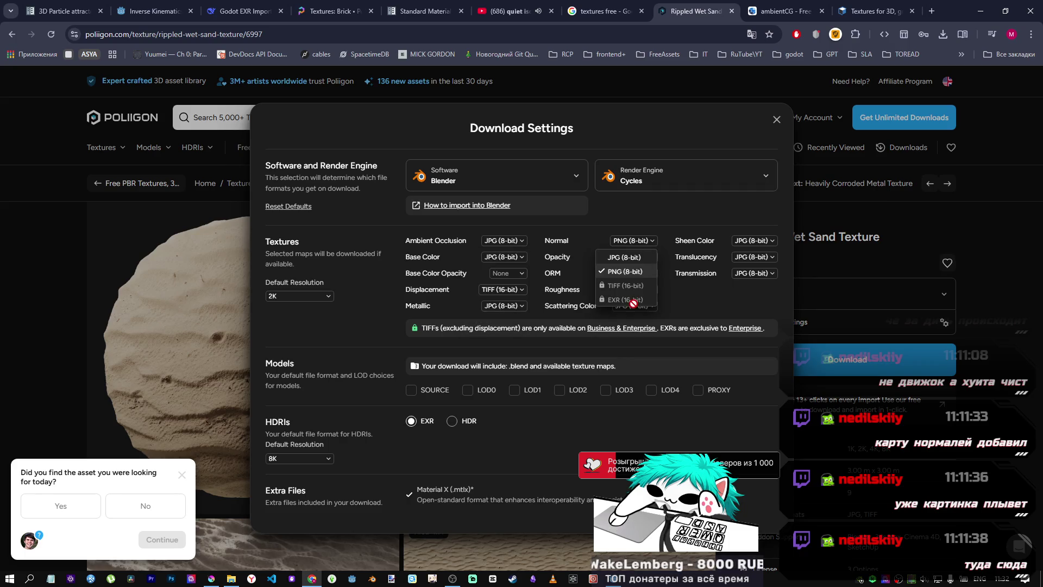
left_click(706, 298)
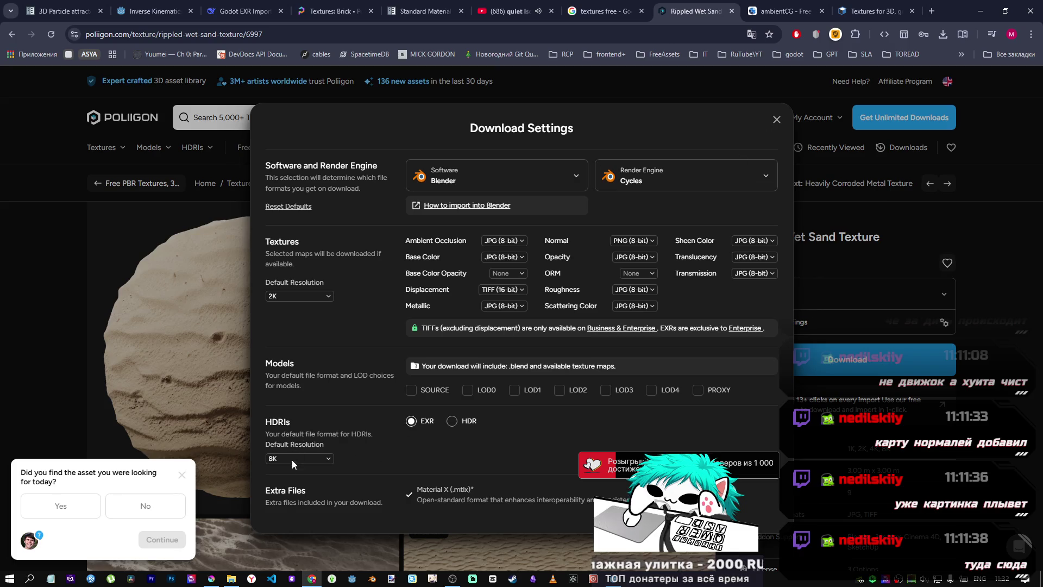
Step: Set the HDRI default resolution to 4K
left_click(321, 460)
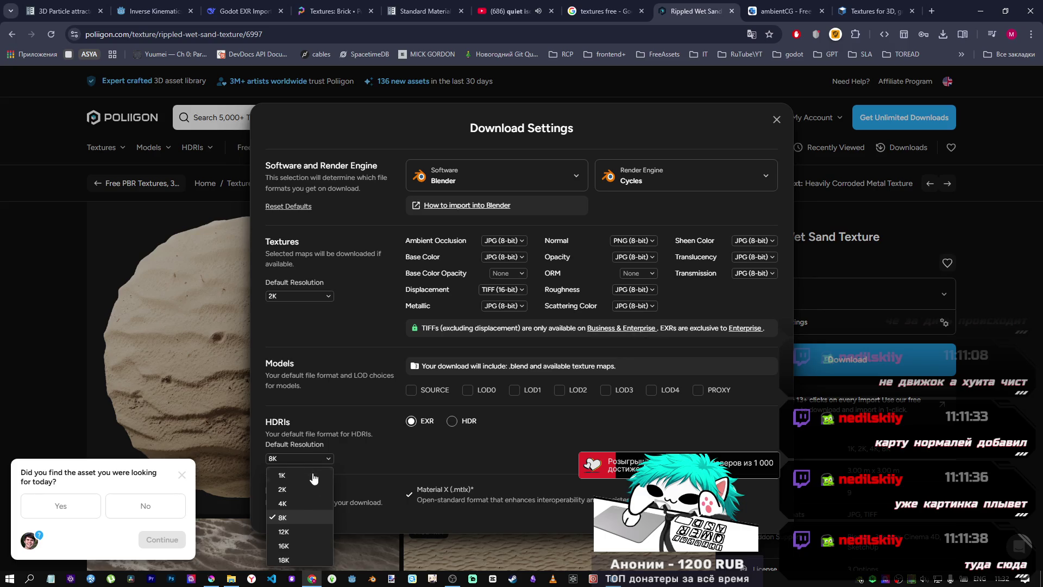
left_click(294, 499)
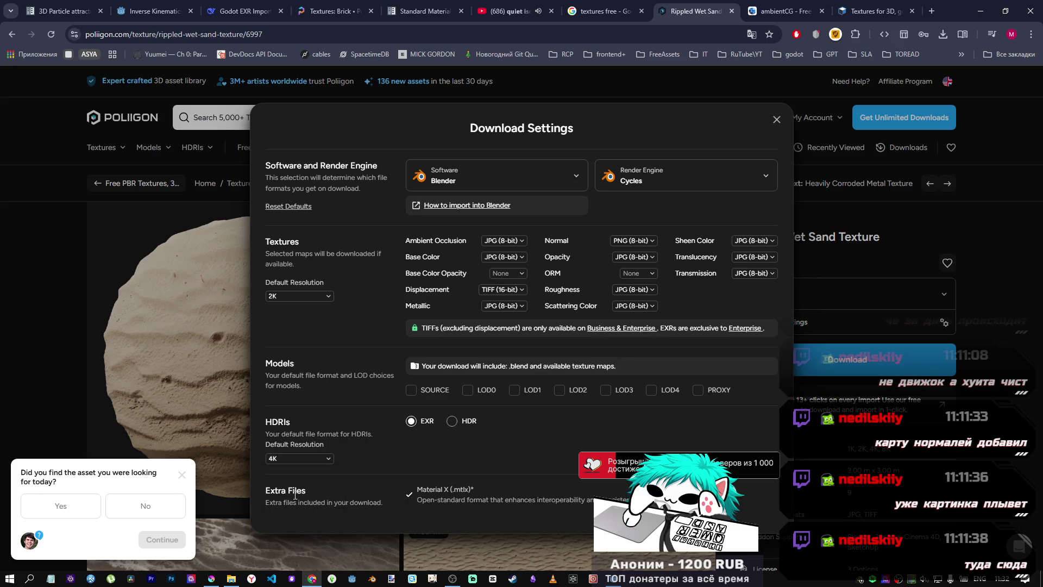
left_click(314, 461)
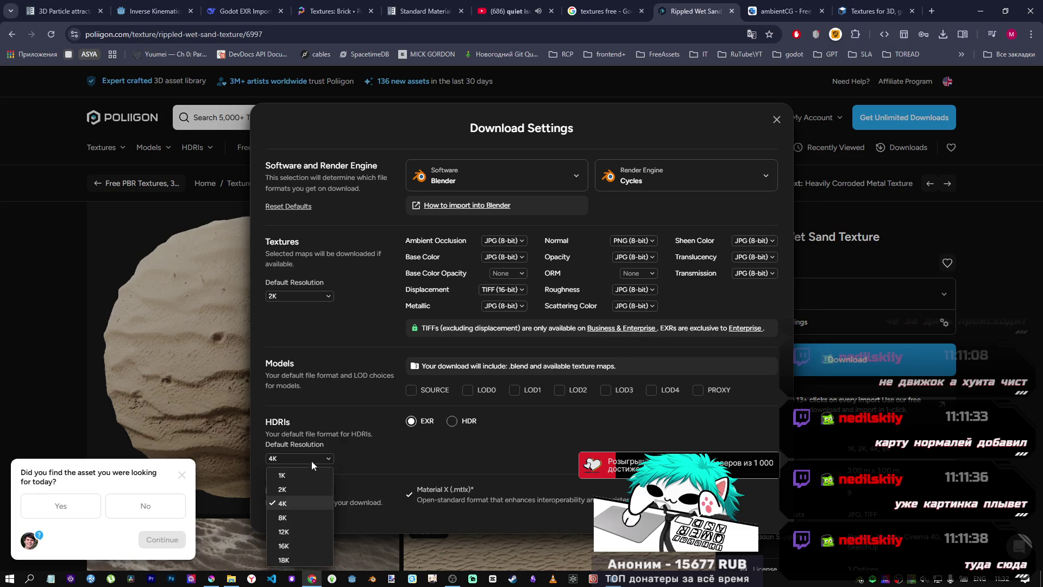
left_click(368, 437)
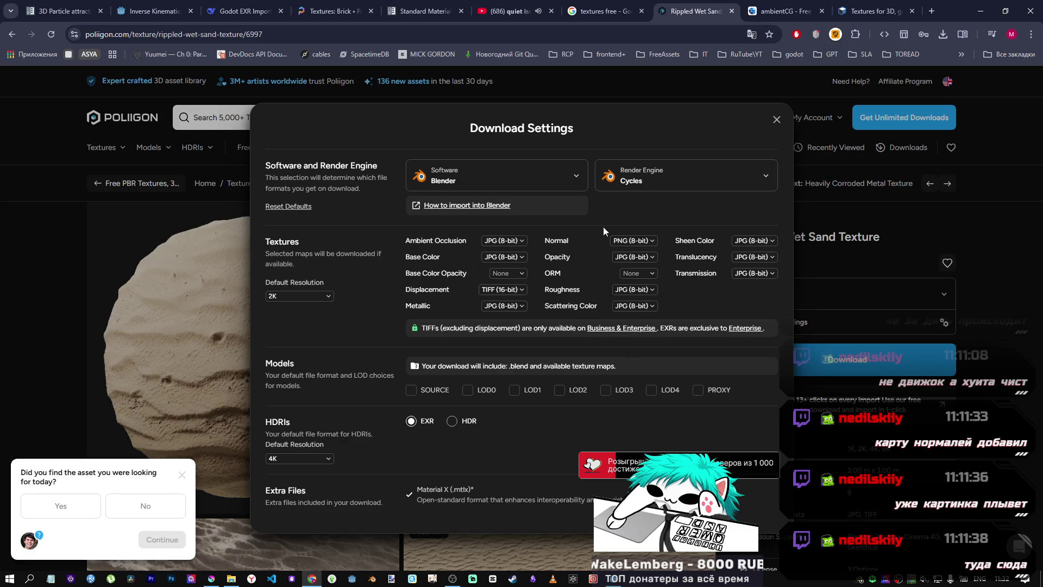
Step: Switch the target software to Other and then back to Blender
left_click(559, 179)
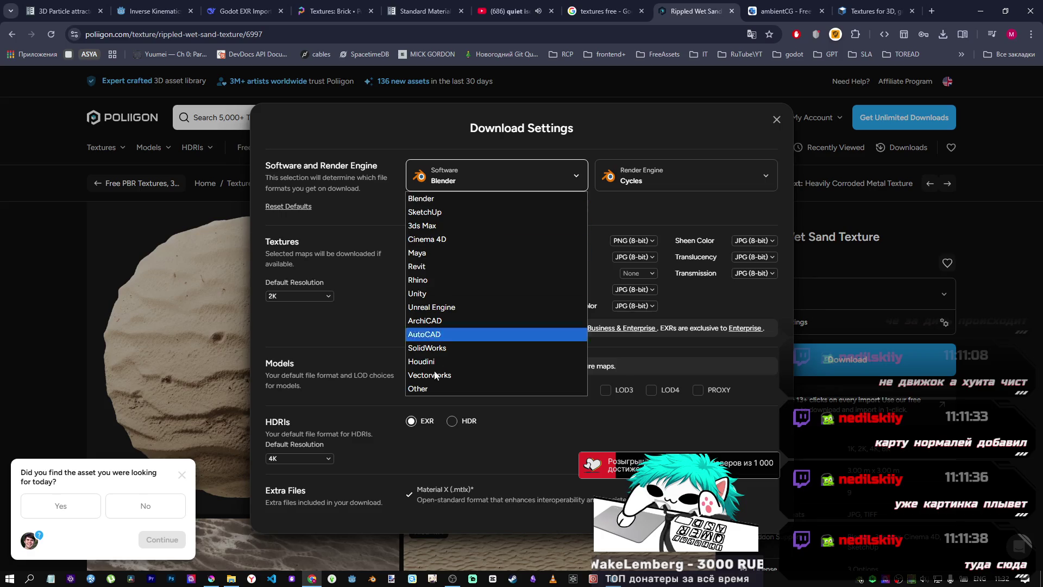
left_click(436, 389)
left_click(524, 172)
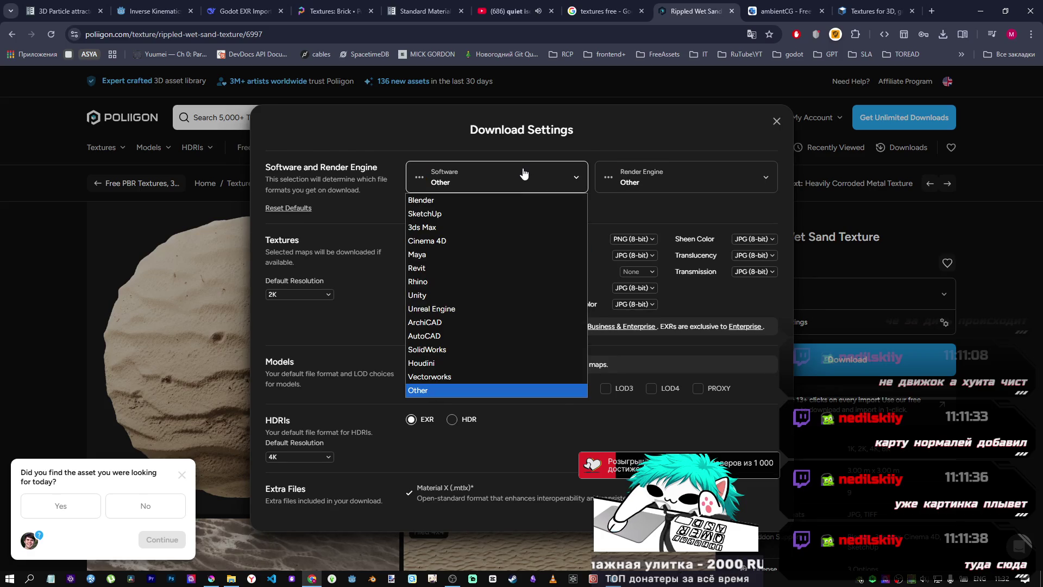
left_click(511, 199)
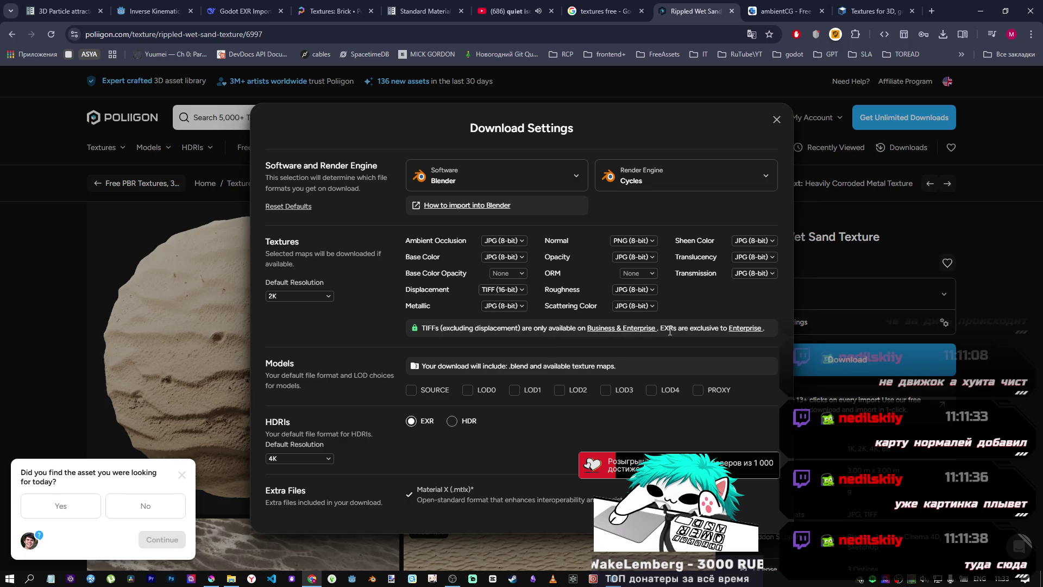
Step: Recheck the Displacement format options and close the download settings
left_click(511, 292)
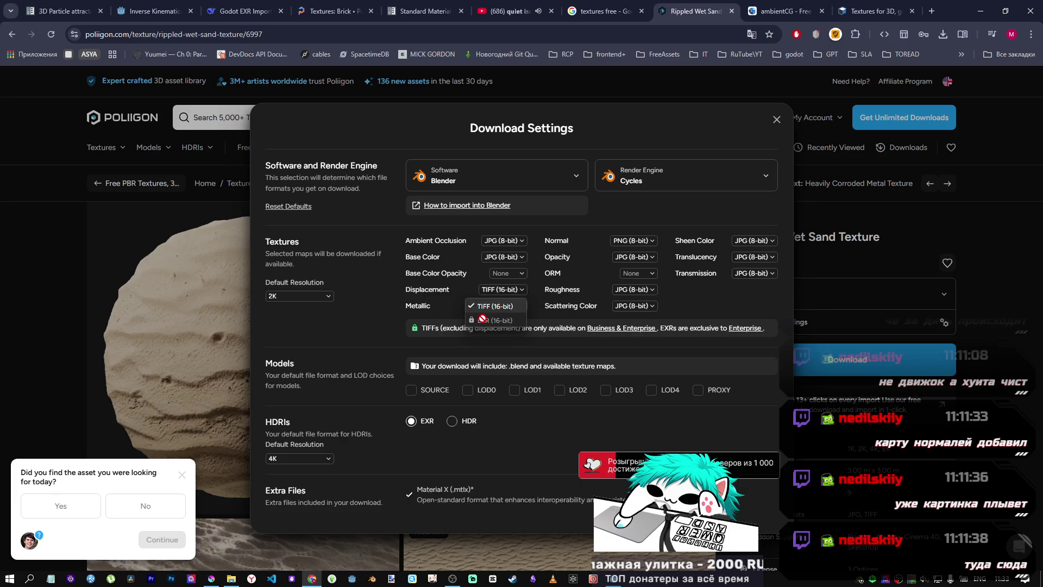
left_click(400, 305)
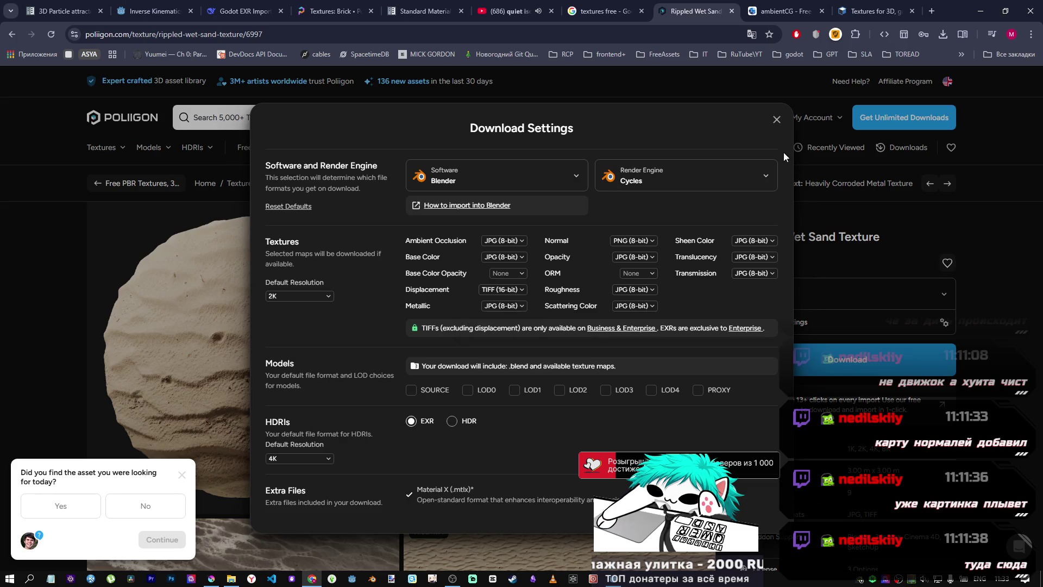
left_click(778, 120)
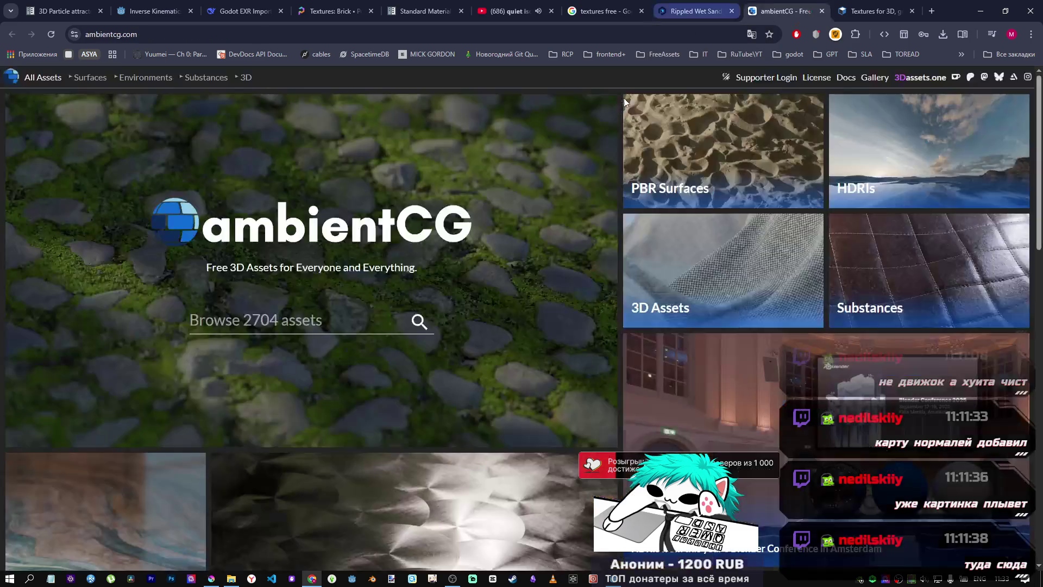
Step: Close the Poliigon sand texture tab and focus ambientCG's asset search box
middle_click(701, 5)
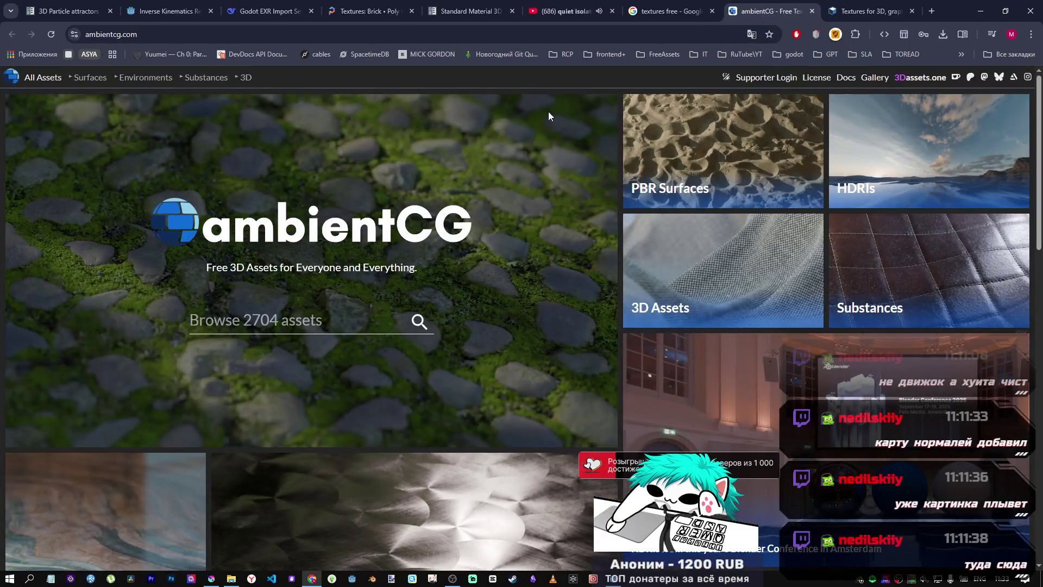
scroll(503, 243, "down", 4)
scroll(499, 230, "up", 4)
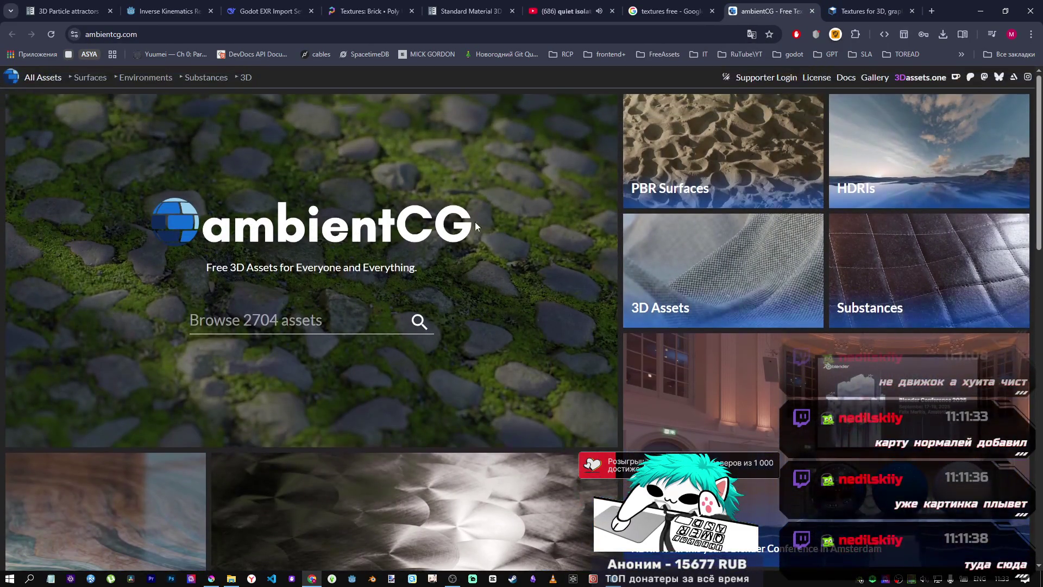
left_click(298, 323)
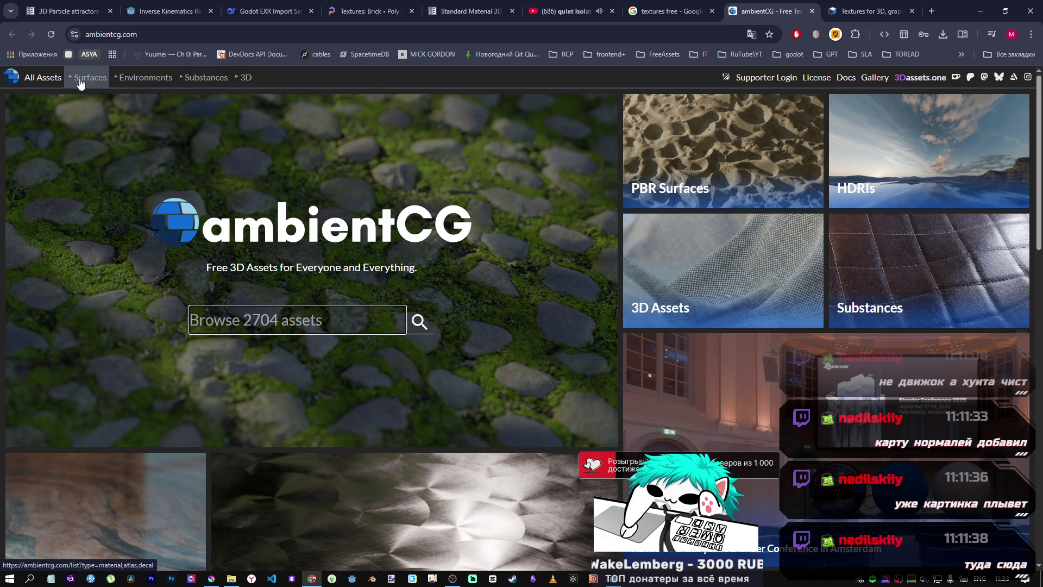
left_click(240, 315)
Step: Search ambientCG for 'sand' and dismiss the privacy consent notice
type("sand")
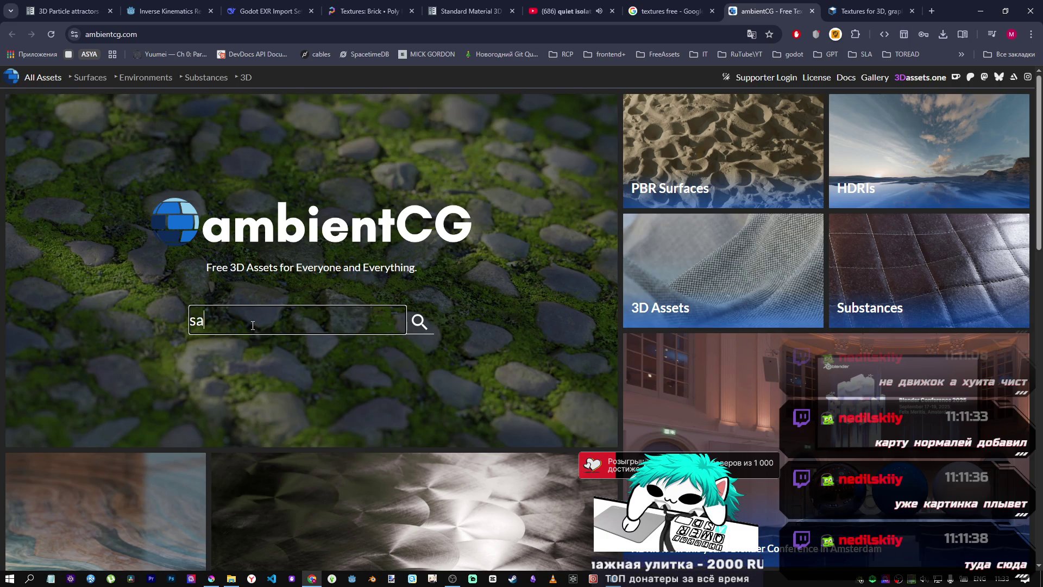
key("Return")
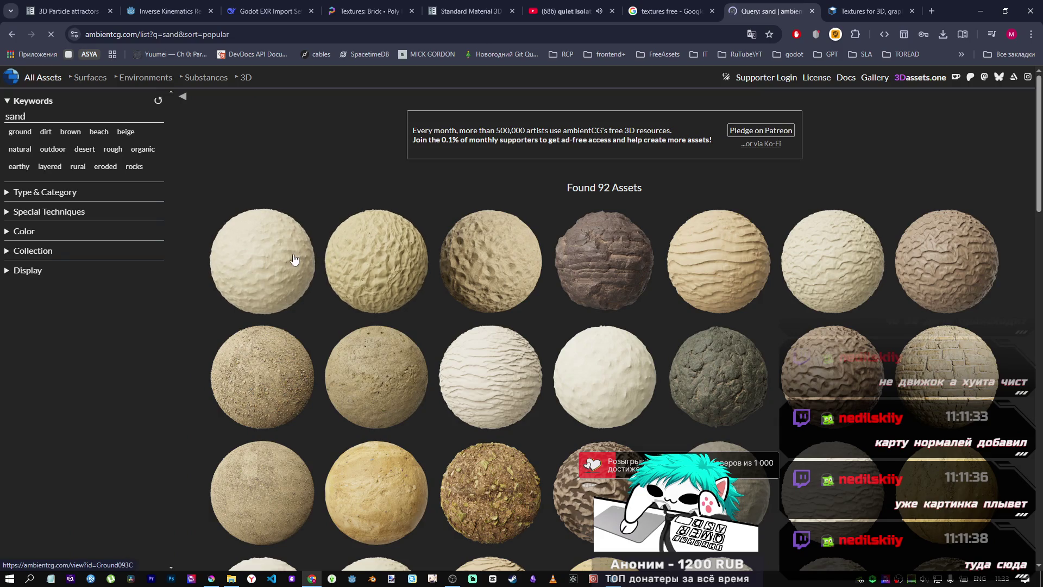
scroll(325, 269, "down", 5)
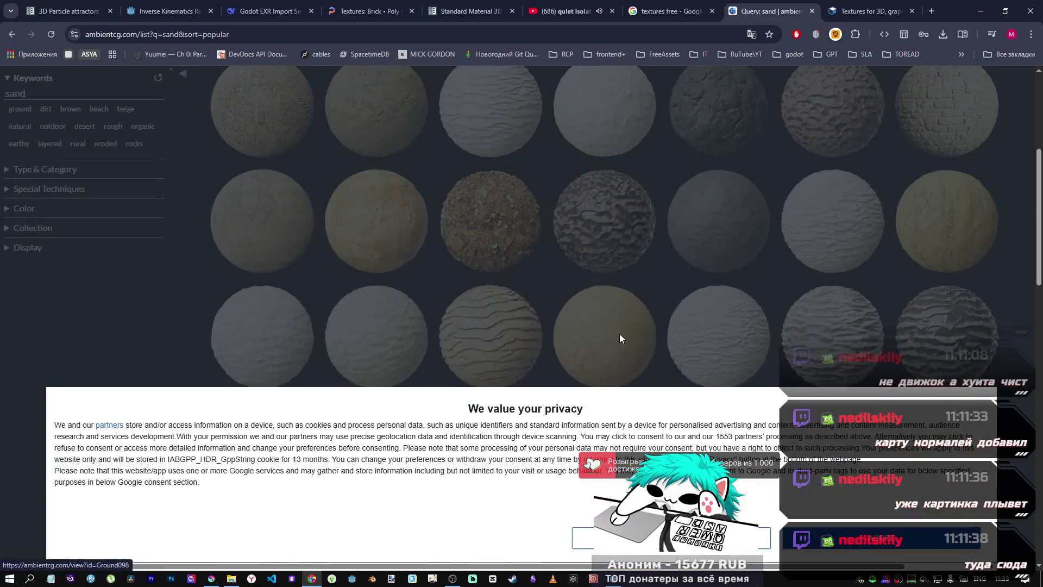
left_click(815, 543)
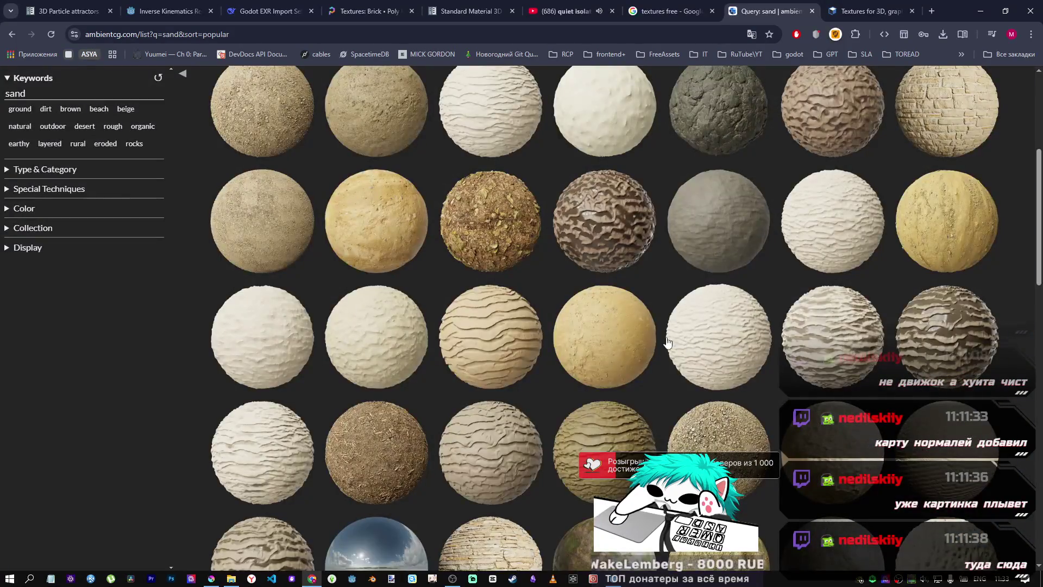
Step: Browse the sand results and open the Ground 087 material page
scroll(522, 337, "up", 2)
scroll(408, 319, "up", 1)
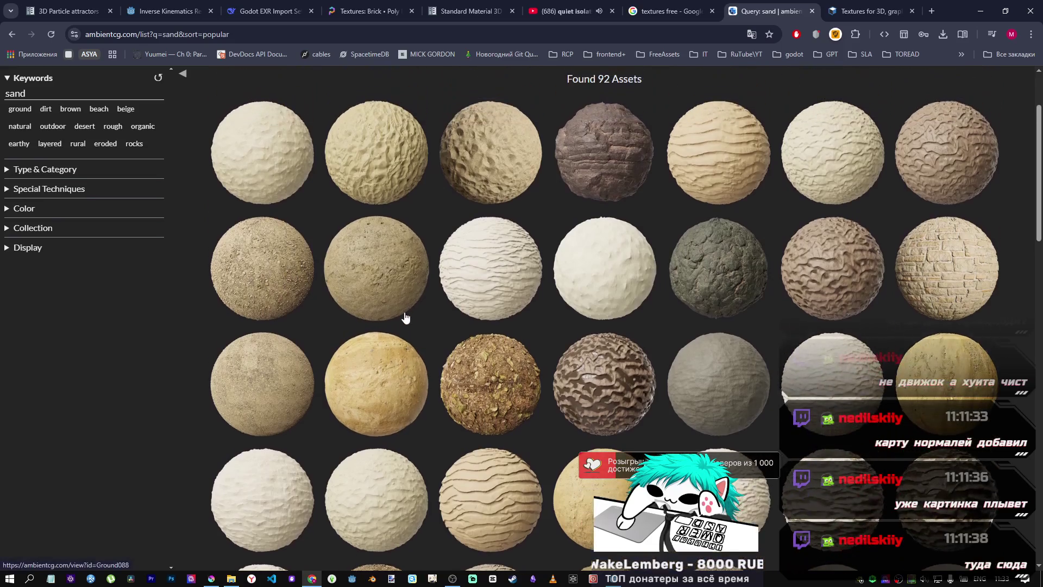
scroll(272, 380, "up", 2)
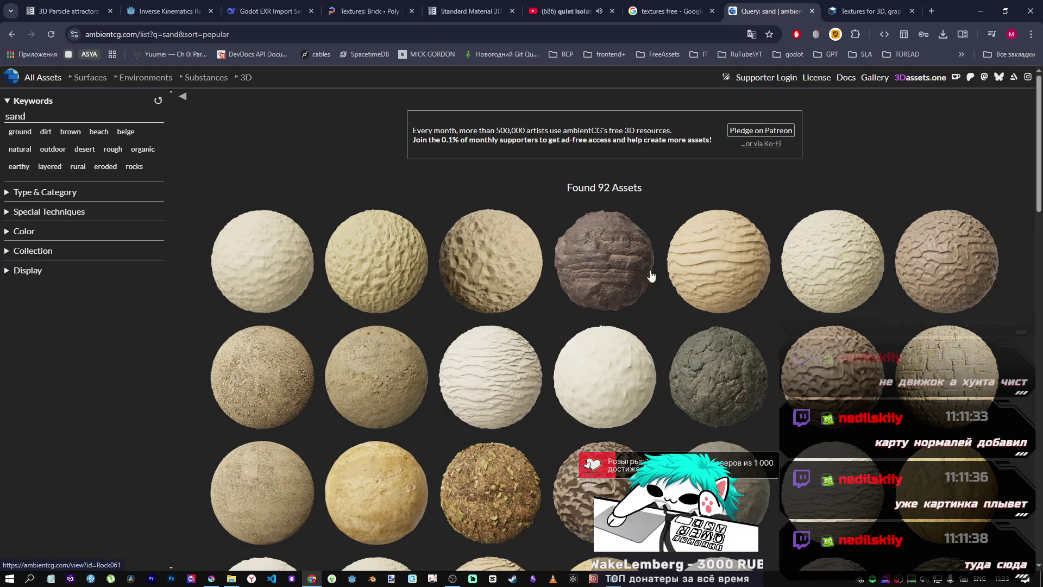
scroll(501, 281, "down", 5)
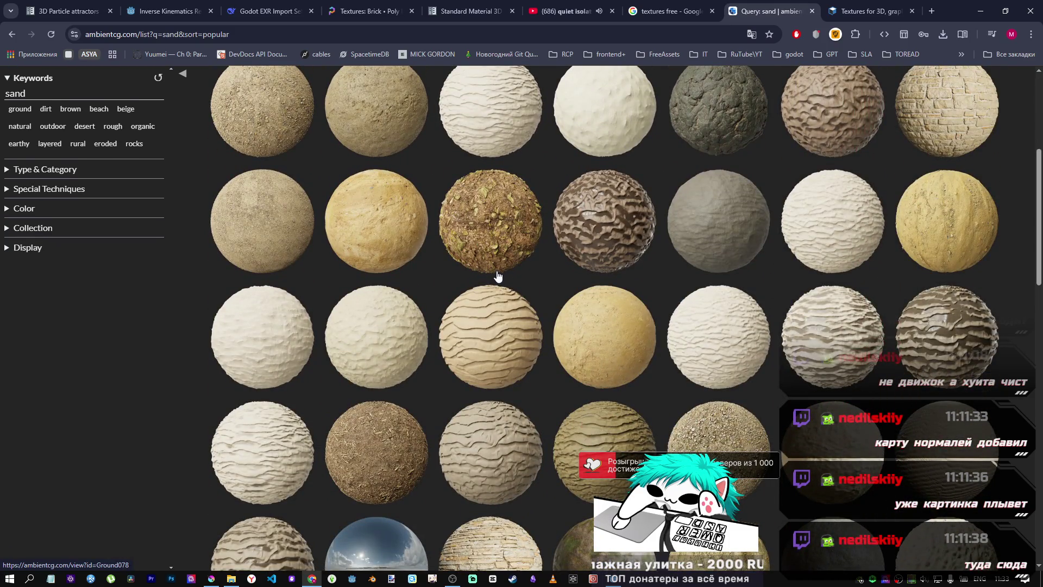
scroll(498, 277, "down", 2)
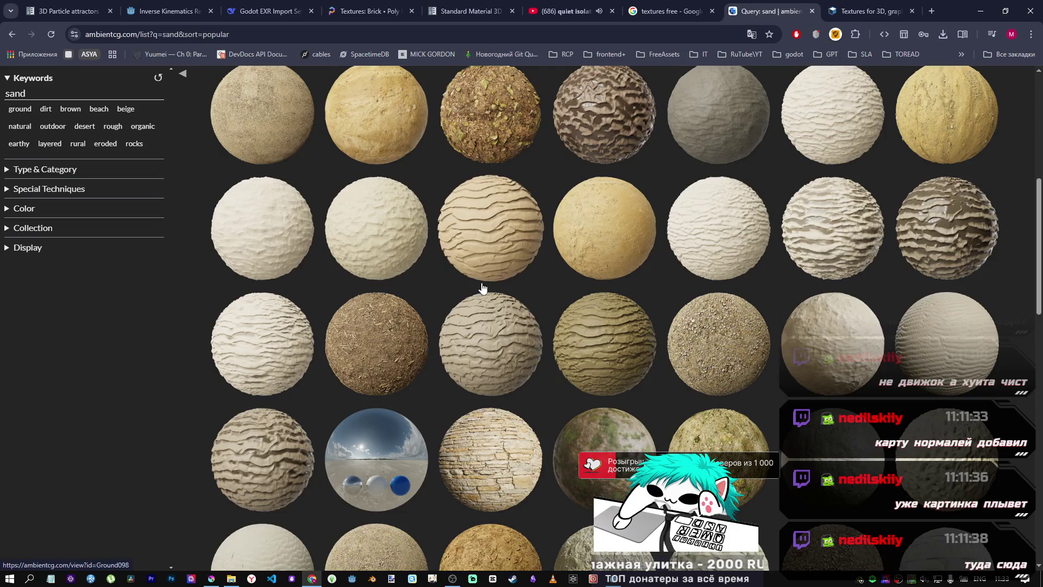
scroll(480, 284, "up", 3)
scroll(481, 295, "down", 10)
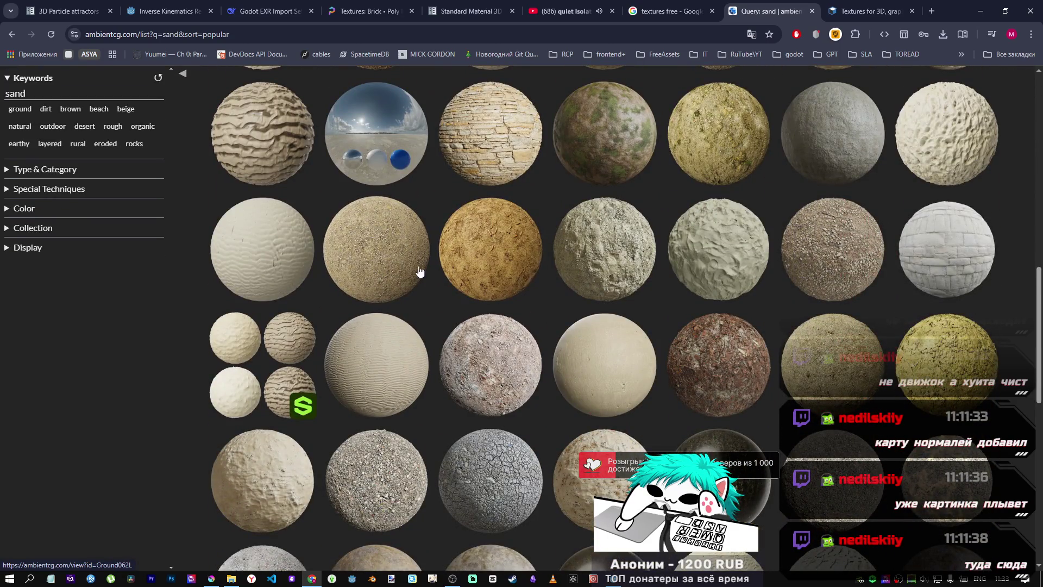
scroll(404, 270, "up", 10)
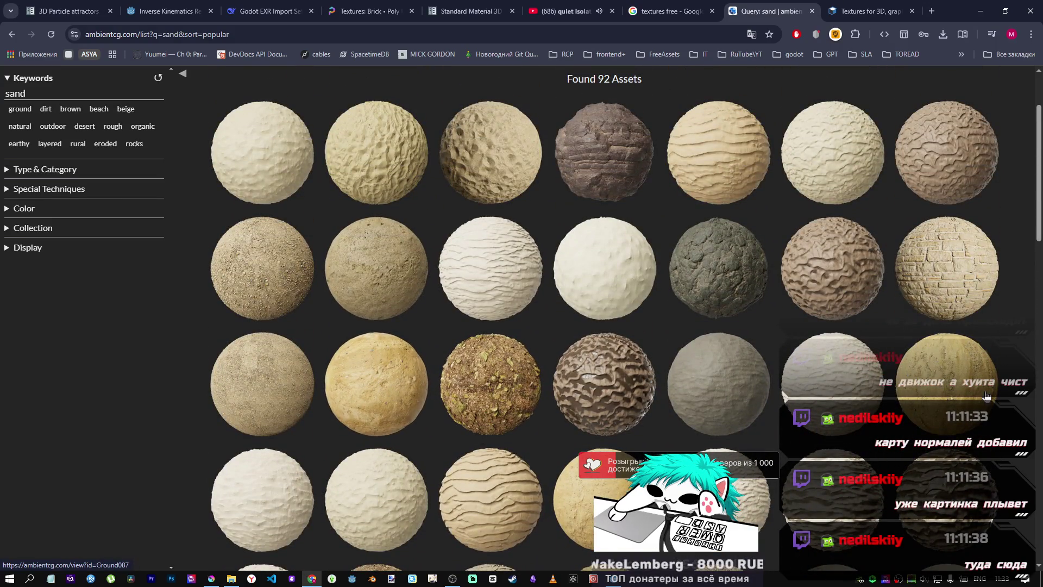
left_click(840, 382)
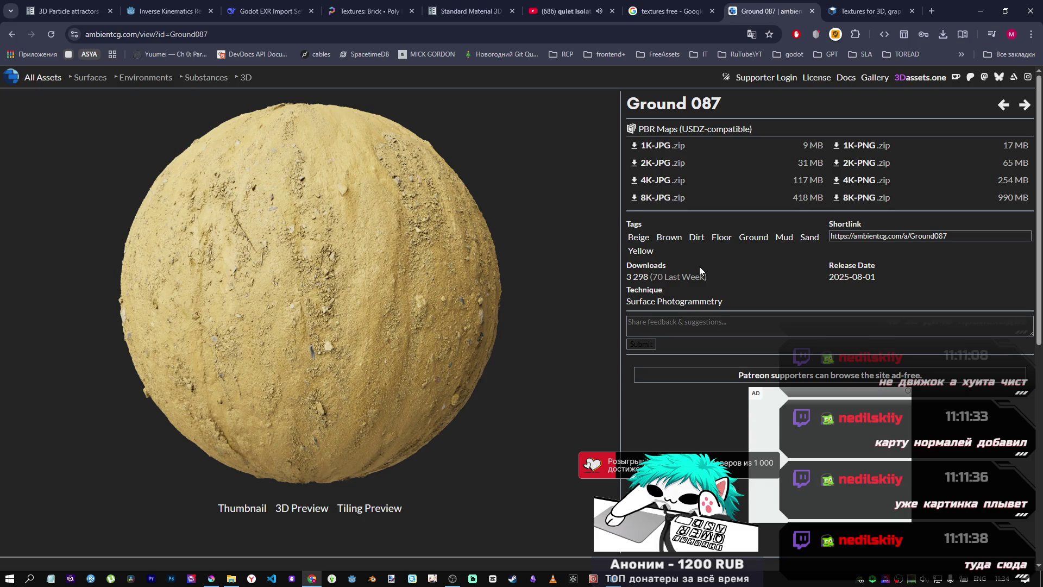
Step: Switch the Ground 087 material view to the 3D preview
scroll(358, 255, "down", 2)
scroll(359, 258, "up", 1)
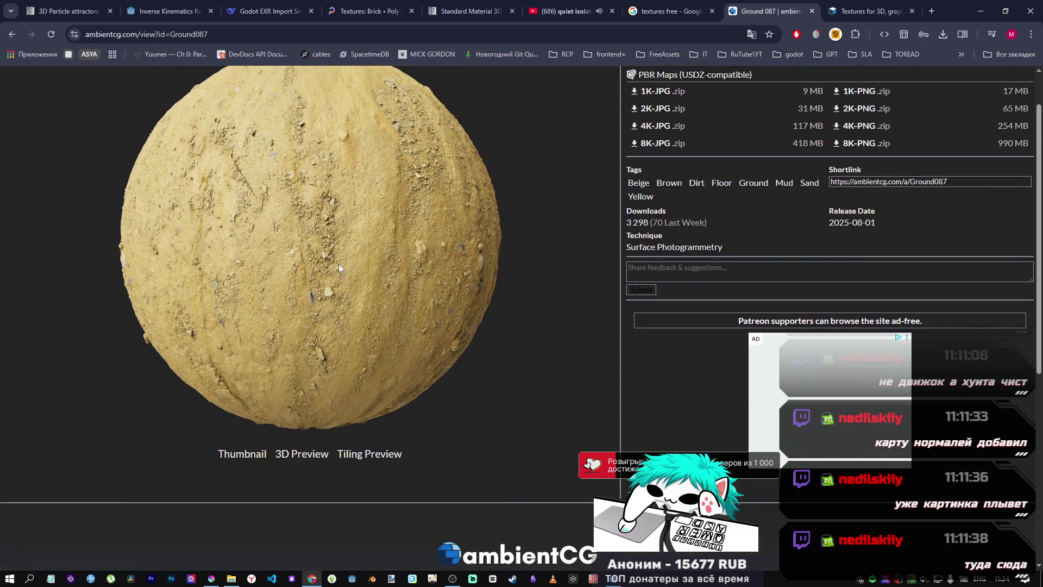
left_click(308, 454)
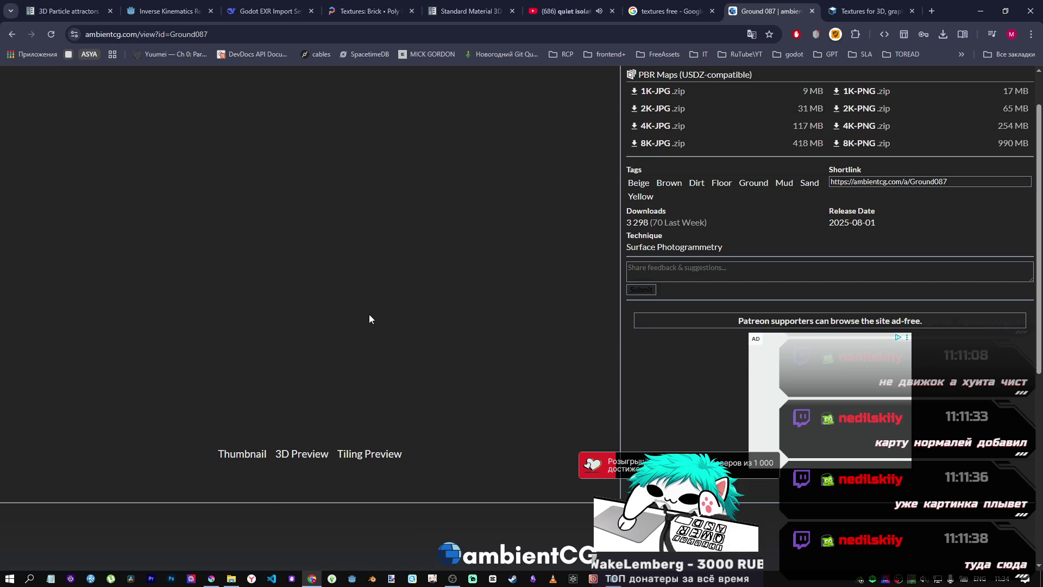
Step: Copy the Ground 087 page address and load it in a new incognito window
scroll(379, 448, "up", 1)
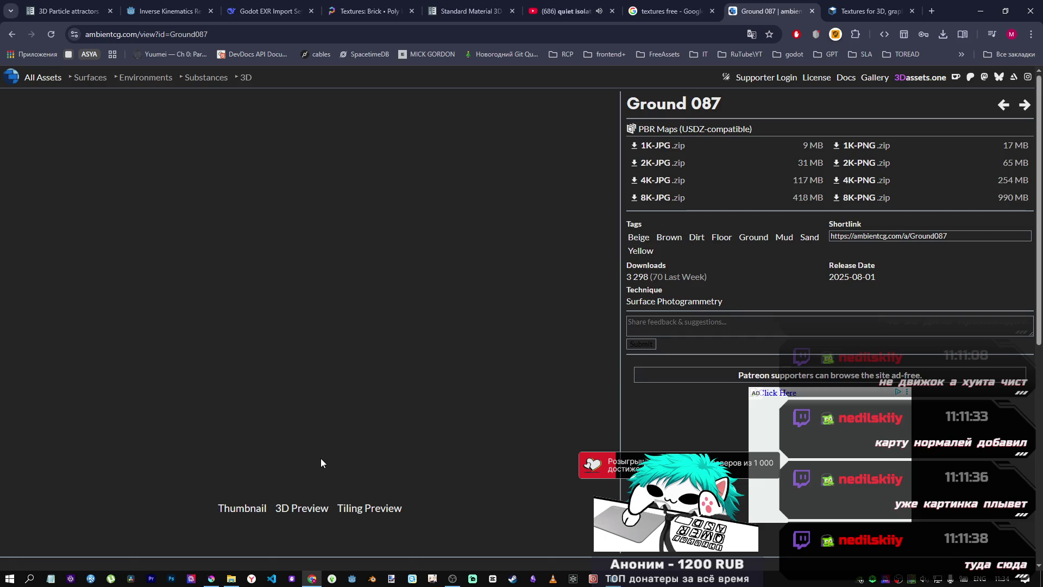
left_click(235, 34)
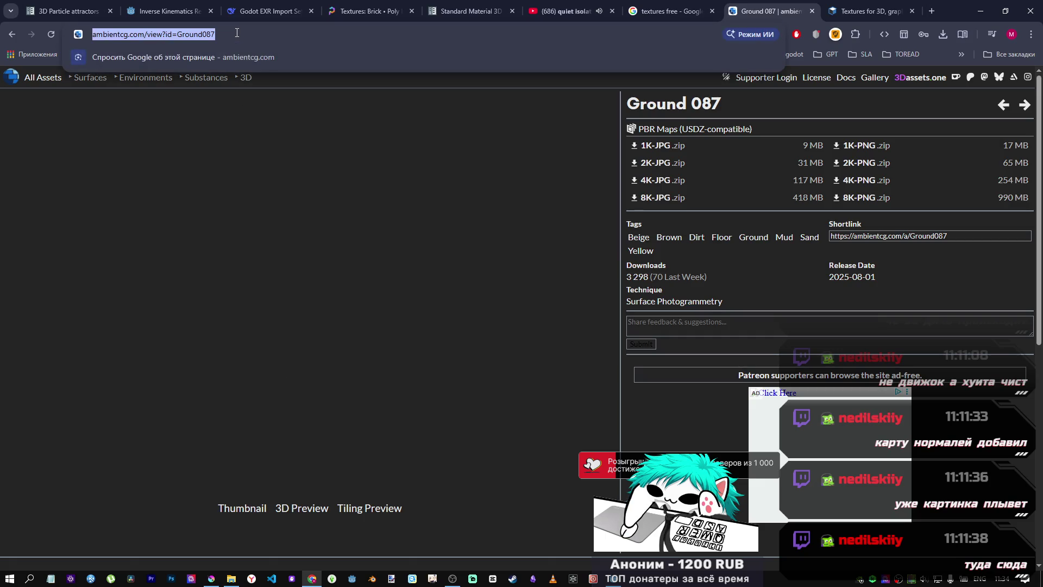
key("ctrl+c")
key("ctrl+shift+n")
key("ctrl+v")
key("Return")
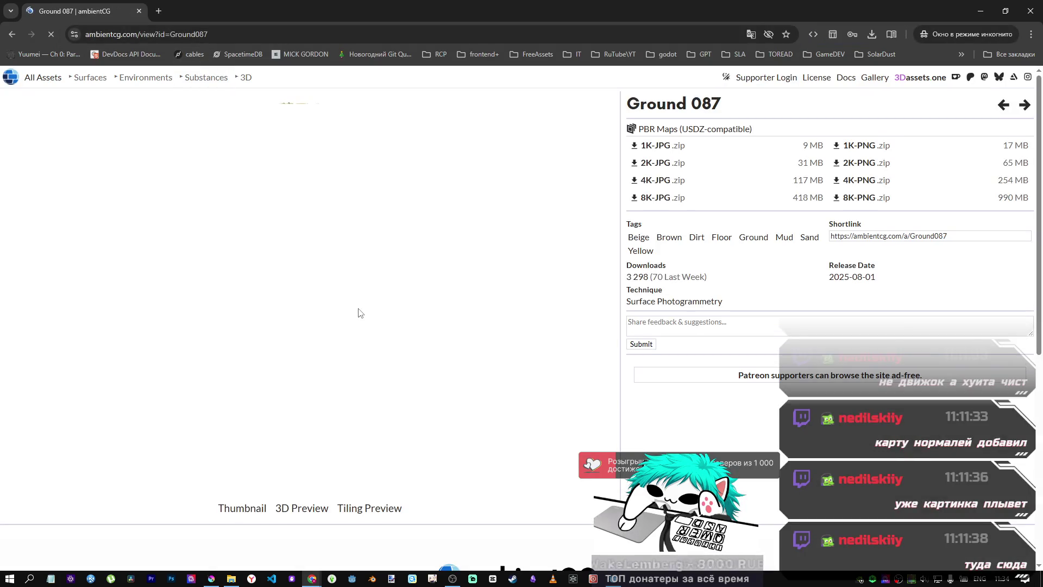
Step: Show Ground 087 in 3D preview, trying the Dune environment and then Field
left_click(301, 508)
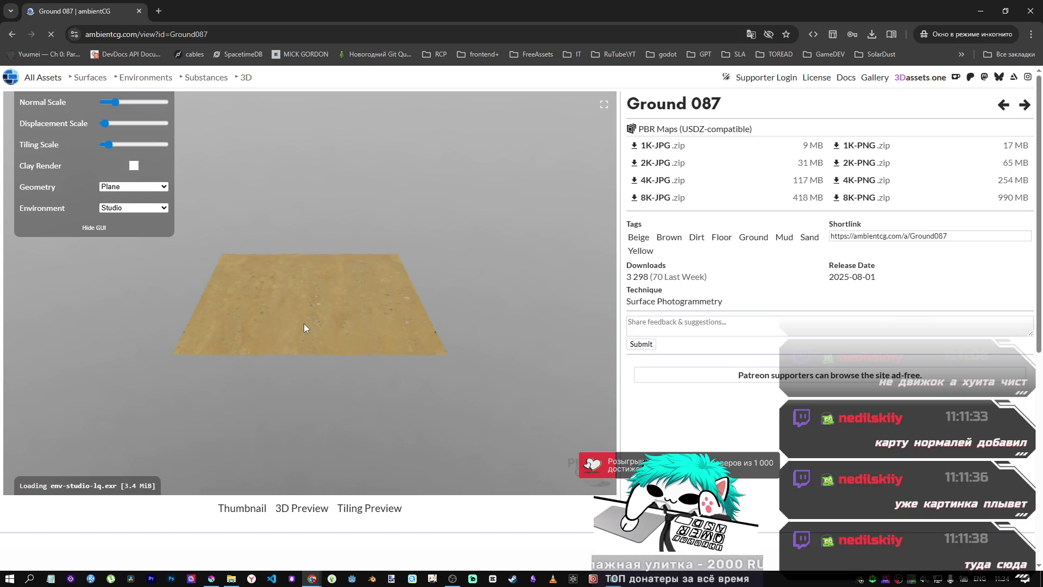
scroll(305, 324, "up", 5)
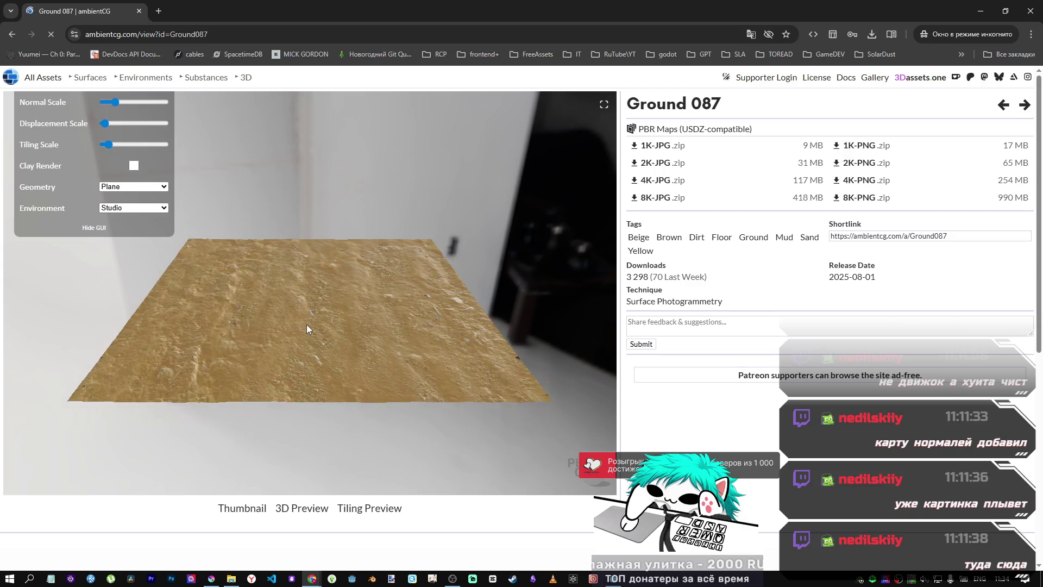
left_click(139, 208)
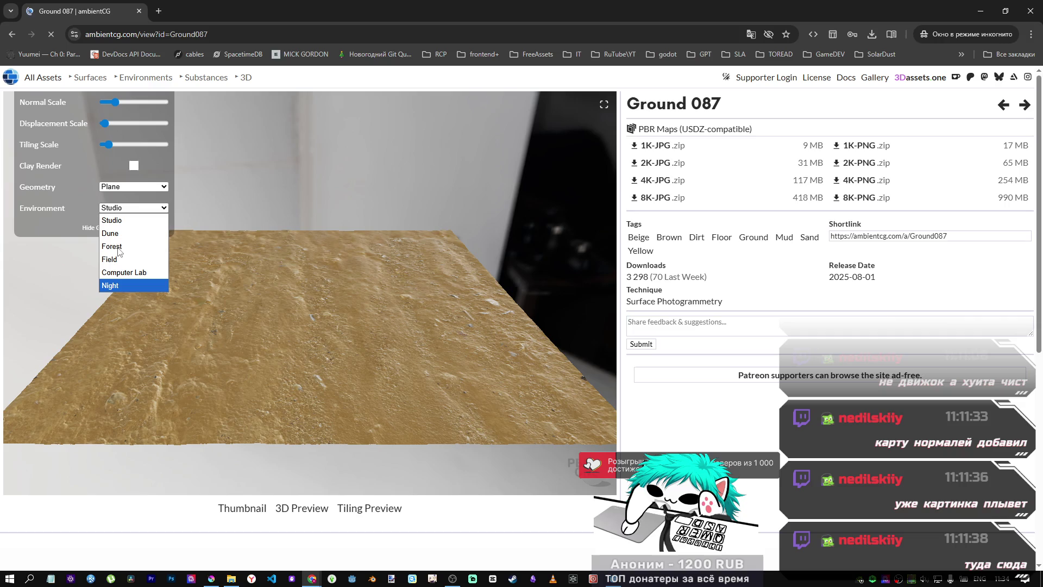
left_click(118, 235)
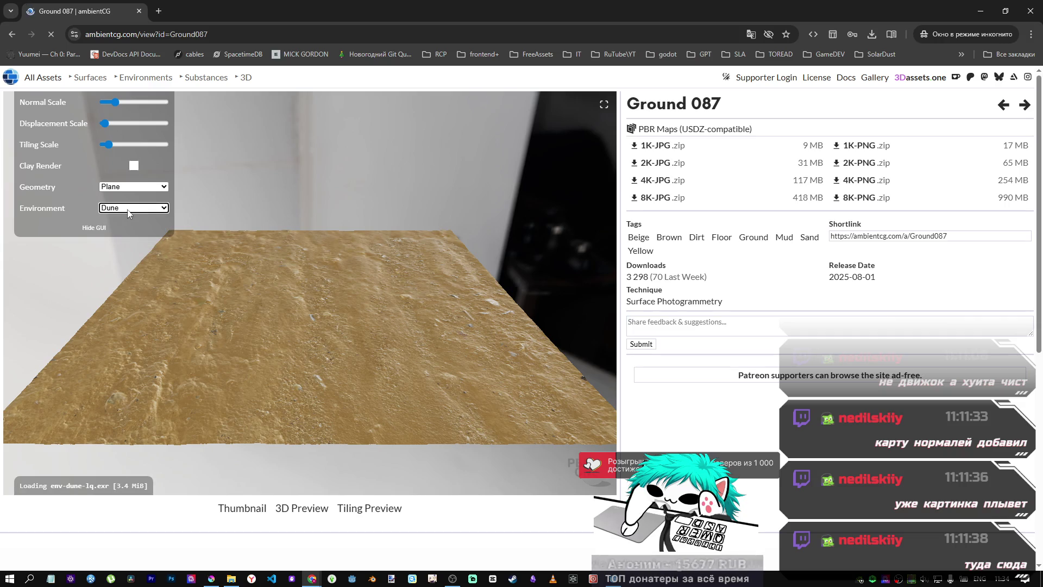
left_click(130, 211)
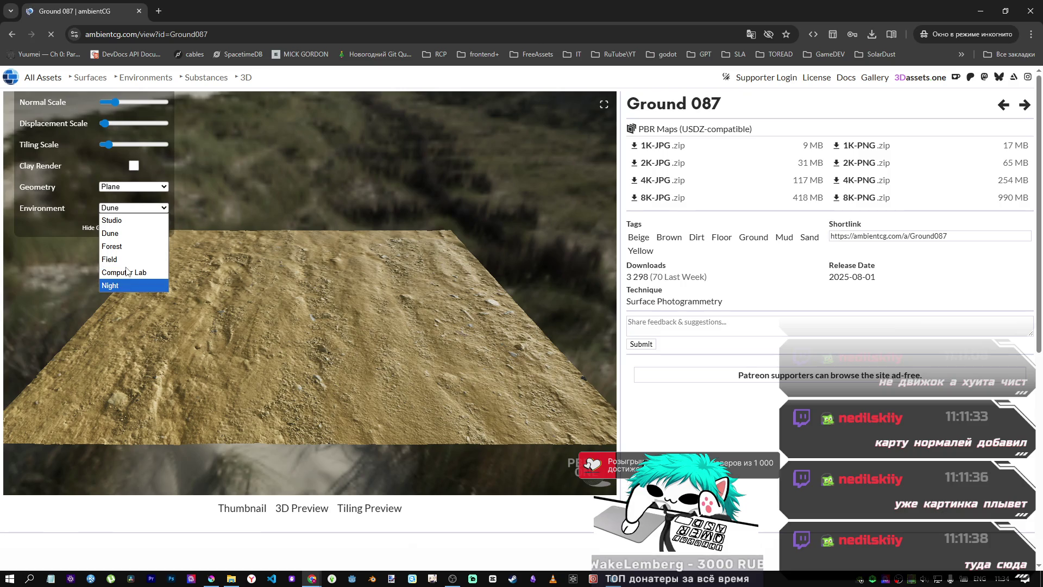
left_click(117, 259)
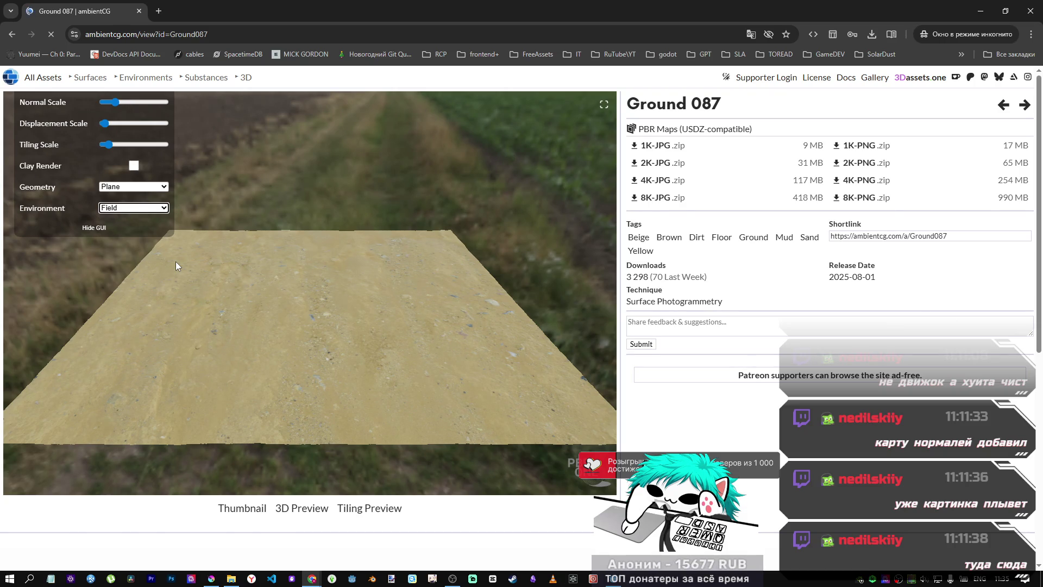
Step: Zoom and orbit the preview plane from above, then go back and close the incognito window
left_click(220, 304)
scroll(239, 280, "up", 2)
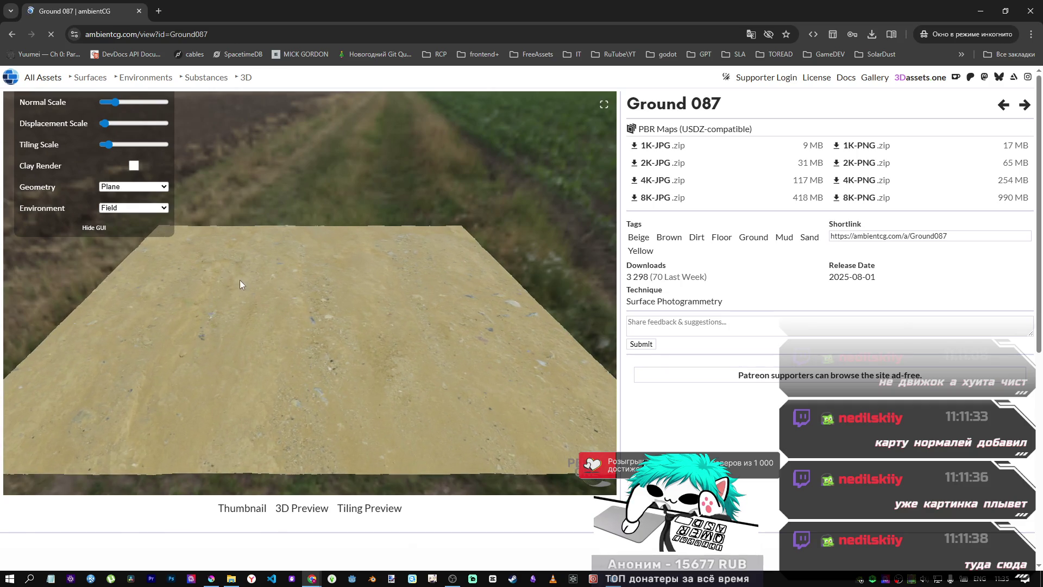
scroll(260, 269, "up", 2)
scroll(313, 302, "up", 5)
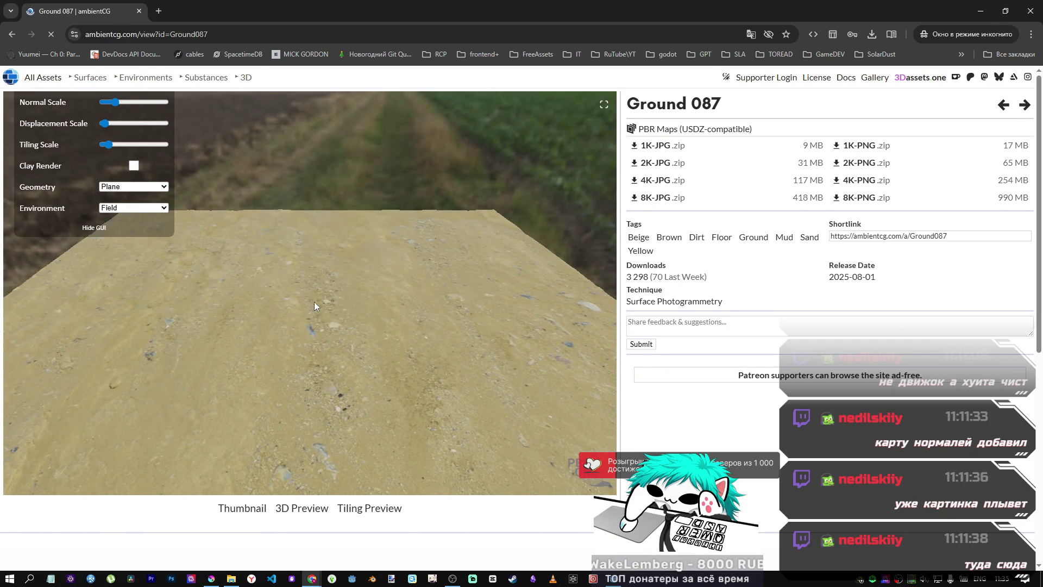
mouse_move(356, 289)
left_mouse_down()
mouse_move(440, 298)
mouse_move(445, 363)
mouse_move(373, 339)
mouse_move(275, 262)
mouse_move(429, 197)
mouse_move(368, 298)
mouse_move(407, 358)
mouse_move(447, 370)
left_mouse_up()
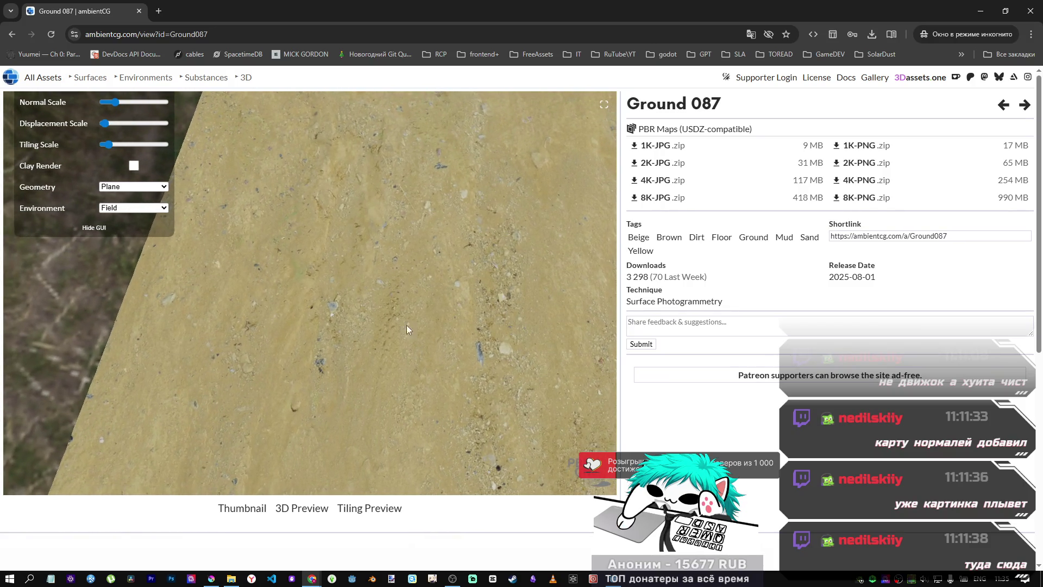
scroll(396, 297, "down", 5)
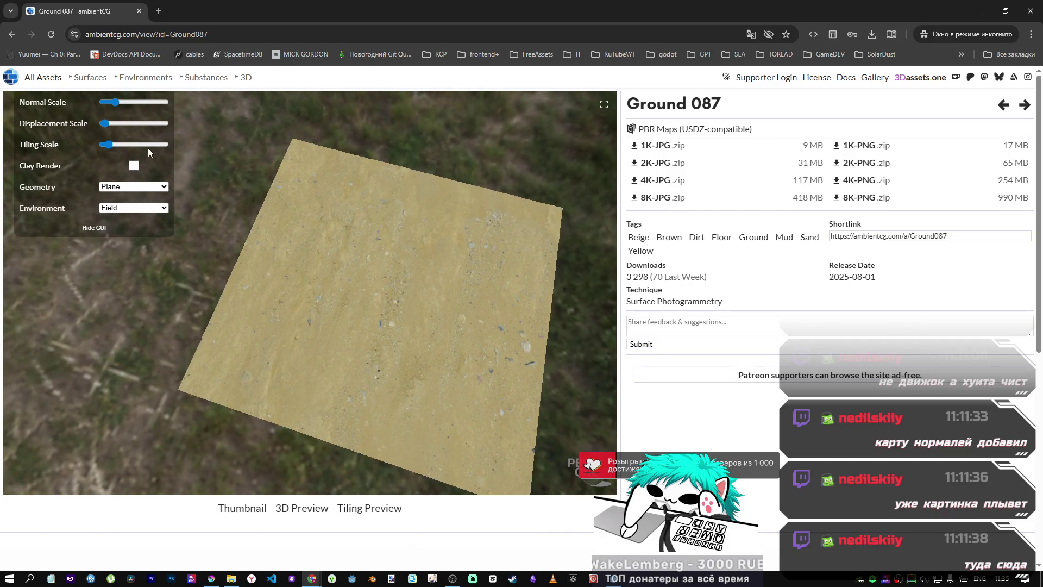
left_click(11, 34)
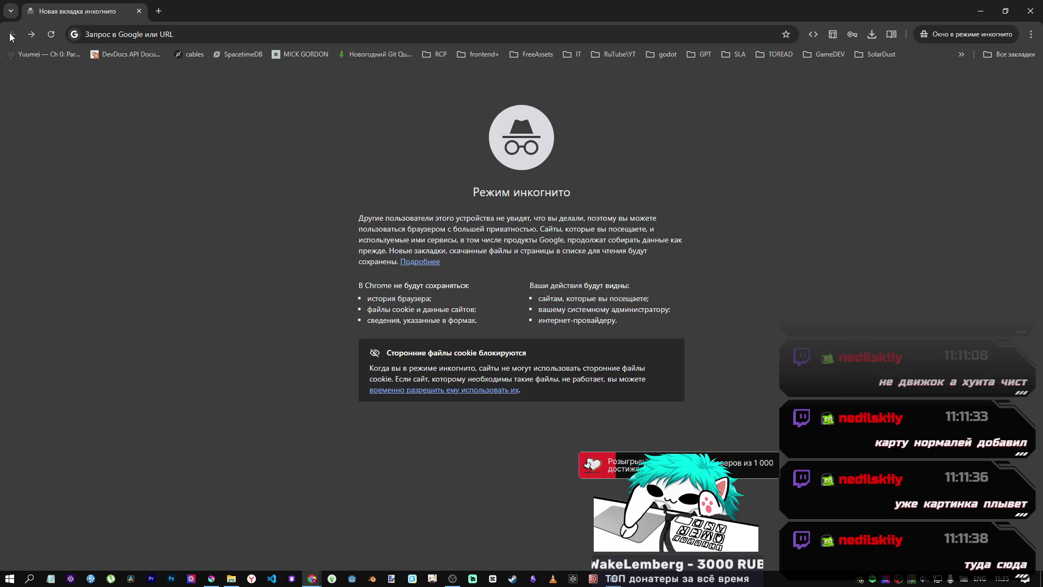
left_click(1030, 11)
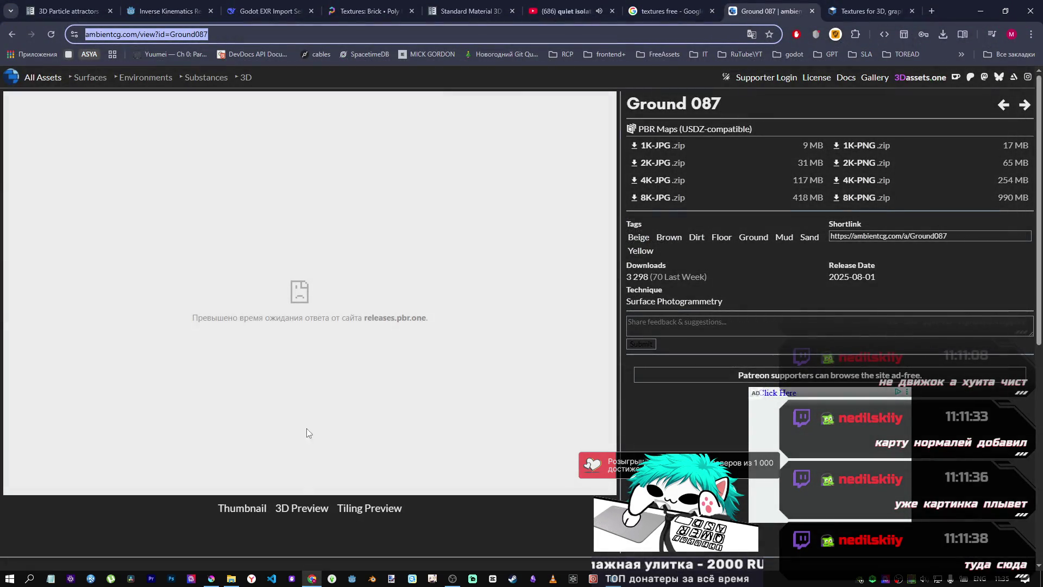
Step: Return to the sand results, check textures.com's free section, then switch back to ambientCG
left_click(247, 508)
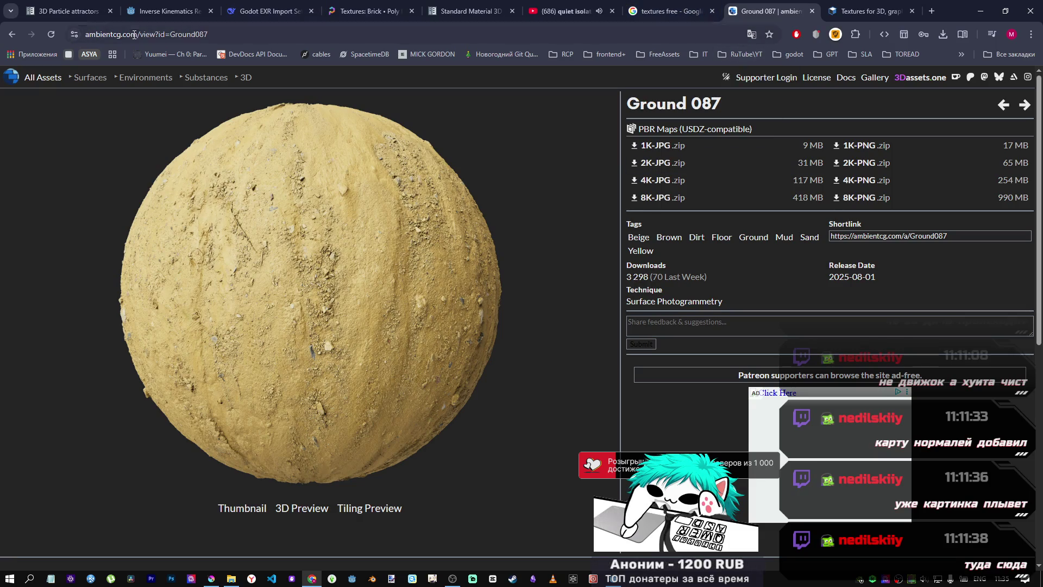
left_click(10, 34)
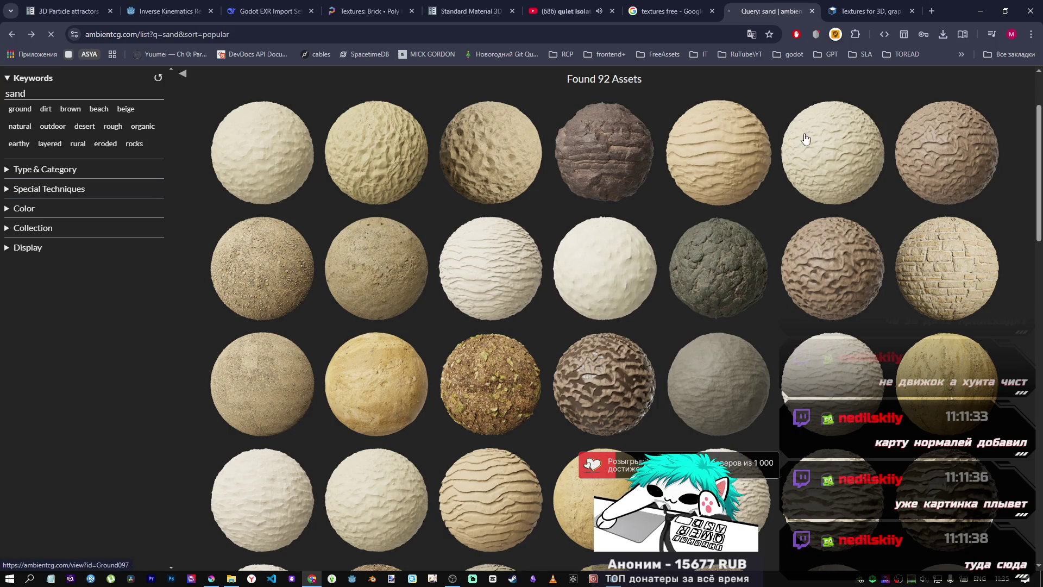
left_click(871, 10)
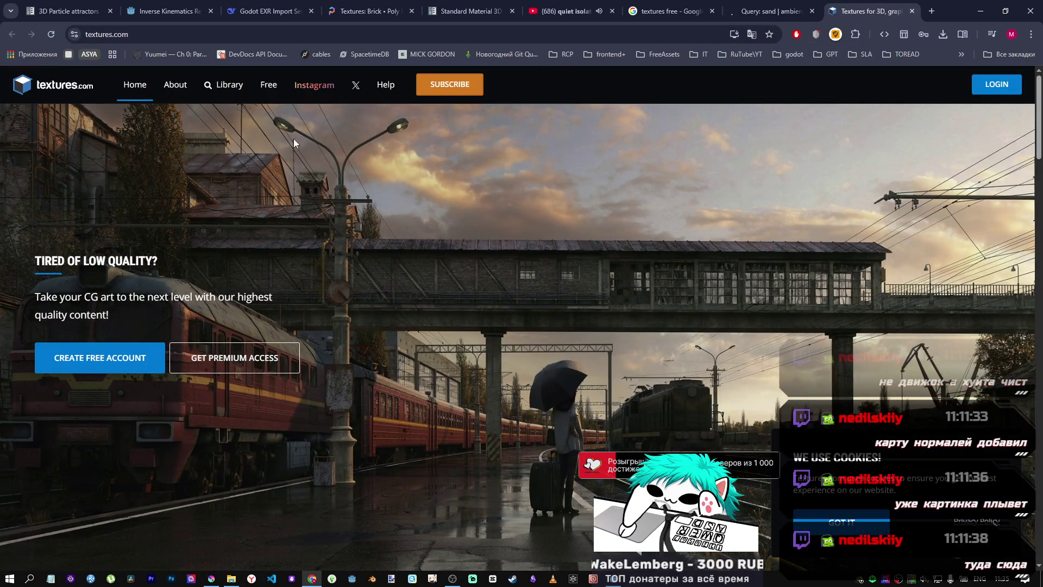
left_click(267, 87)
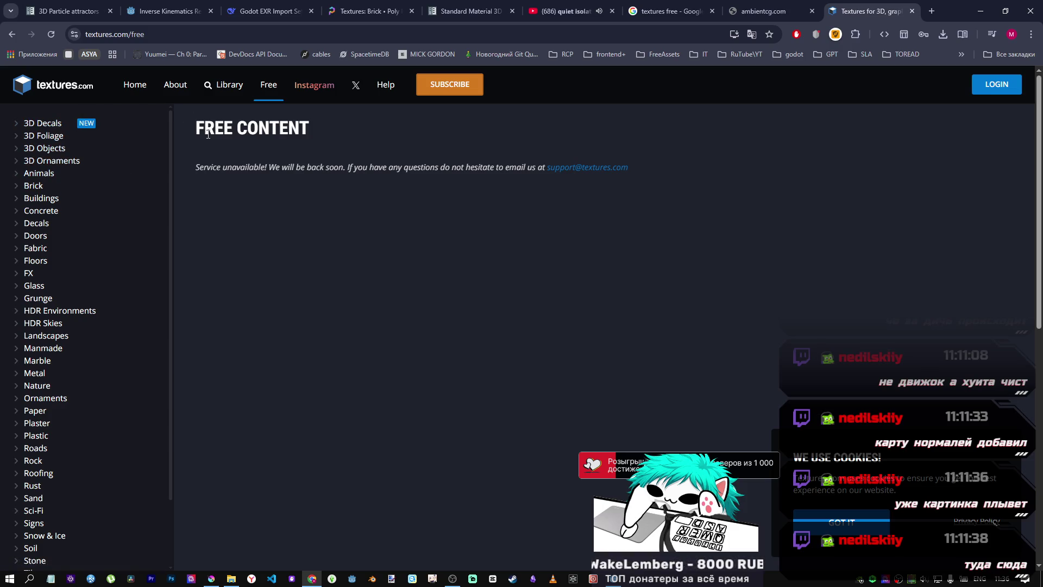
left_click(50, 35)
key("ctrl+shift+Tab")
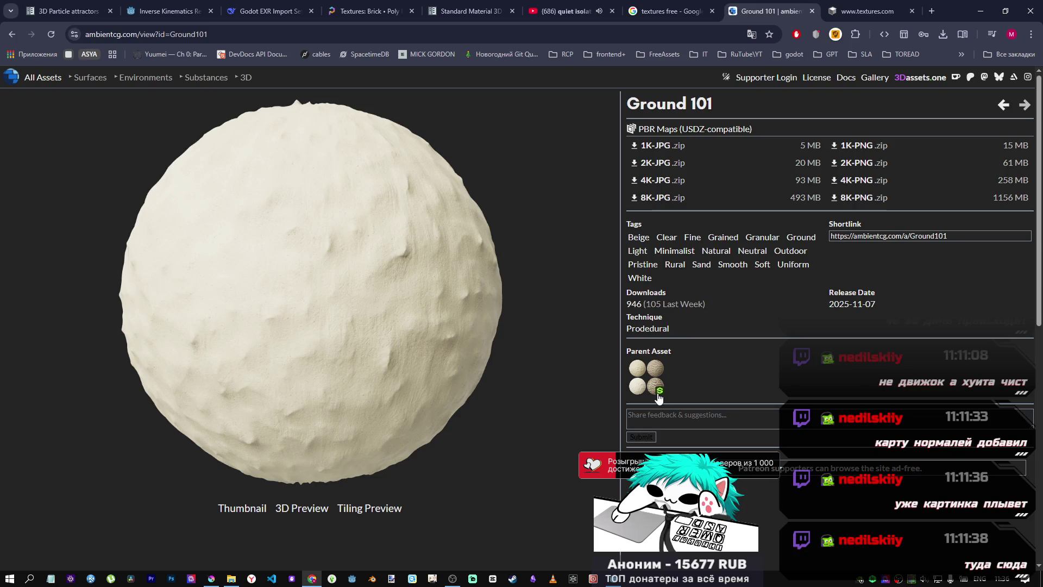
Step: Visit Ground 101's parent substance page, then go to ambientCG's full asset list and its keyword search
left_click(660, 394)
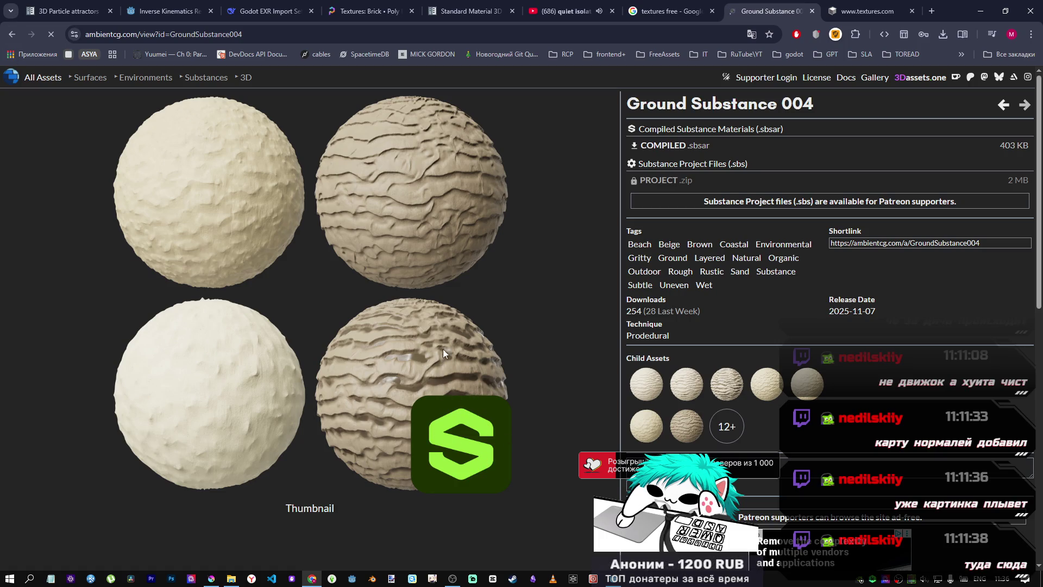
scroll(676, 363, "down", 3)
scroll(667, 360, "up", 3)
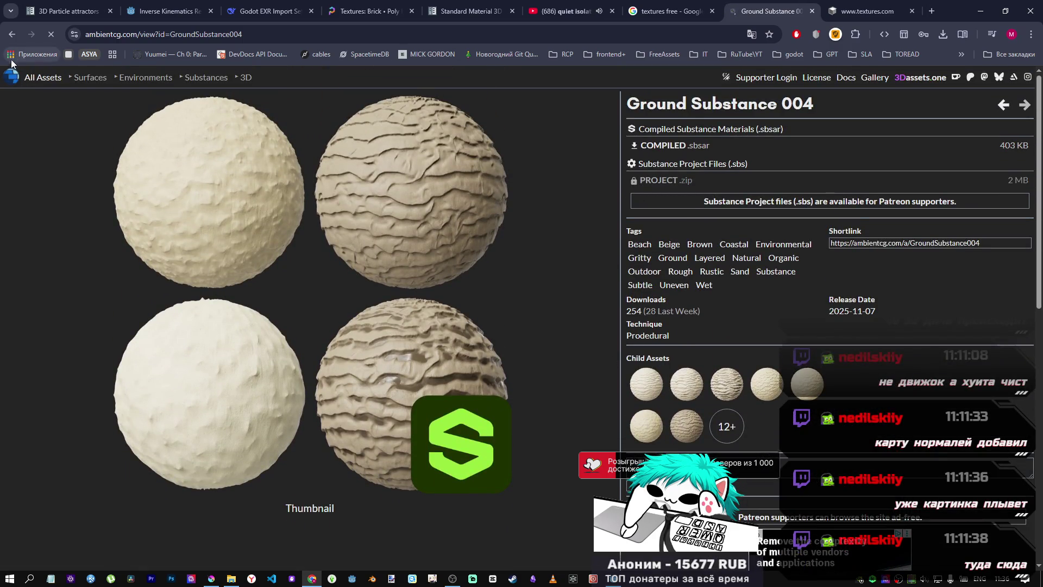
left_click(9, 42)
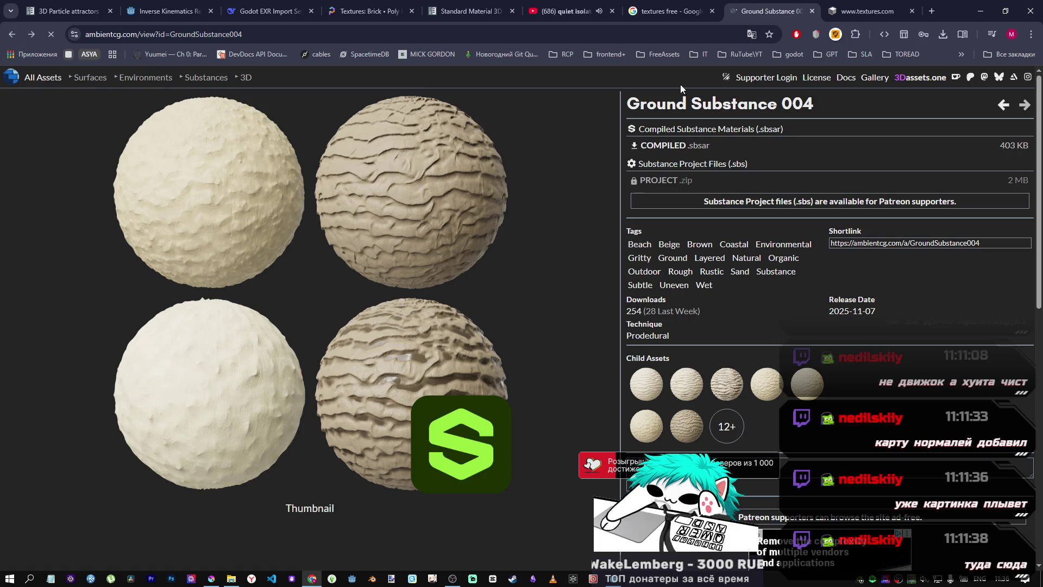
left_click(11, 36)
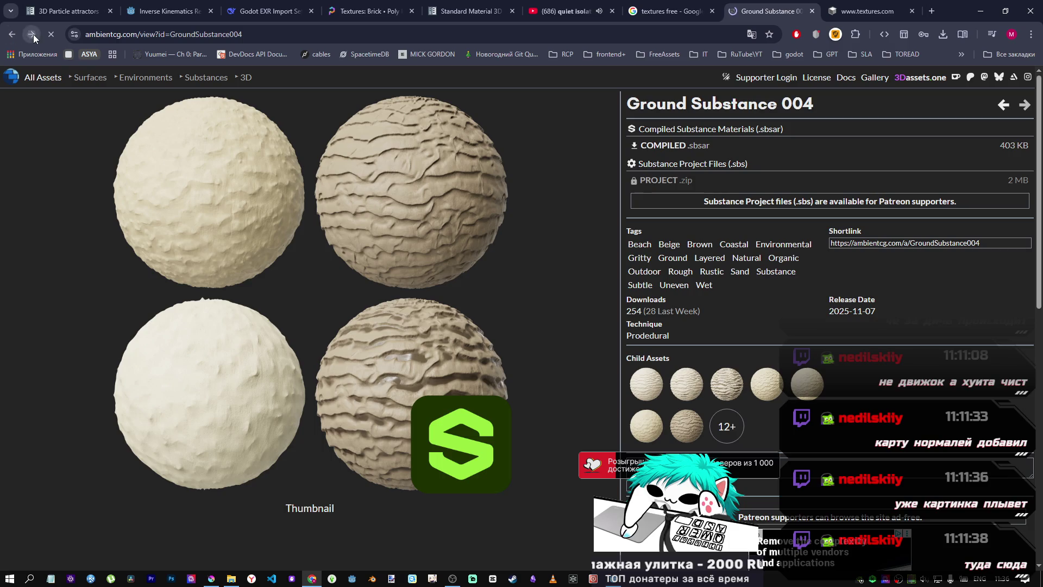
left_click(29, 79)
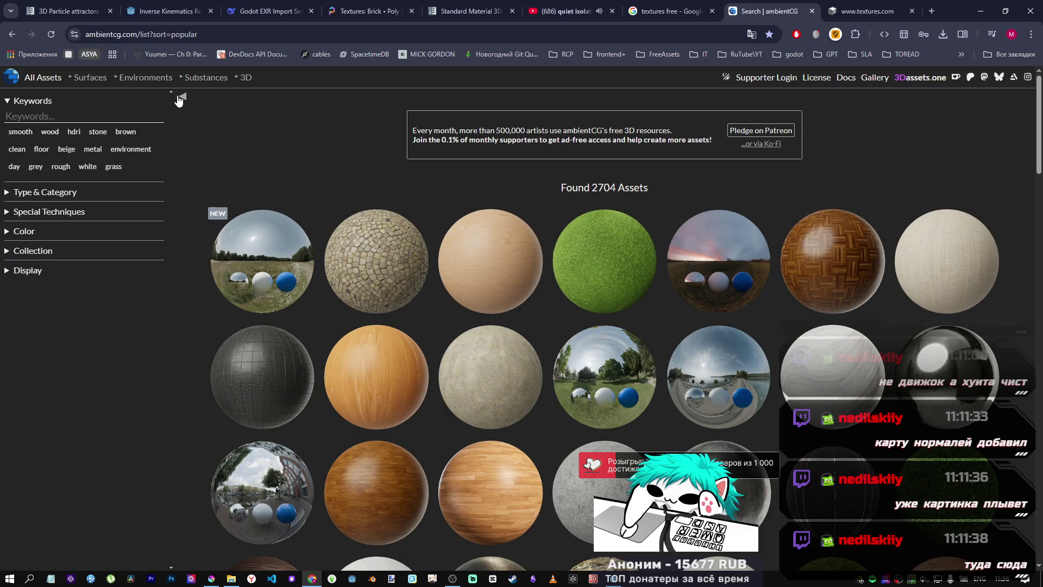
left_click(29, 115)
Step: Filter the asset list by keyword 'sand' and open the Ground 079 S asset
type("sand")
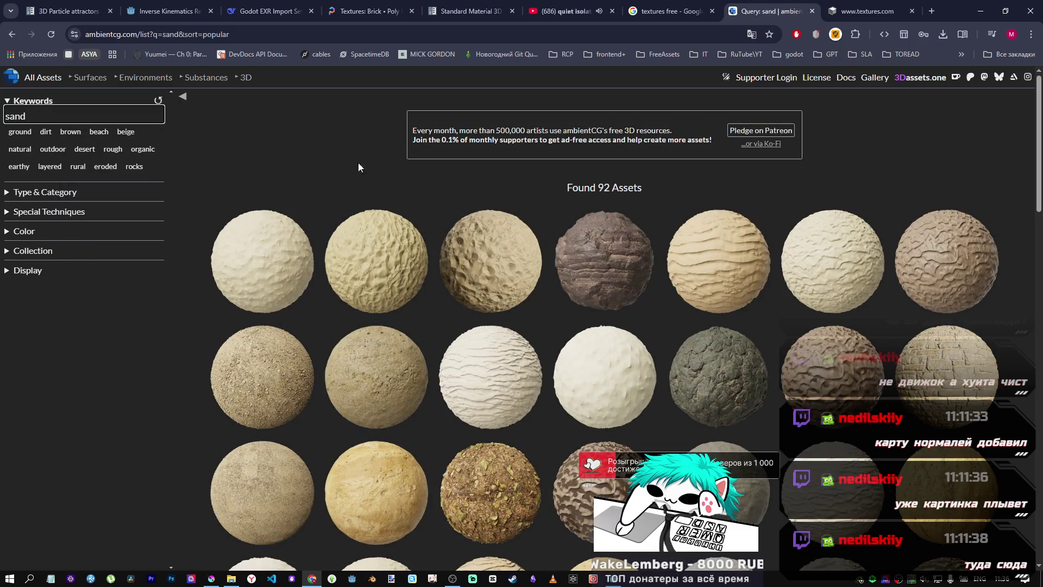
scroll(406, 213, "down", 3)
scroll(364, 231, "down", 2)
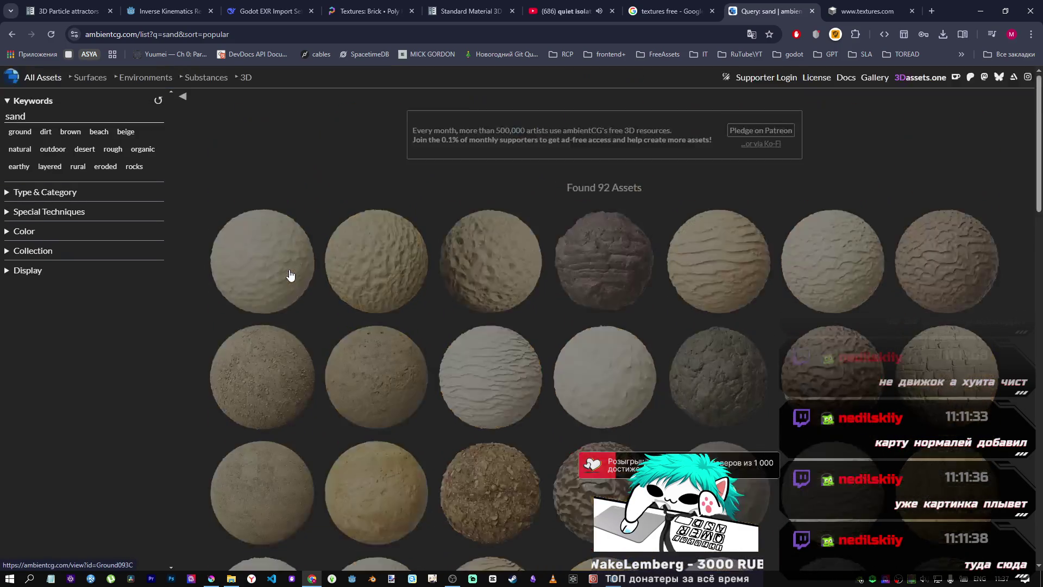
left_click(271, 375)
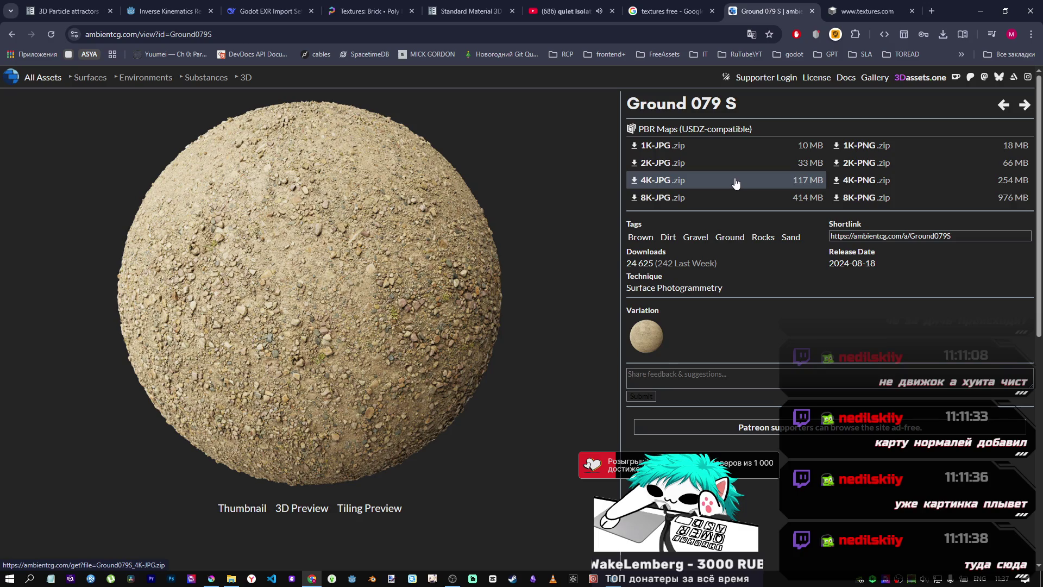
Step: Start the Ground 079 S 4K-JPG download, glancing at the YouTube tab meanwhile
left_click(719, 180)
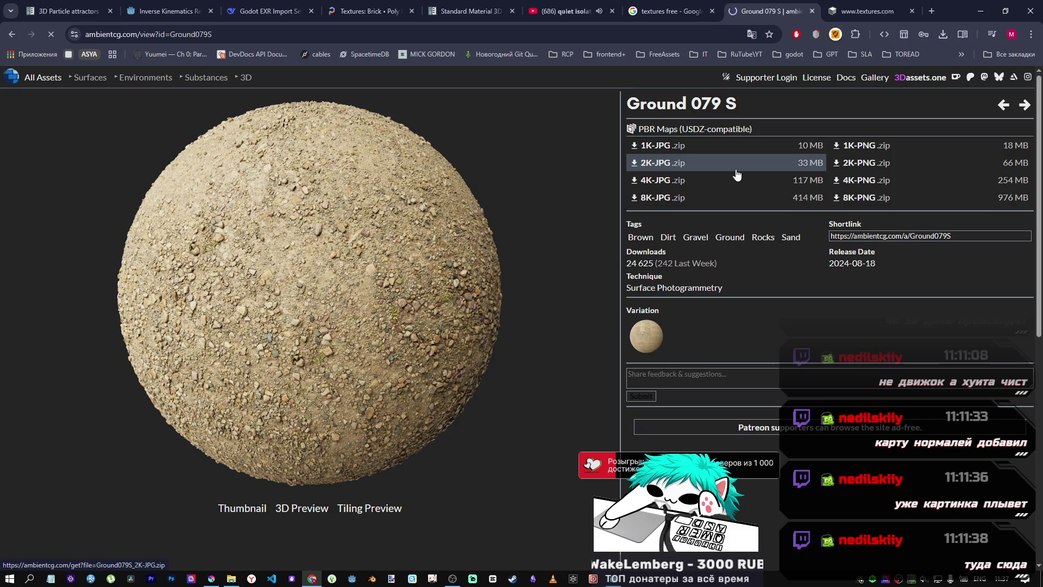
left_click(565, 11)
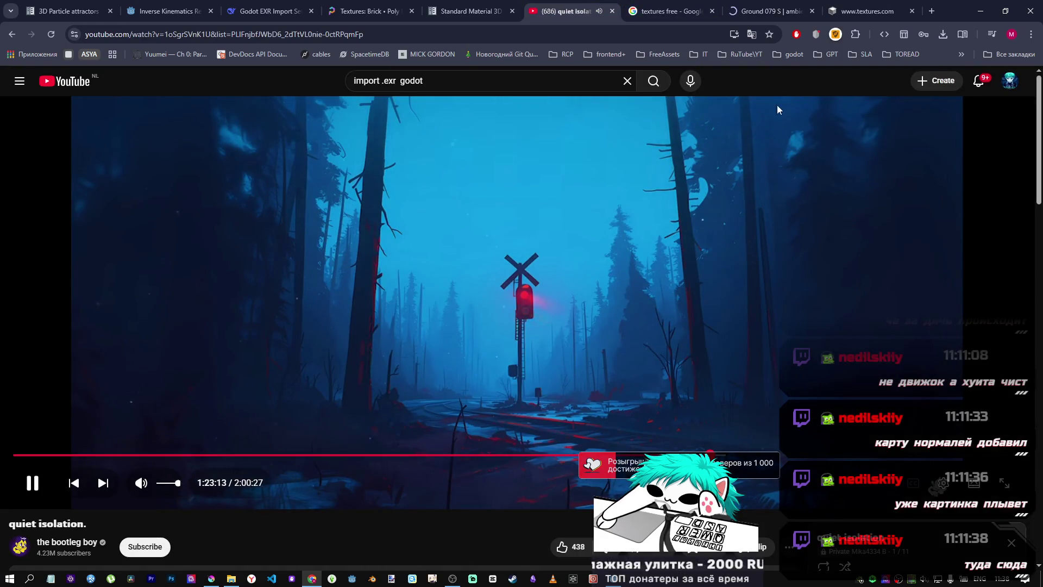
left_click(771, 10)
Step: Cycle through Krita, the textures folder and Godot, then return to the browser's timed-out download
left_click(454, 576)
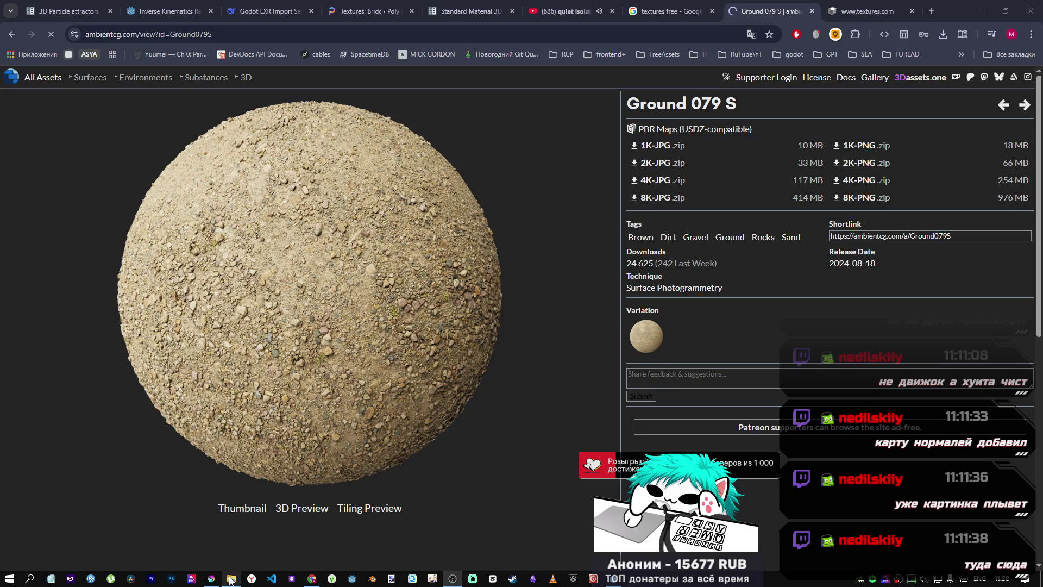
left_click(213, 579)
left_click(231, 579)
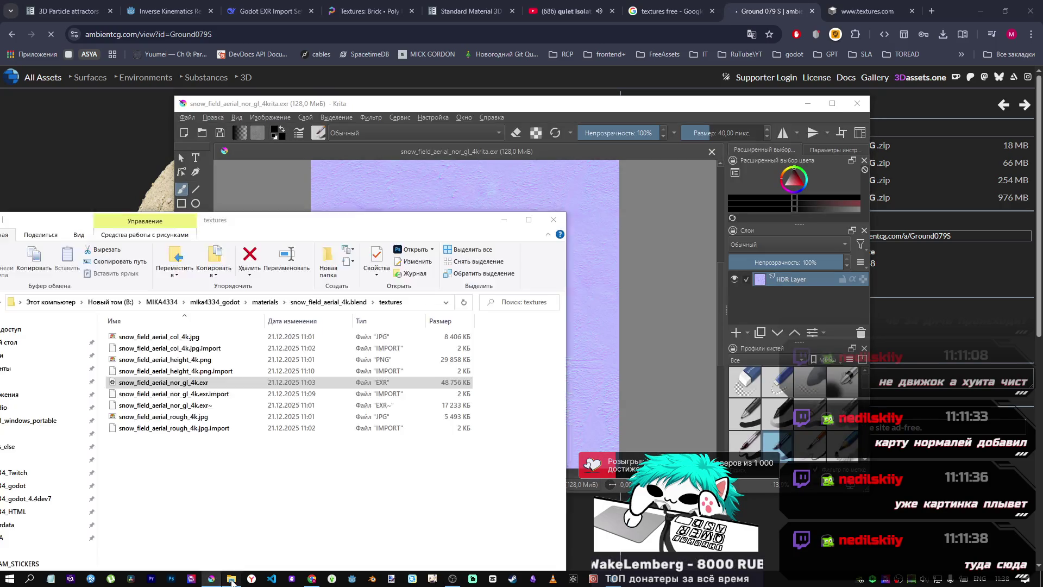
left_click(610, 580)
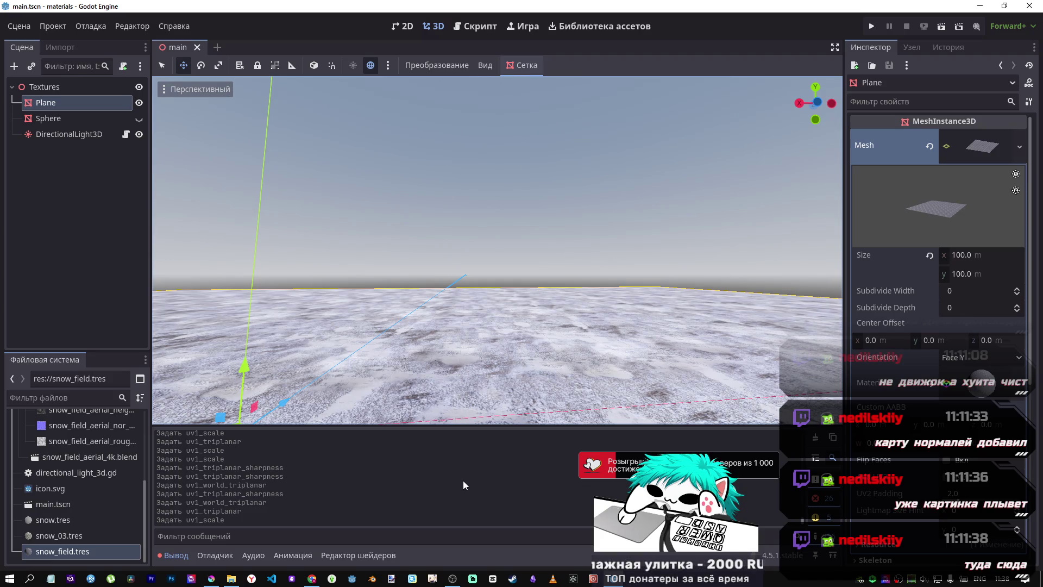
mouse_move(231, 579)
left_click(231, 521)
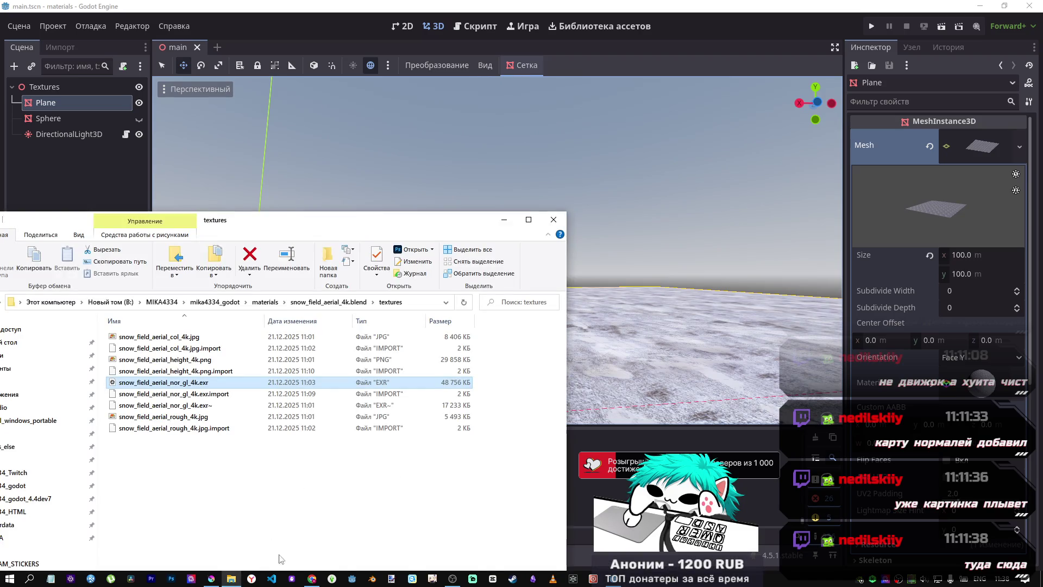
left_click(311, 579)
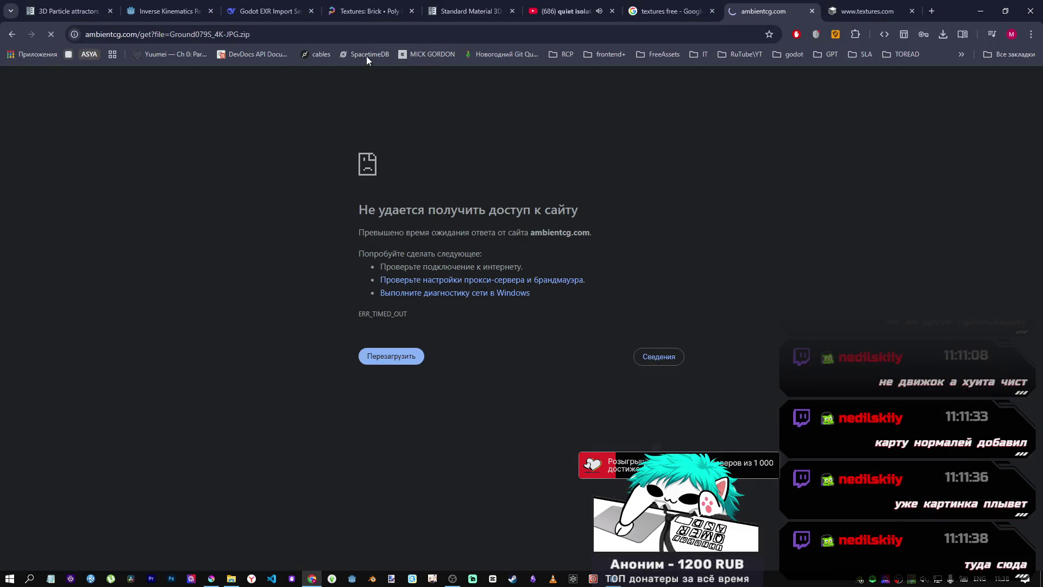
Step: Open the Ground079S 4K zip URL in a private window and save it to Downloads
key("ctrl+l")
key("alt+Left")
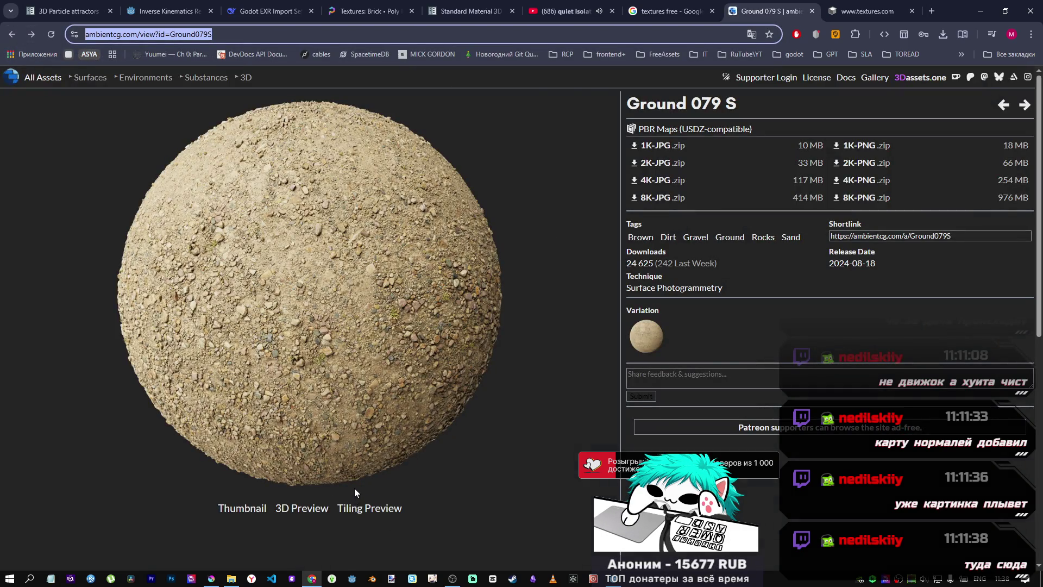
key("ctrl+shift+n")
type("https://ambientcg.com/get?file=Ground079S_4K-JPG.zip")
key("Return")
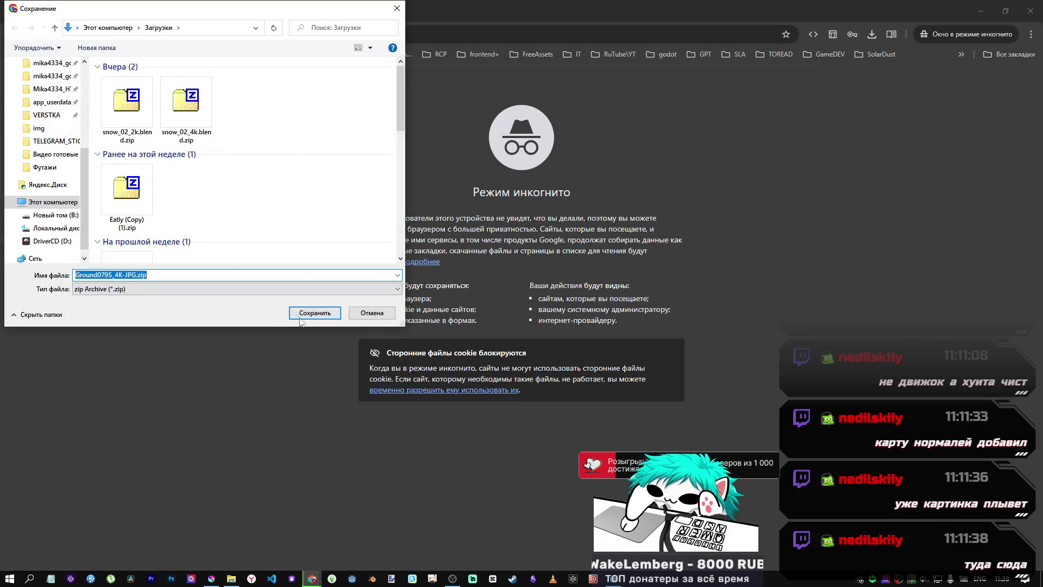
left_click(312, 313)
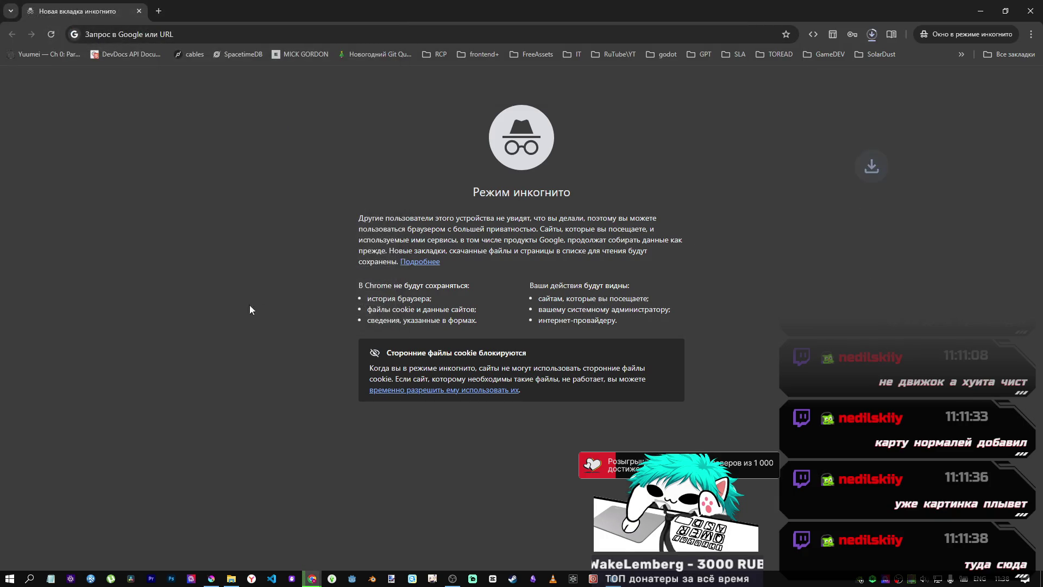
Step: Confirm the 117 MB zip finished, show it in its folder, then close the private window
left_click(873, 35)
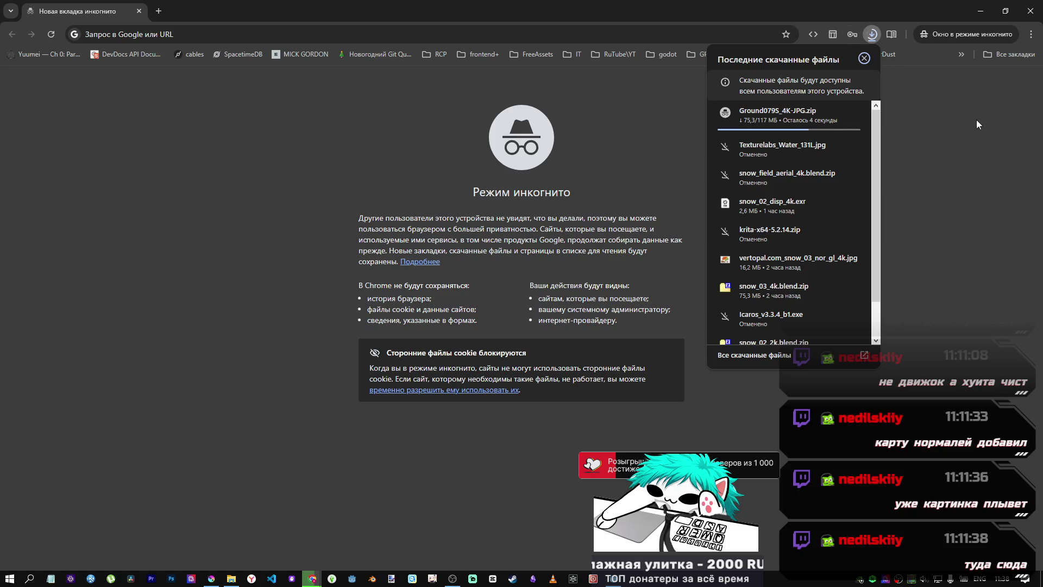
mouse_move(231, 578)
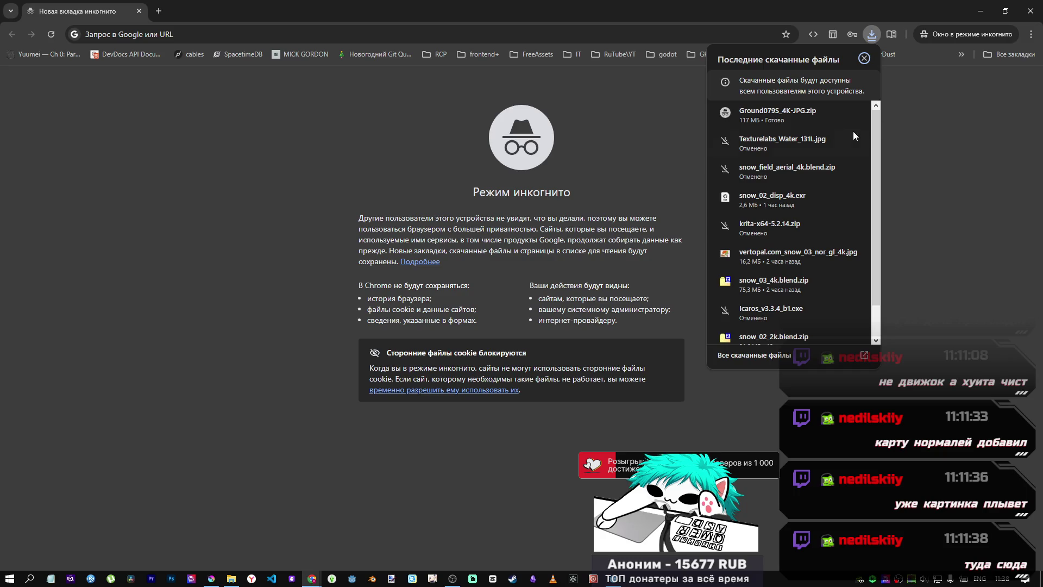
left_click(867, 113)
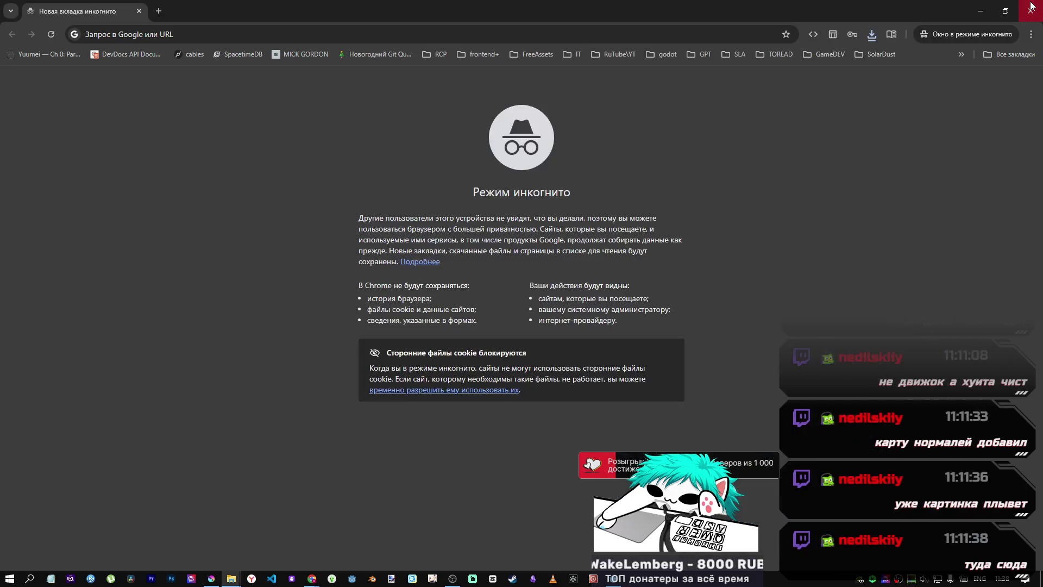
left_click(1037, 6)
left_click(1031, 7)
Step: Open Ground079S_4K-JPG.zip in WinRAR and select all files except the .blend
double_click(551, 184)
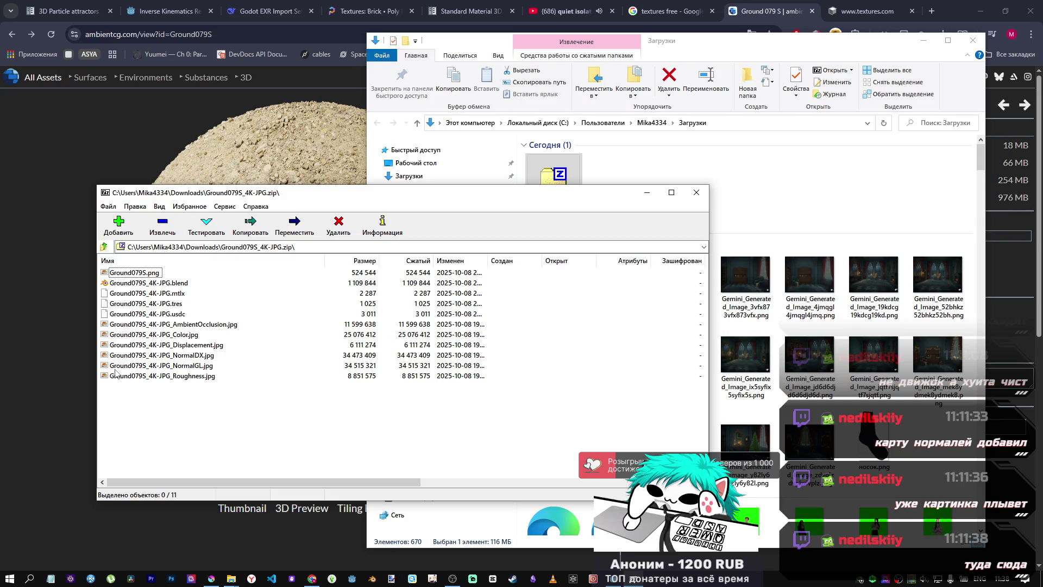
left_click(162, 305)
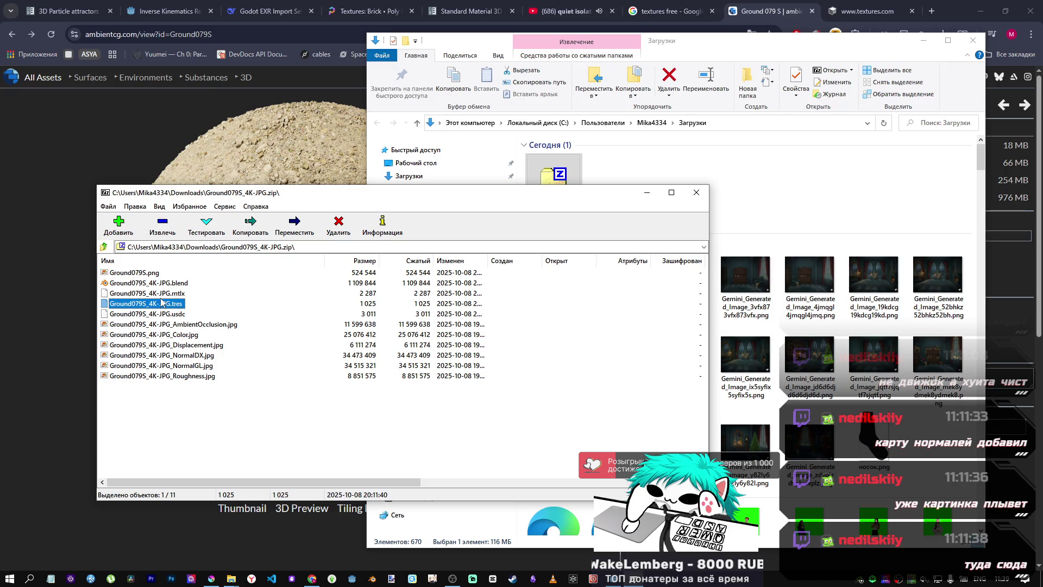
left_click_drag(149, 399, 129, 267)
left_click(154, 283, "ctrl")
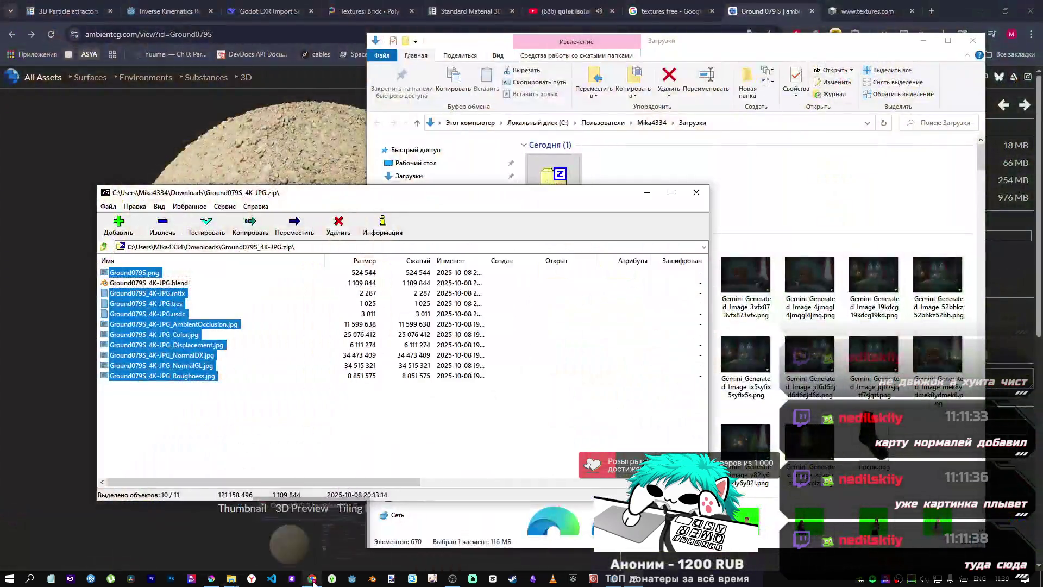
Step: Switch back to the Godot project and collapse the snow_field_aerial_4k.blend folder
mouse_move(312, 579)
left_click(309, 552)
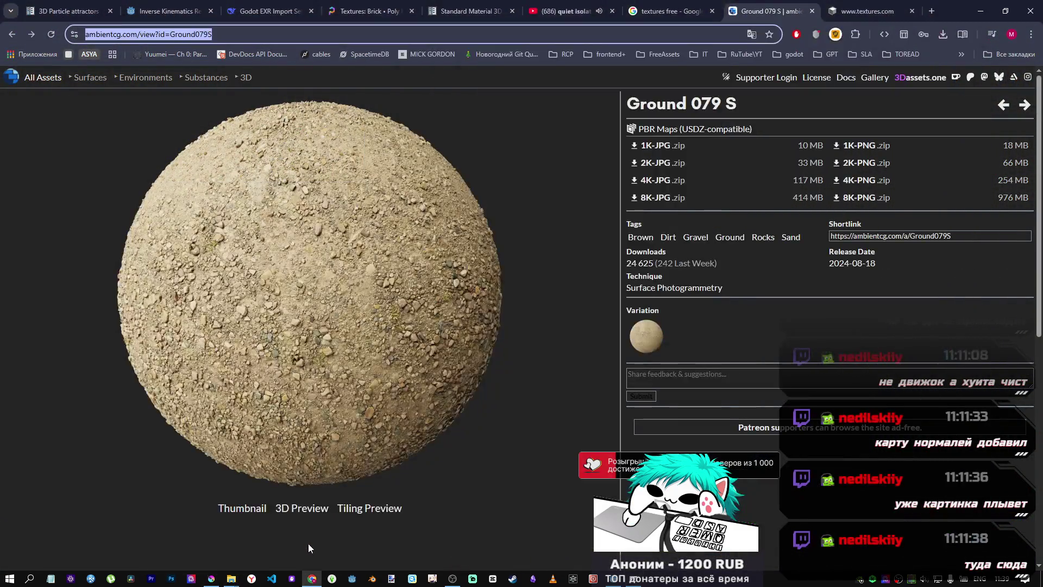
left_click(615, 580)
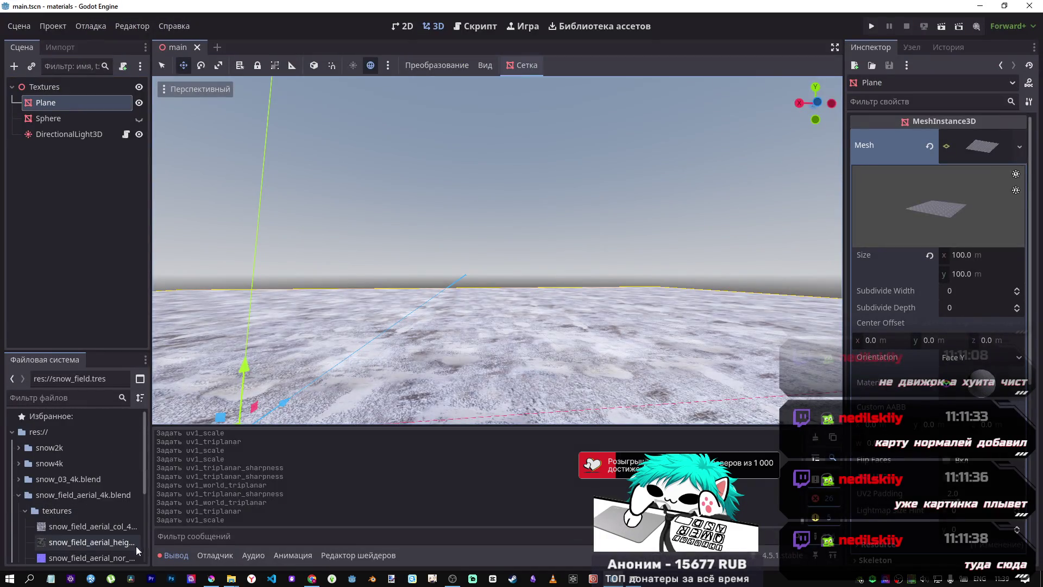
left_click(17, 495)
Step: Create a folder named ground_079 under res:// in the FileSystem dock and select it
left_click(38, 432)
right_click(34, 431)
mouse_move(99, 424)
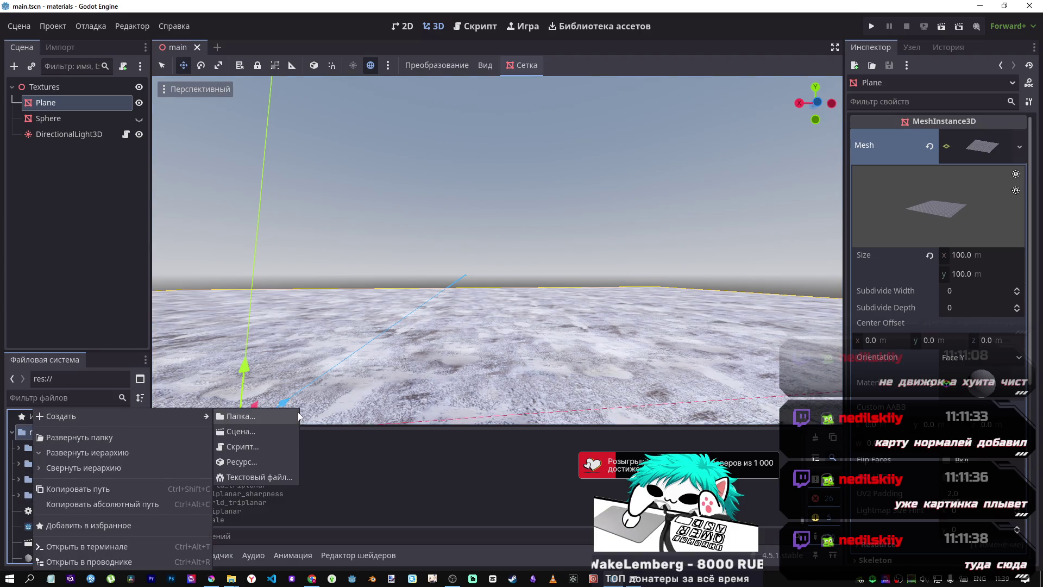
left_click(293, 416)
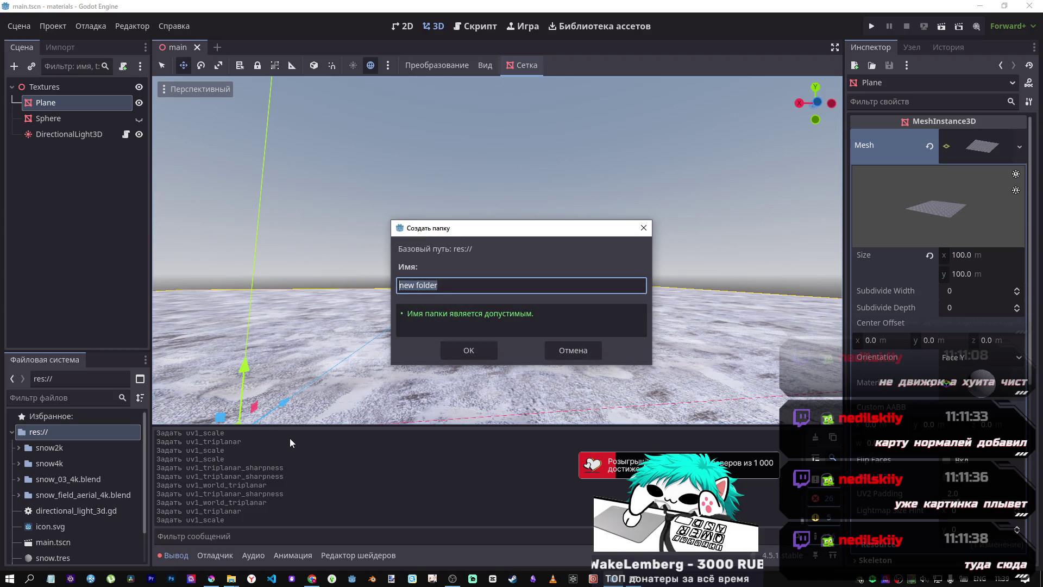
type("ground")
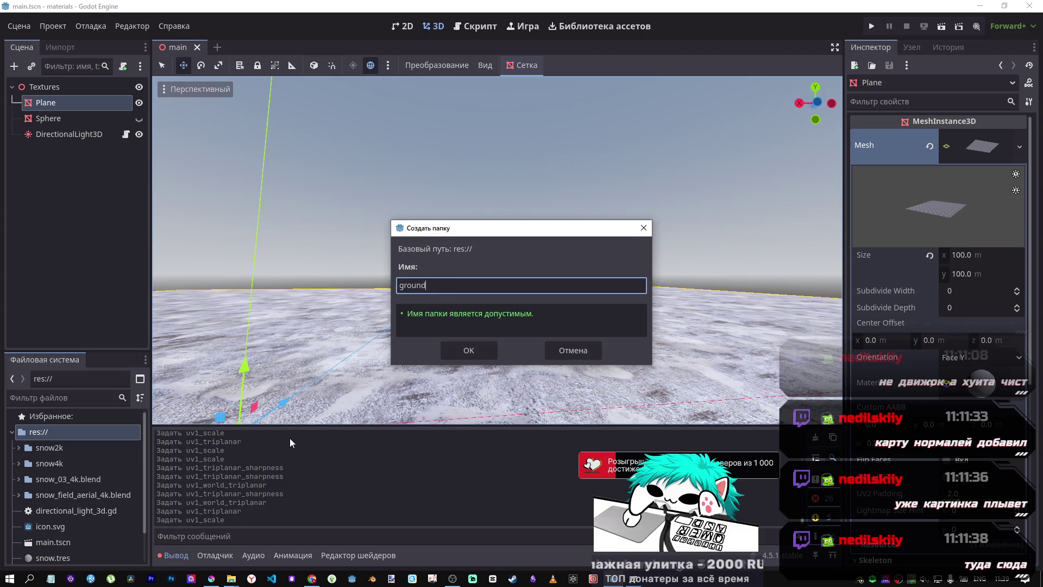
type("_")
mouse_move(231, 579)
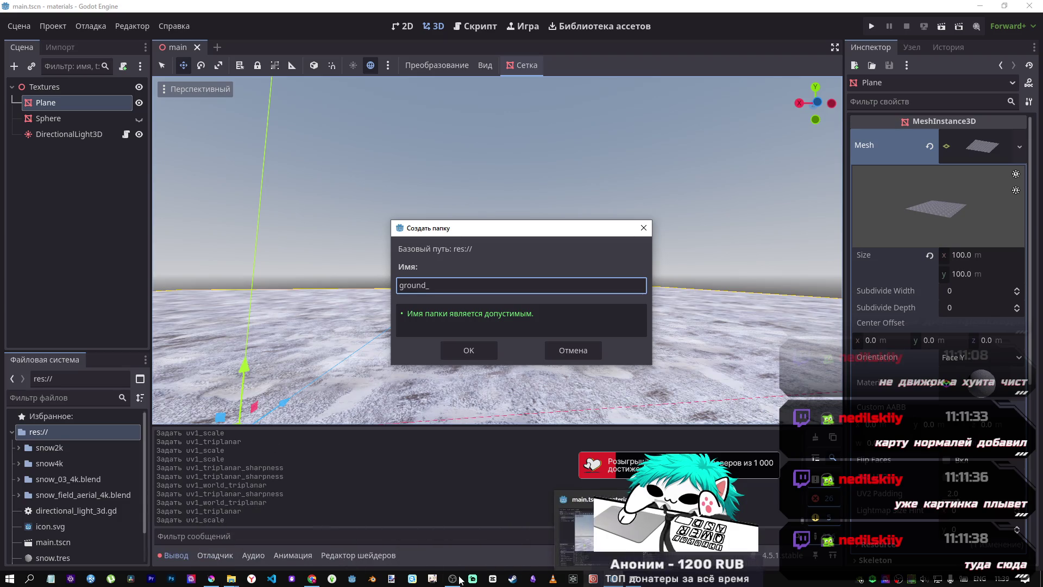
left_click(312, 579)
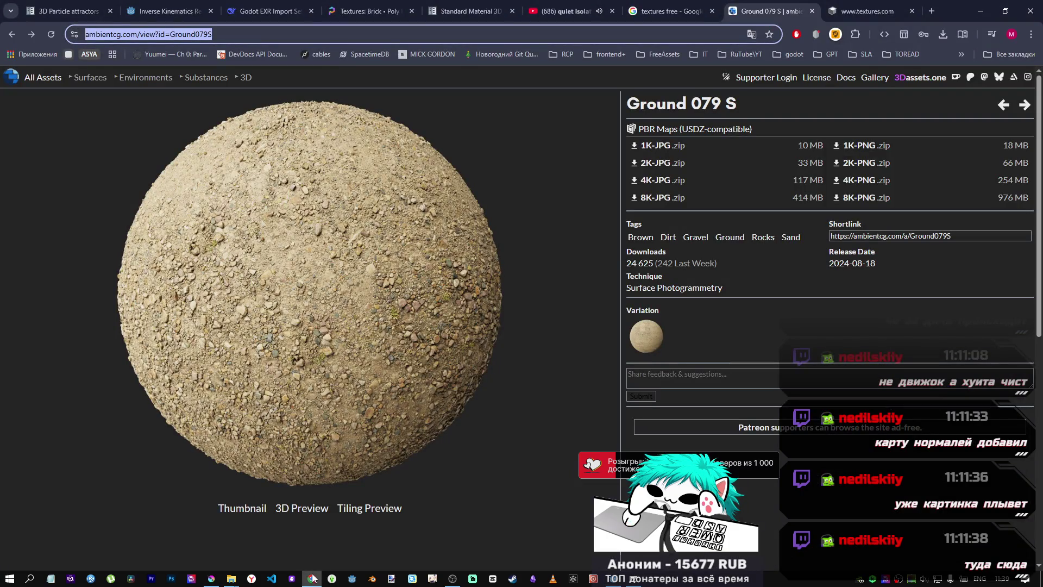
left_click(312, 579)
type("079")
left_click(489, 343)
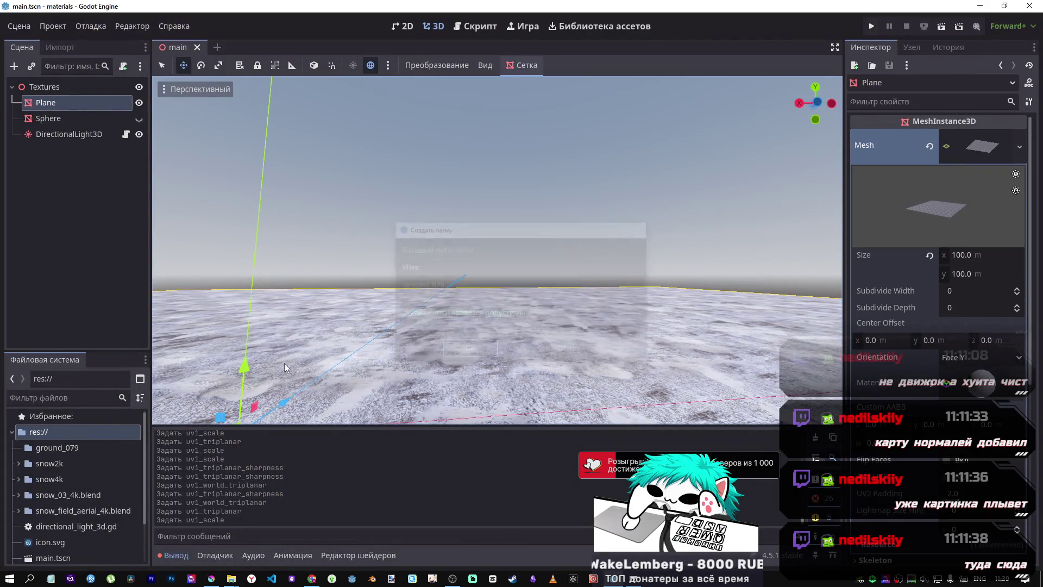
left_click(48, 448)
right_click(49, 449)
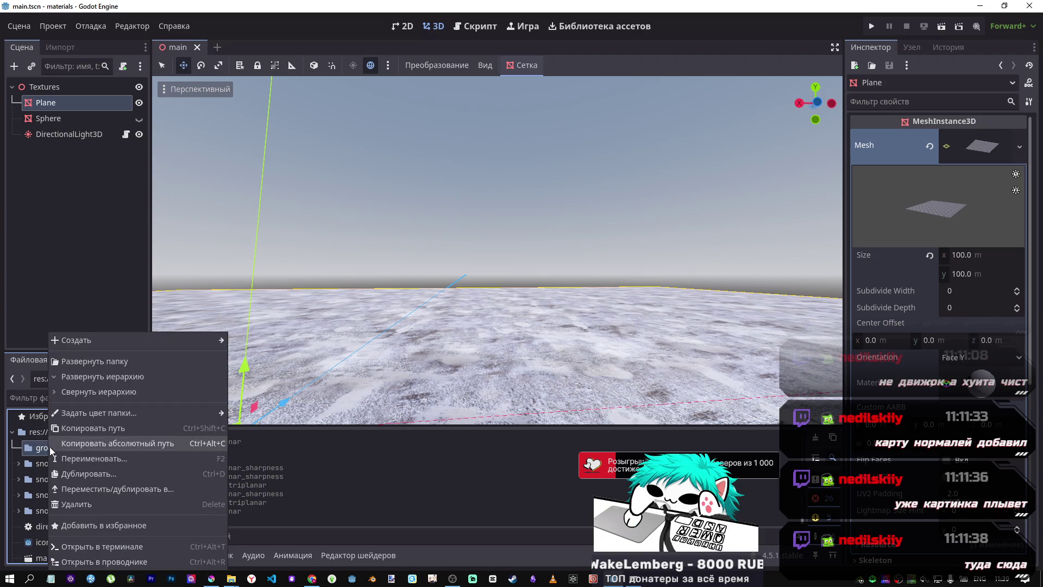
Step: Copy the selected Ground079S files from the archive into ground_079, then return to Godot
left_click(113, 561)
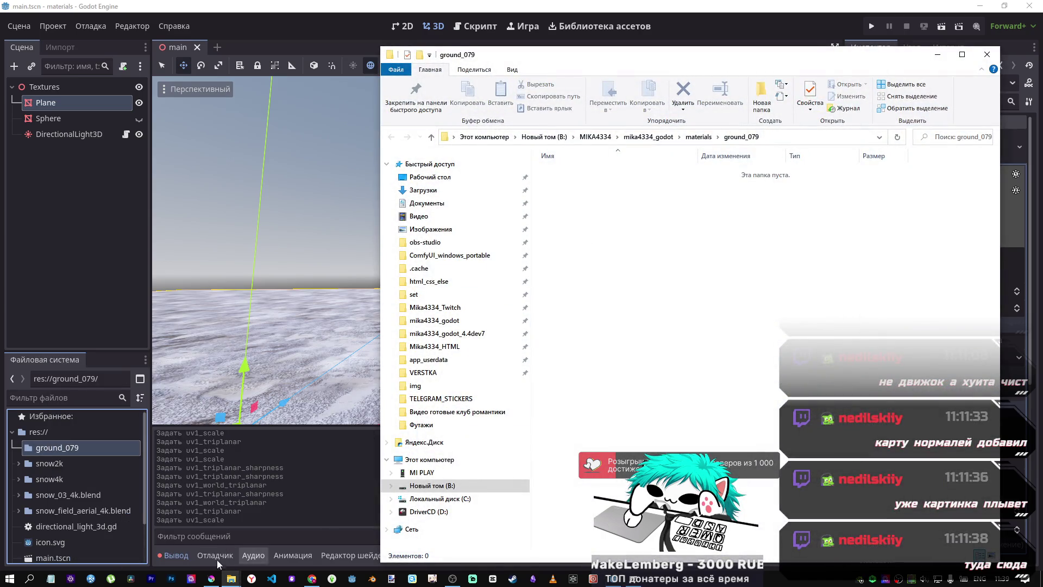
mouse_move(231, 578)
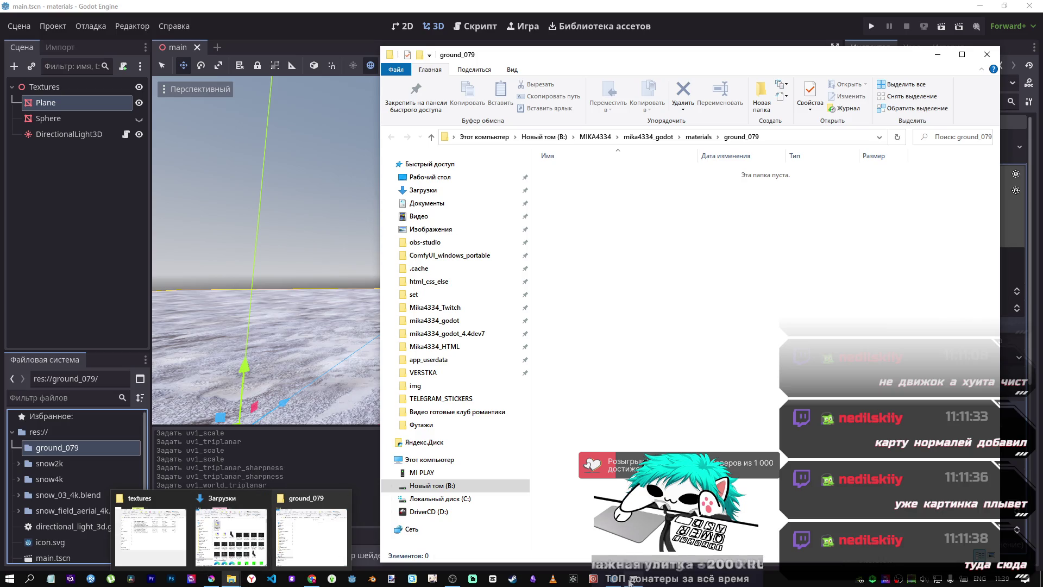
left_click(630, 580)
left_click_drag(136, 272, 787, 269)
left_click(501, 202)
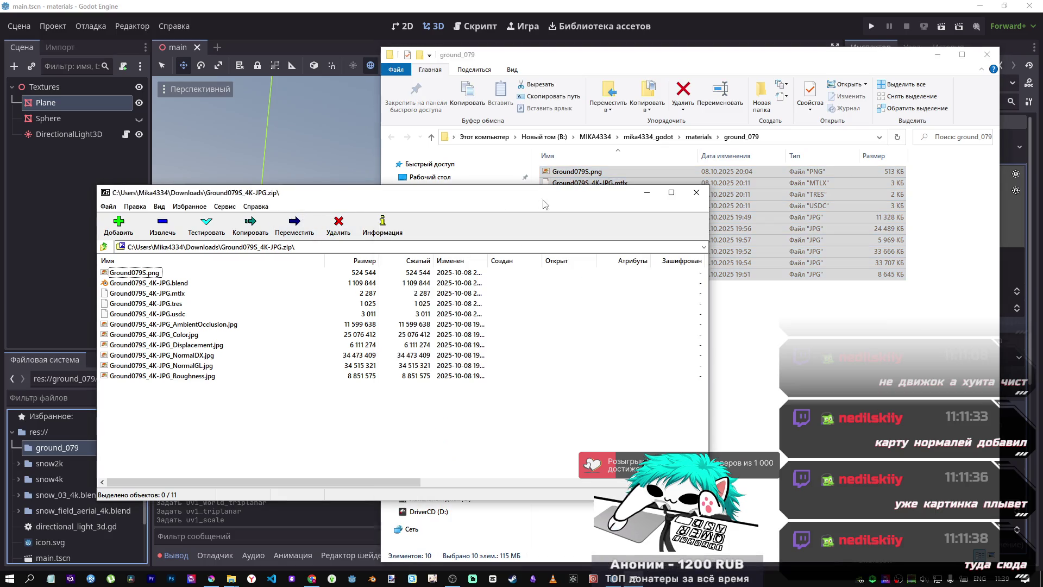
left_click(697, 193)
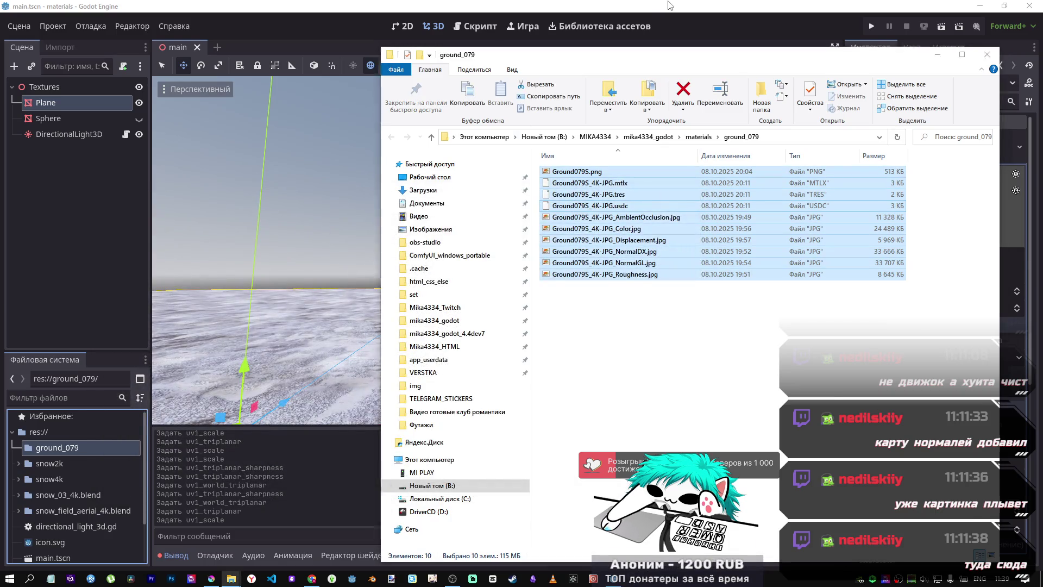
left_click(668, 6)
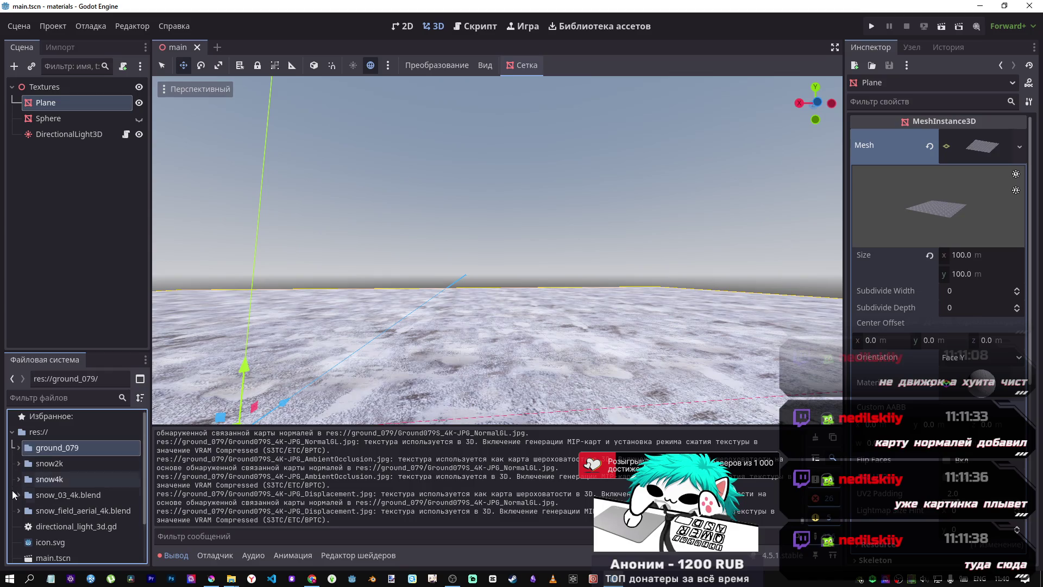
Step: Collapse the snow_field_aerial_4k.blend and snow_03_4k.blend folders in the FileSystem dock
scroll(40, 491, "down", 2)
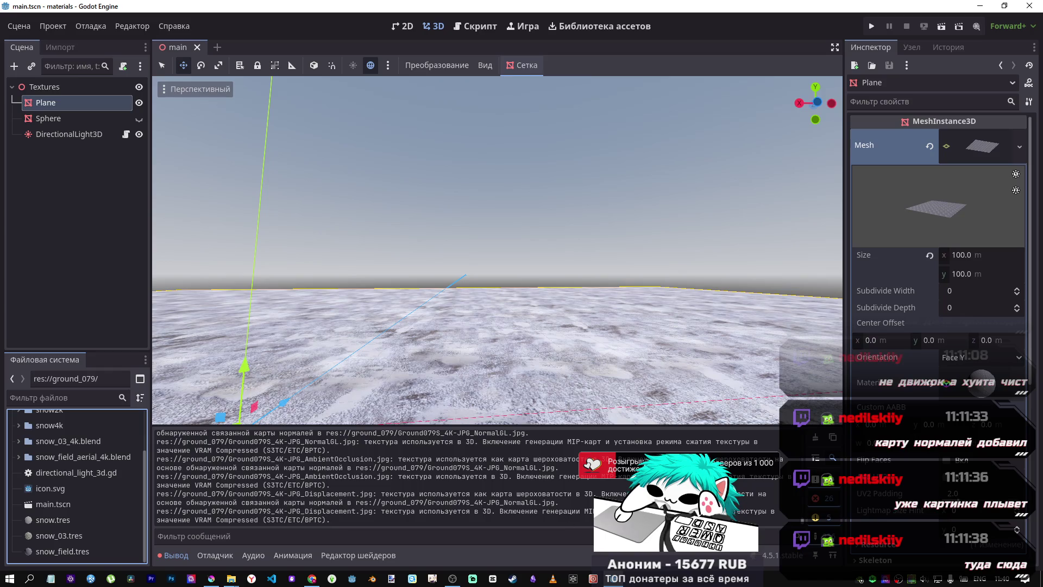
left_click(60, 473)
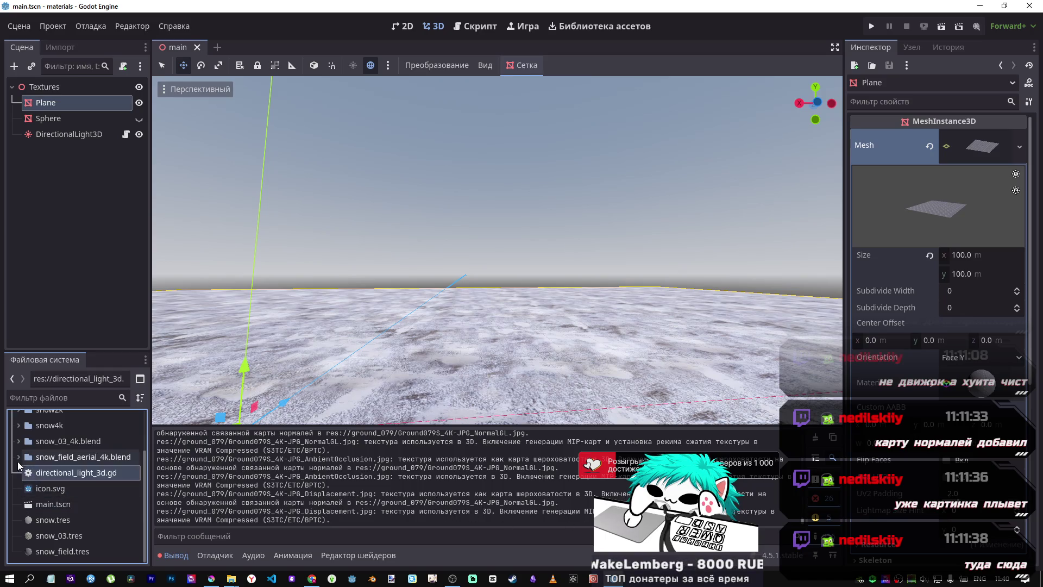
left_click(19, 459)
left_click(28, 460)
left_click(19, 457)
left_click(19, 441)
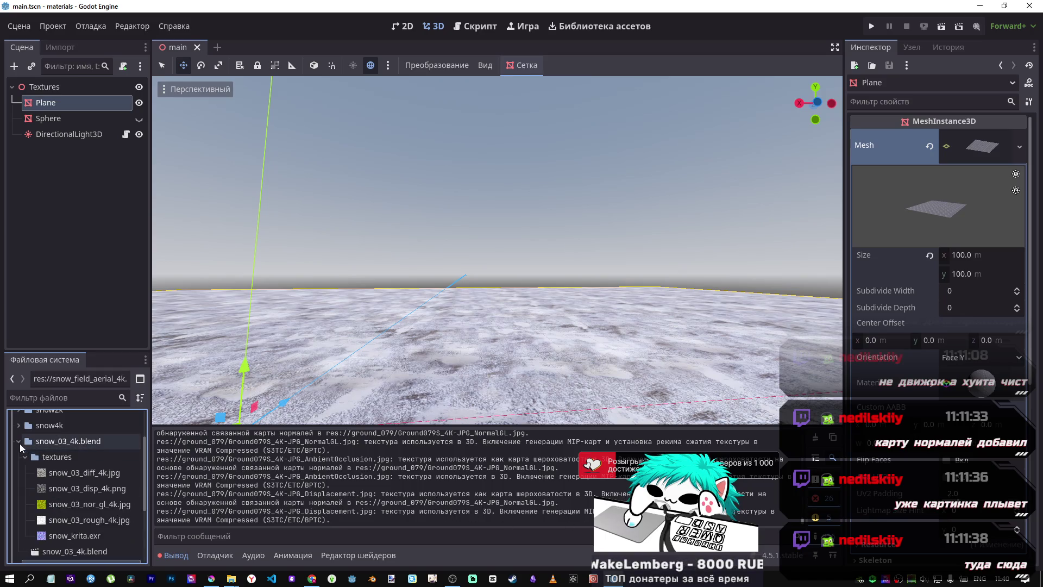
left_click(19, 442)
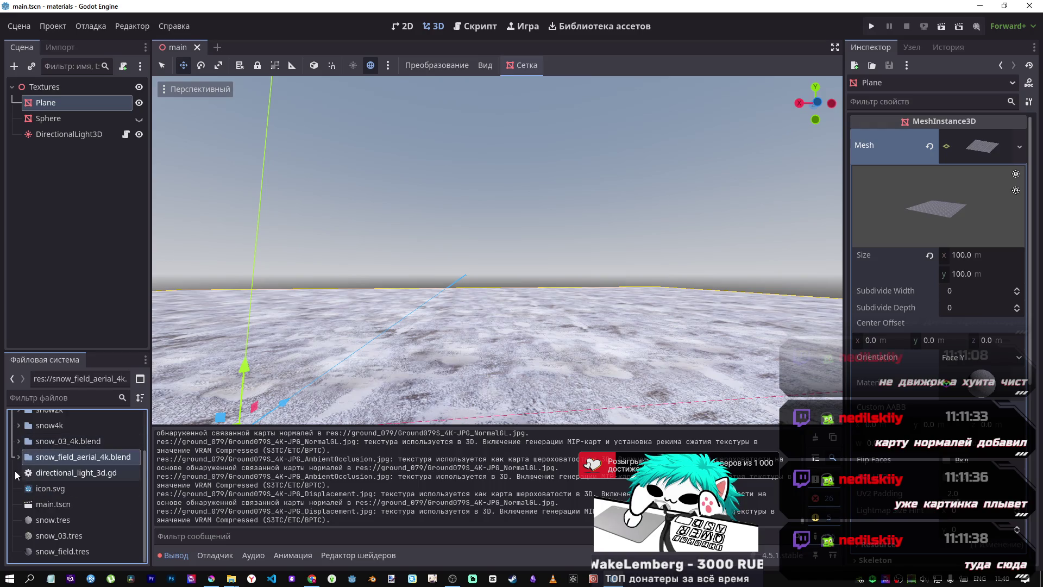
scroll(24, 447, "up", 1)
Step: Expand res://ground_079 and browse the imported 4096×4096 Ground079S textures
left_click(19, 432)
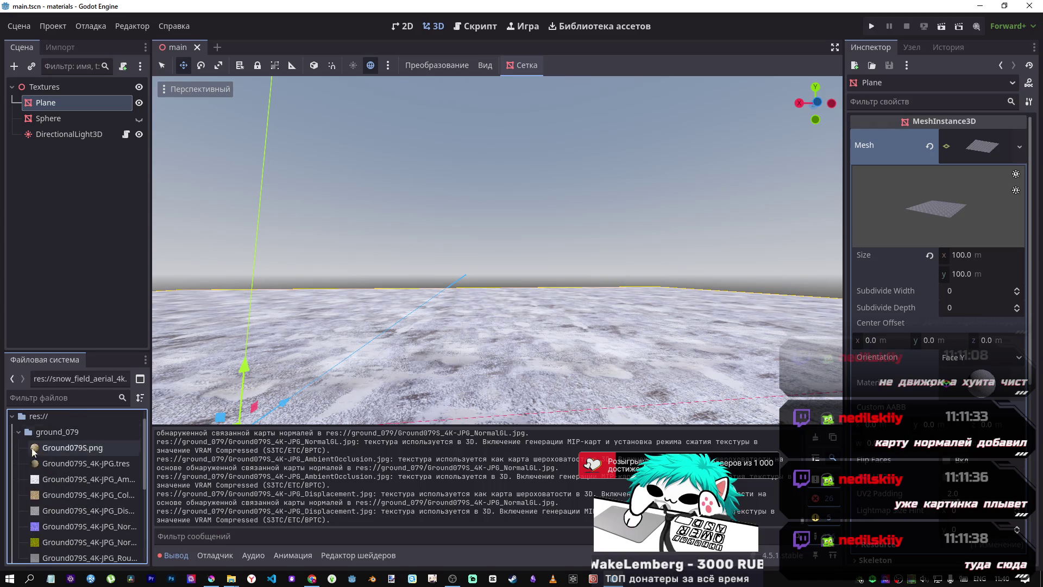
left_click(60, 448)
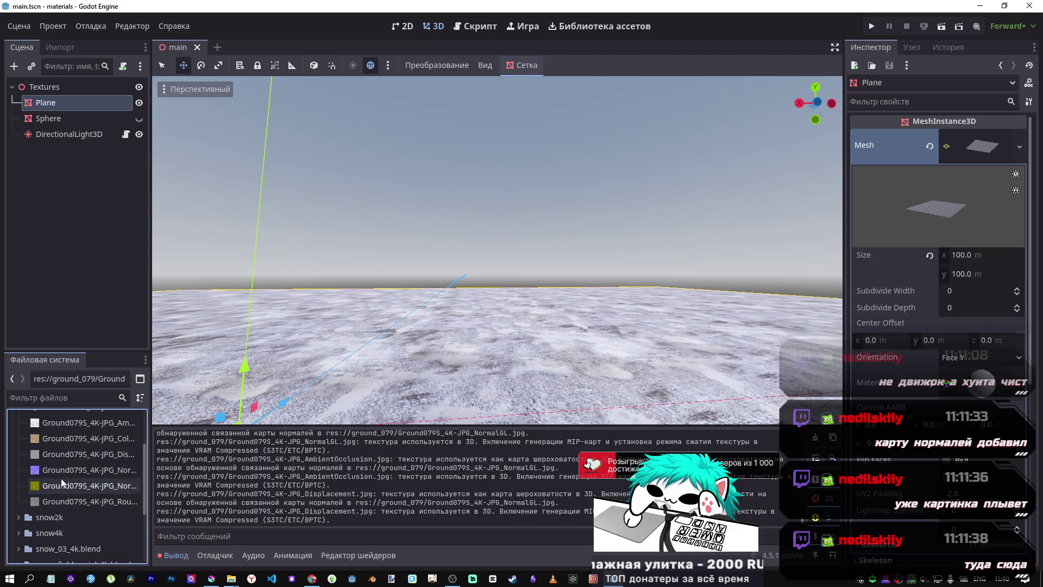
scroll(63, 482, "down", 1)
scroll(63, 482, "up", 1)
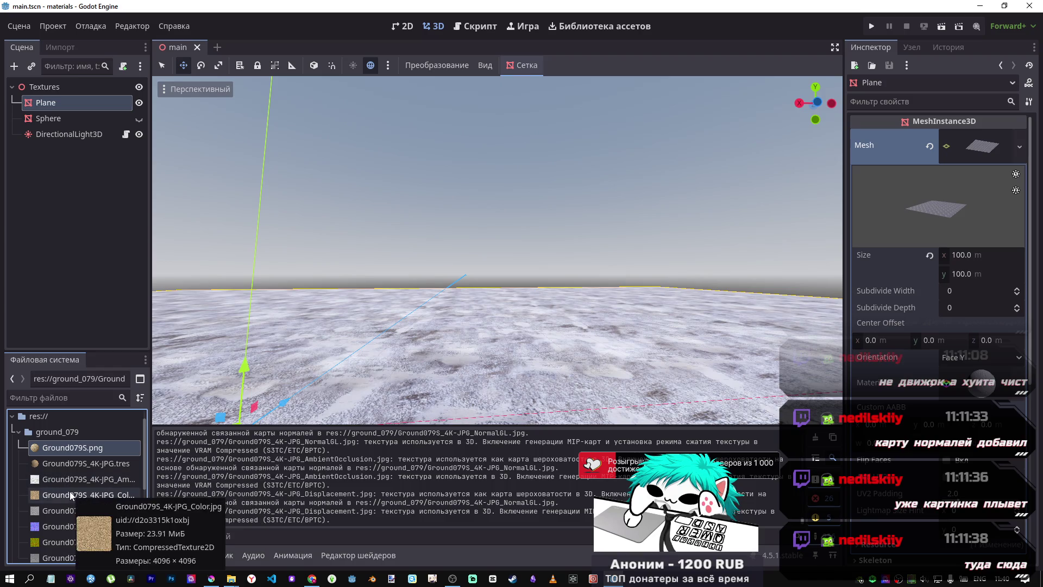
mouse_move(67, 512)
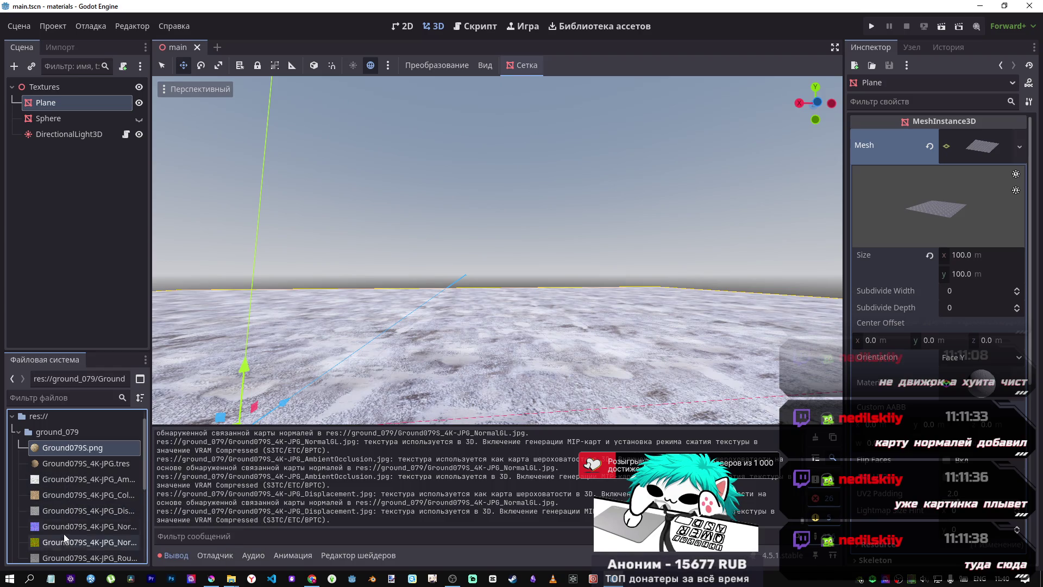
mouse_move(63, 536)
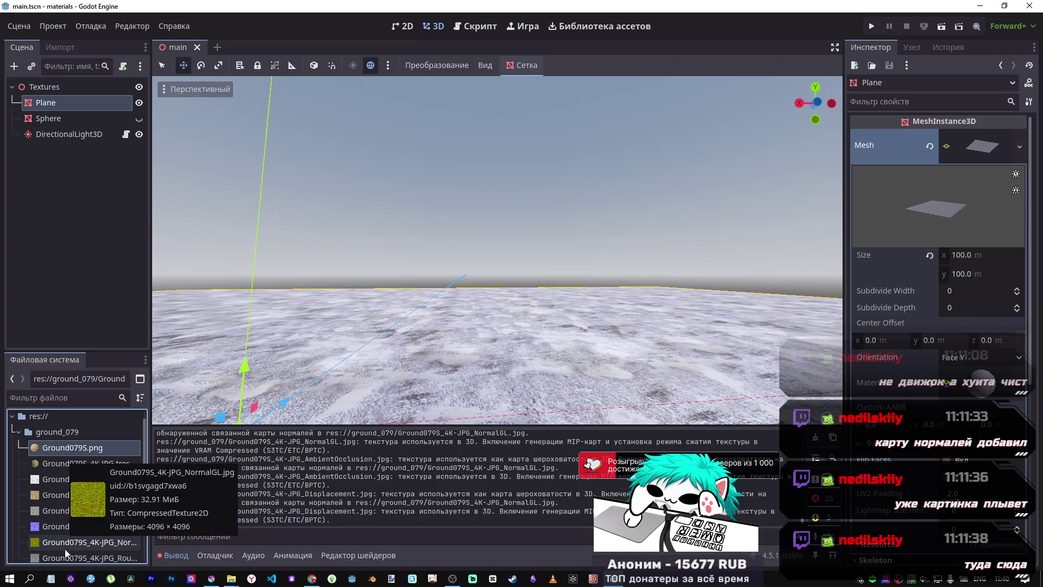
mouse_move(65, 559)
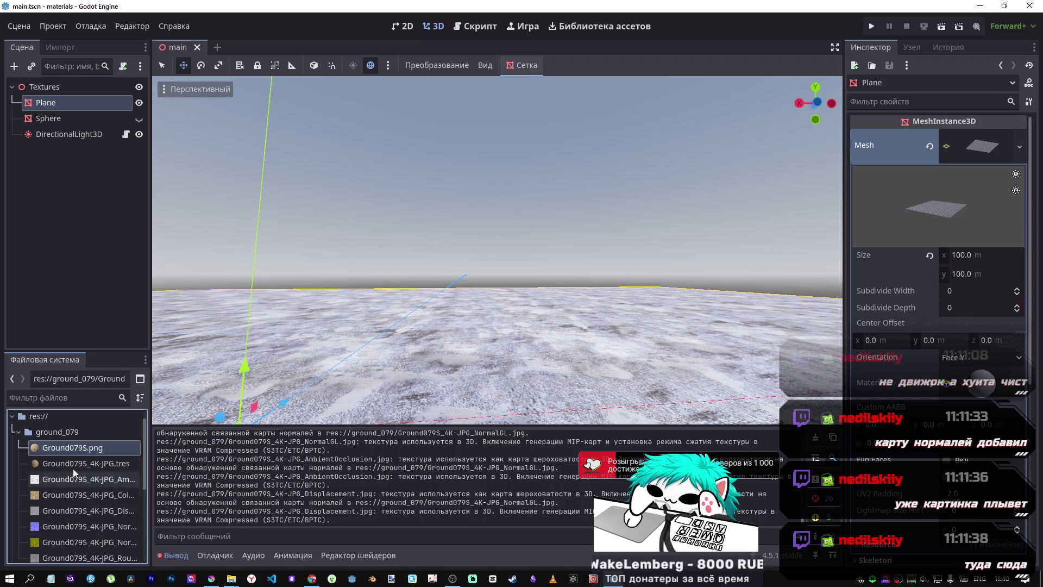
scroll(66, 480, "down", 3)
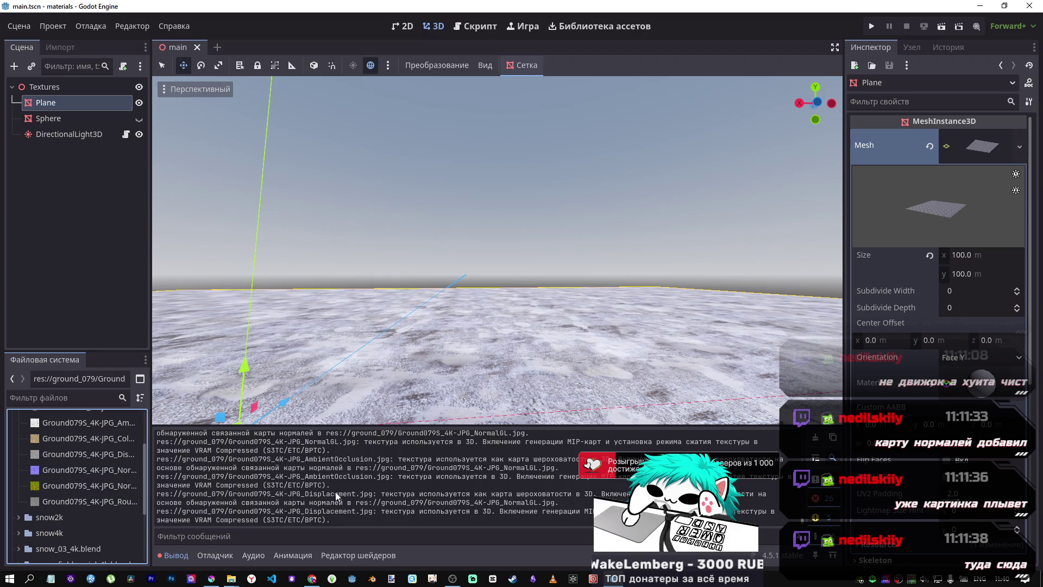
scroll(125, 498, "up", 1)
Step: Check the ground_079 folder in Explorer for .import files and drag the textures toward Godot
mouse_move(231, 578)
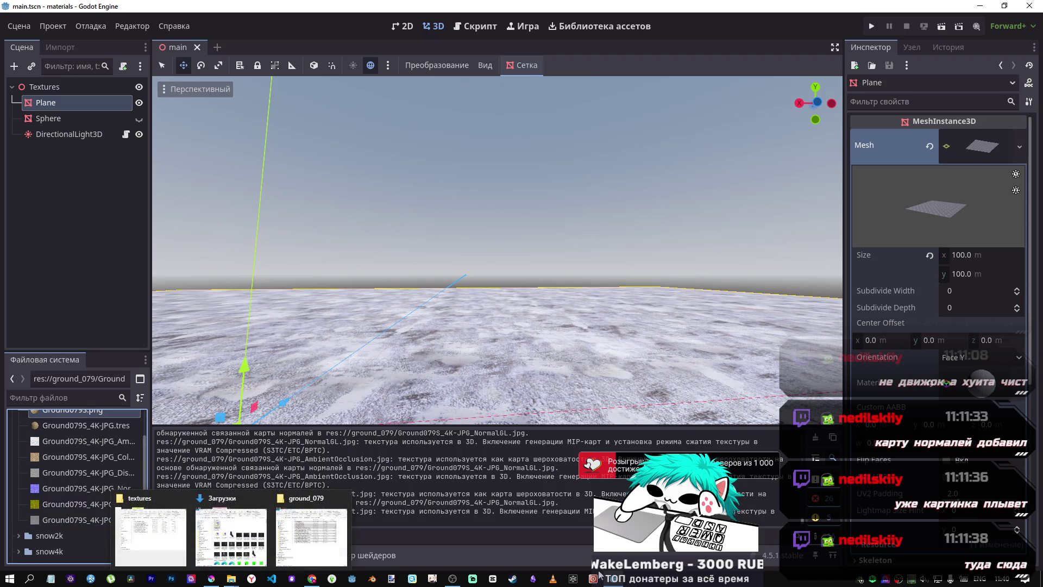
left_click(311, 535)
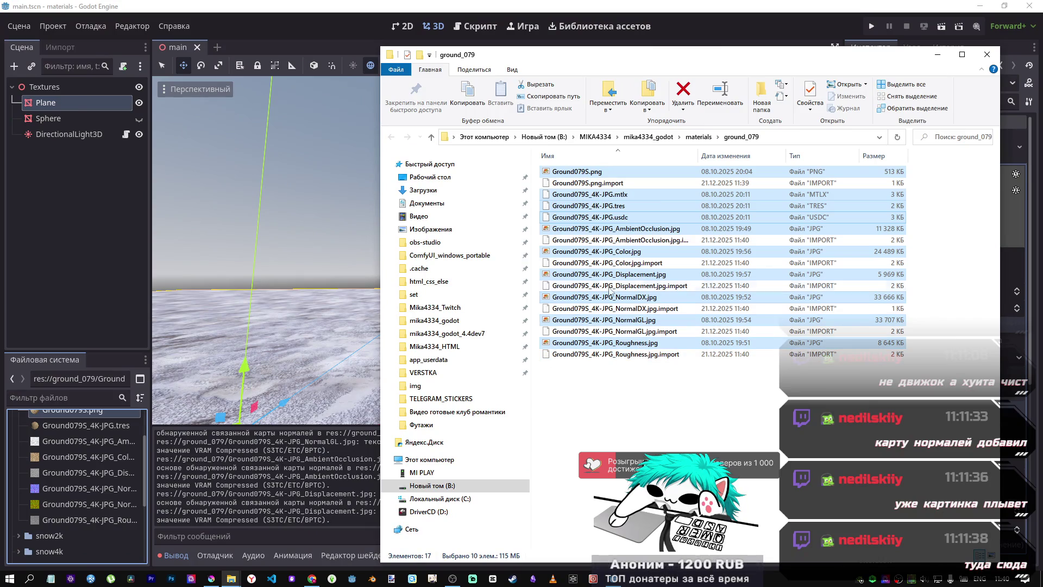
mouse_move(608, 209)
left_mouse_down()
mouse_move(308, 321)
mouse_move(239, 410)
mouse_move(90, 473)
left_mouse_up()
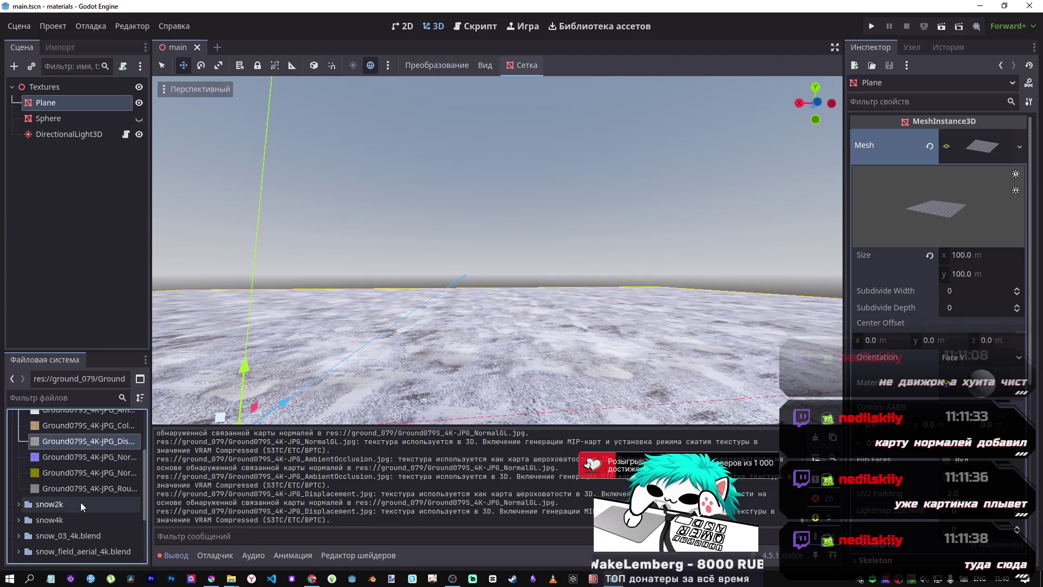
scroll(80, 501, "down", 1)
Step: Widen the scene and file panels and open Ground079S_4K-JPG.tres in the Inspector
mouse_move(152, 482)
left_mouse_down()
mouse_move(202, 481)
mouse_move(183, 480)
left_mouse_up()
left_click(111, 452)
left_click(110, 454)
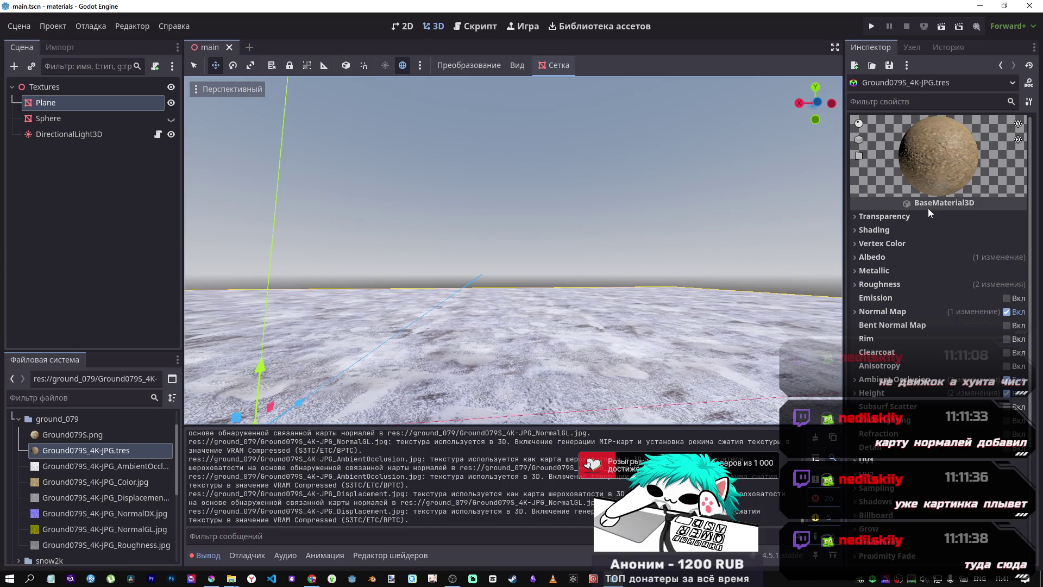
Step: Expand the material's Normal Map section and view Ground079S_4K-JPG_NormalDX.jpg's import settings
left_click(880, 379)
left_click(880, 379)
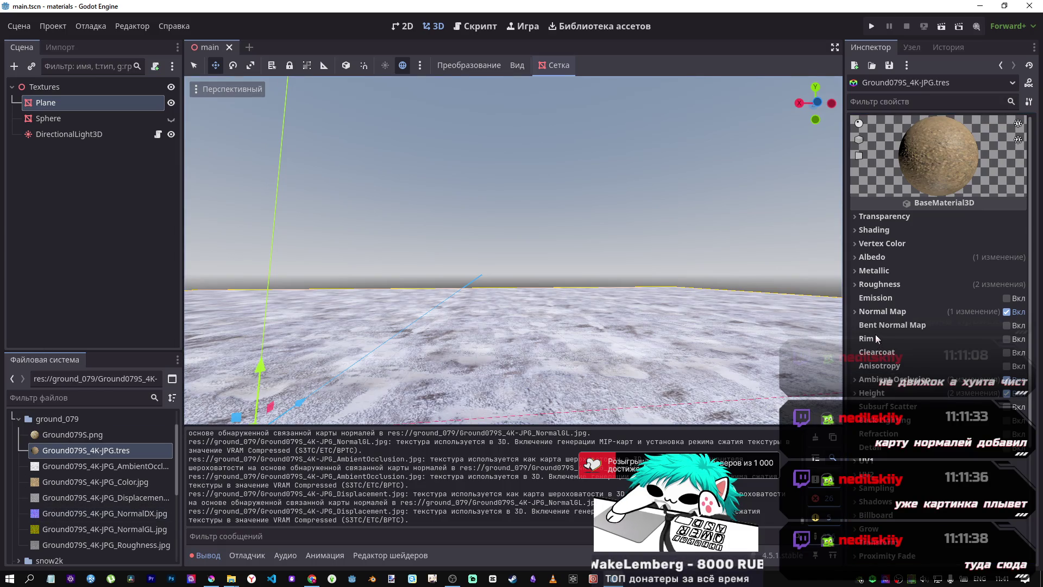
left_click(878, 314)
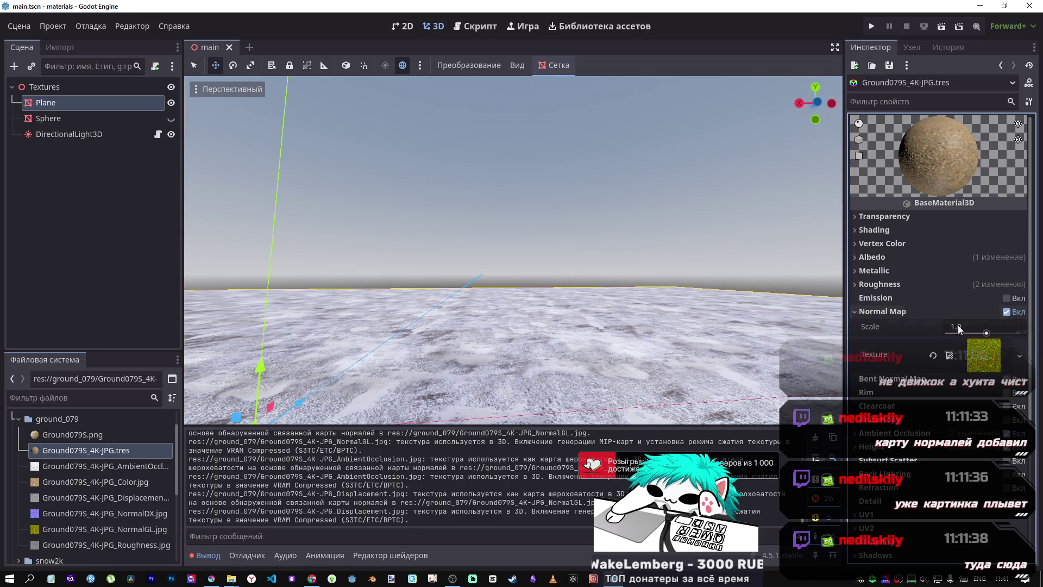
left_click(76, 516)
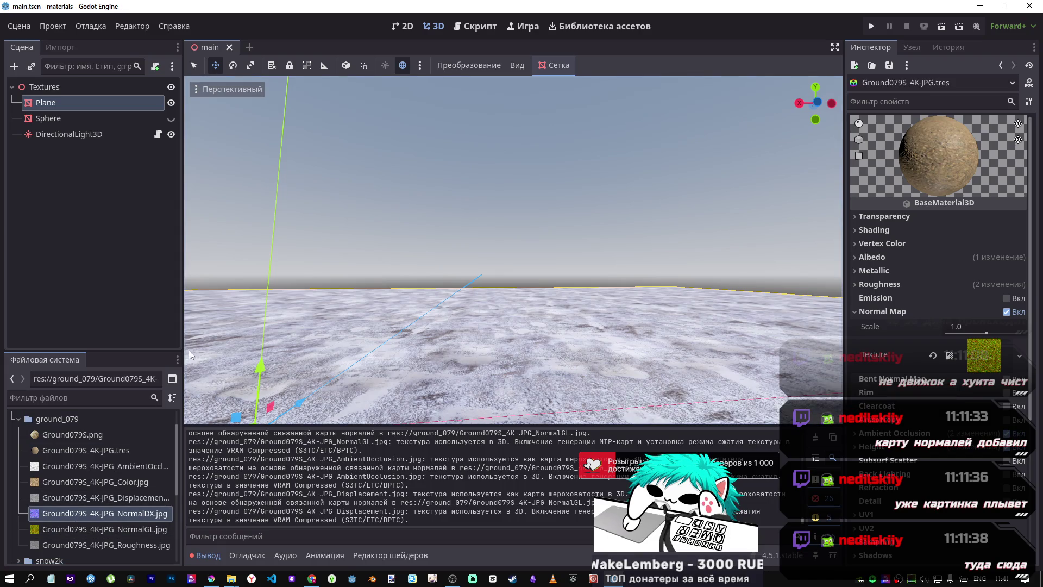
left_click(60, 48)
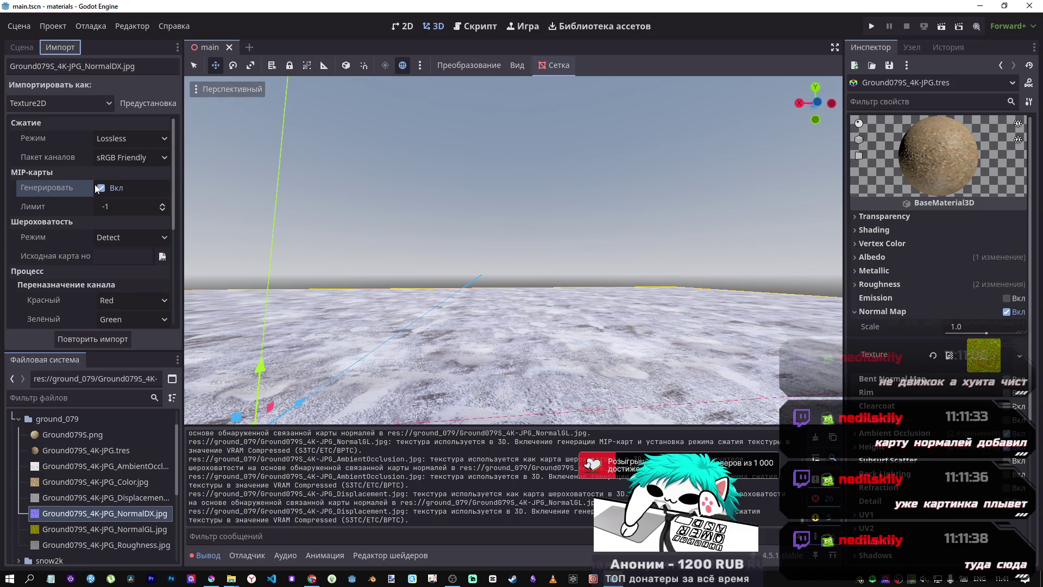
Step: Reimport the NormalDX texture, keeping VRAM Compressed as the 3D compression target
mouse_move(95, 187)
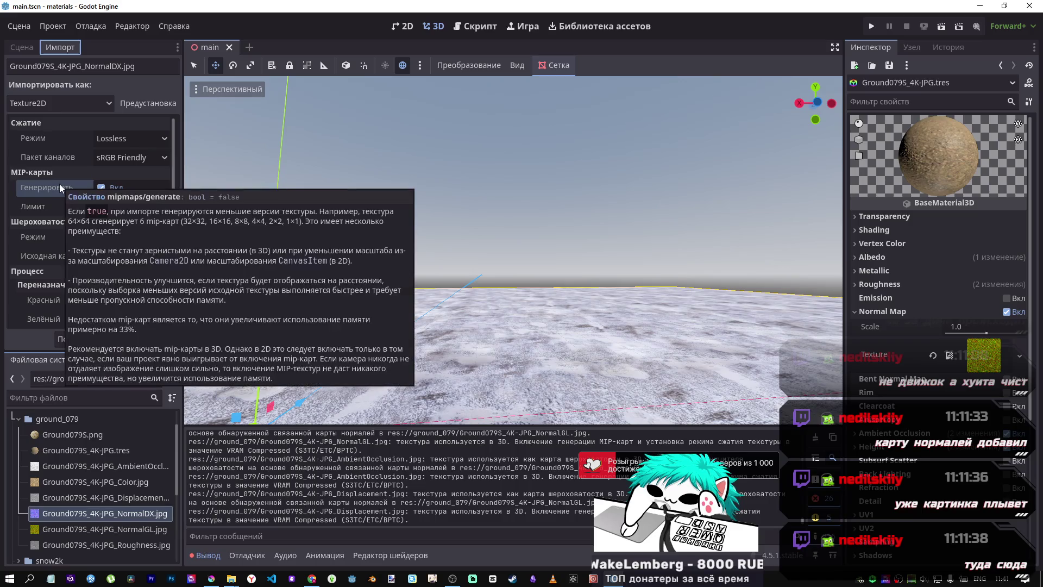
scroll(167, 188, "down", 5)
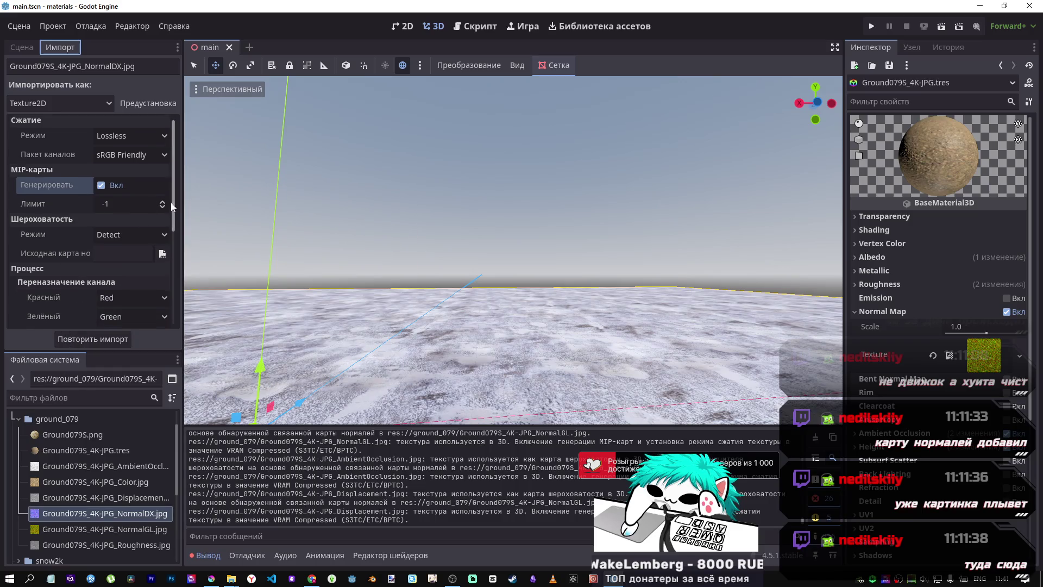
left_click(135, 316)
left_click(135, 312)
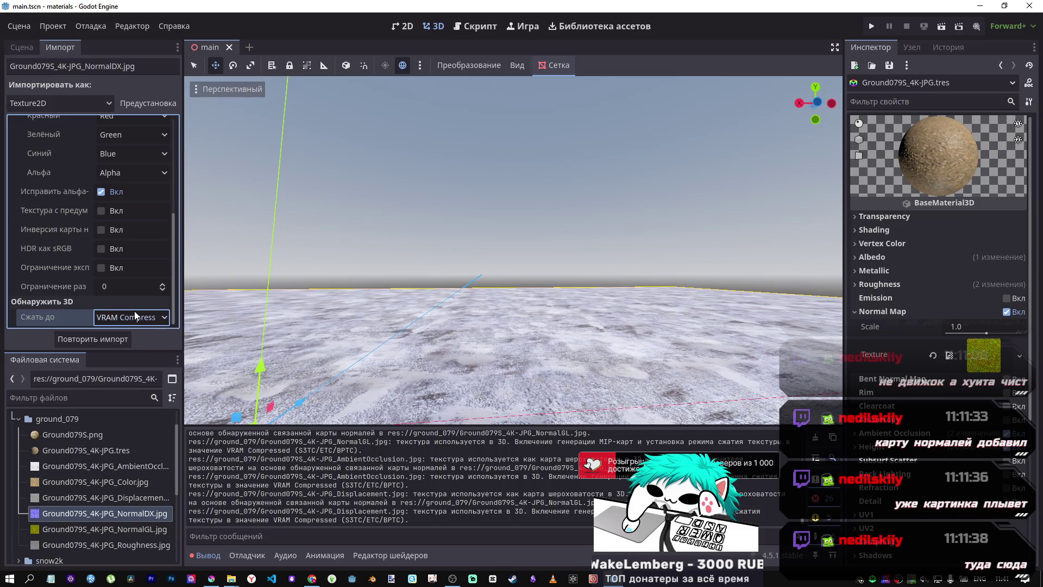
scroll(177, 228, "up", 3)
scroll(177, 225, "up", 3)
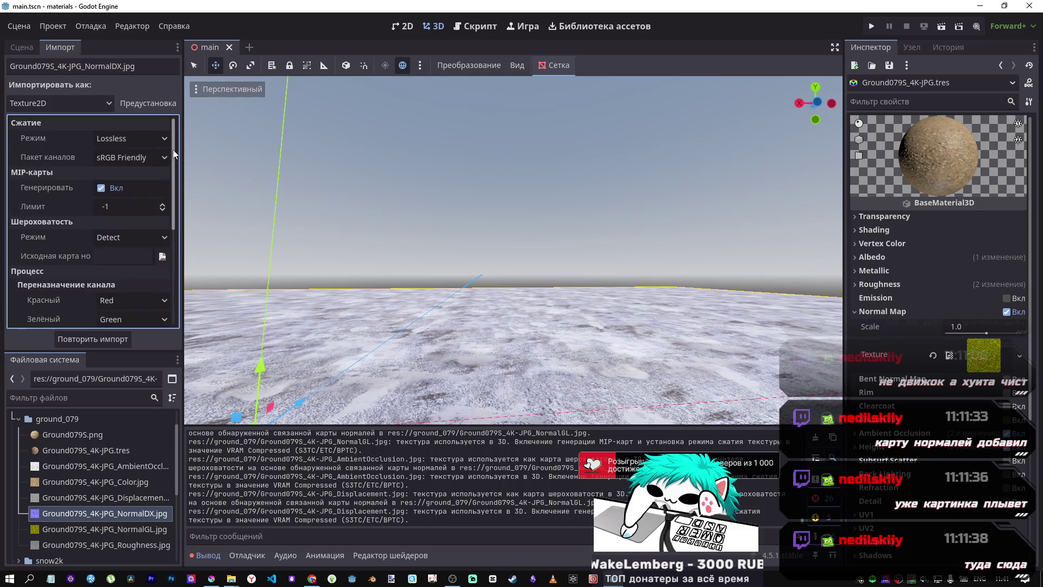
left_click(95, 338)
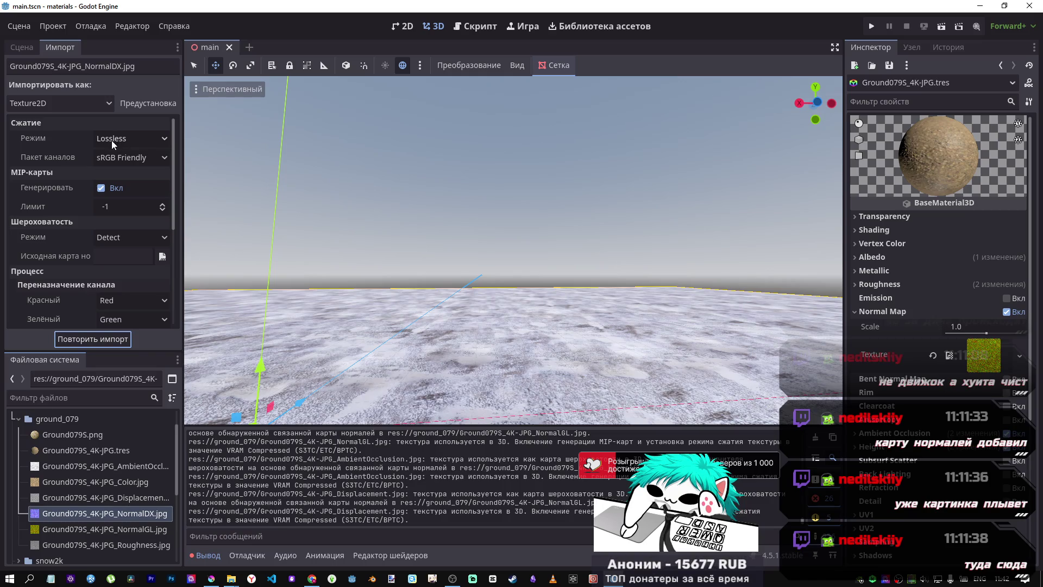
left_click(86, 513)
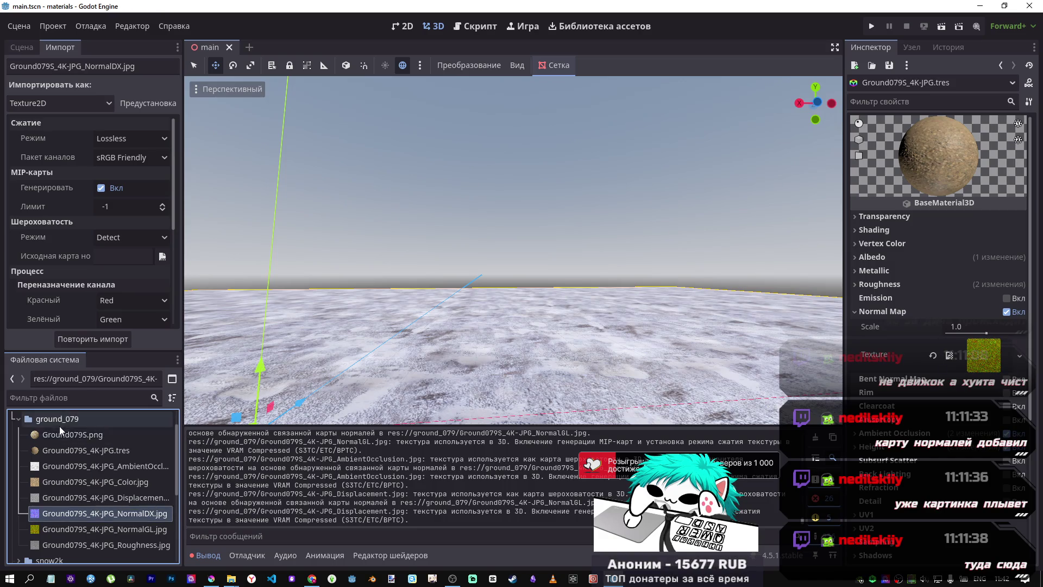
Step: Set the NormalDX texture to VRAM Compressed with High Quality enabled and reimport it
left_click(61, 432)
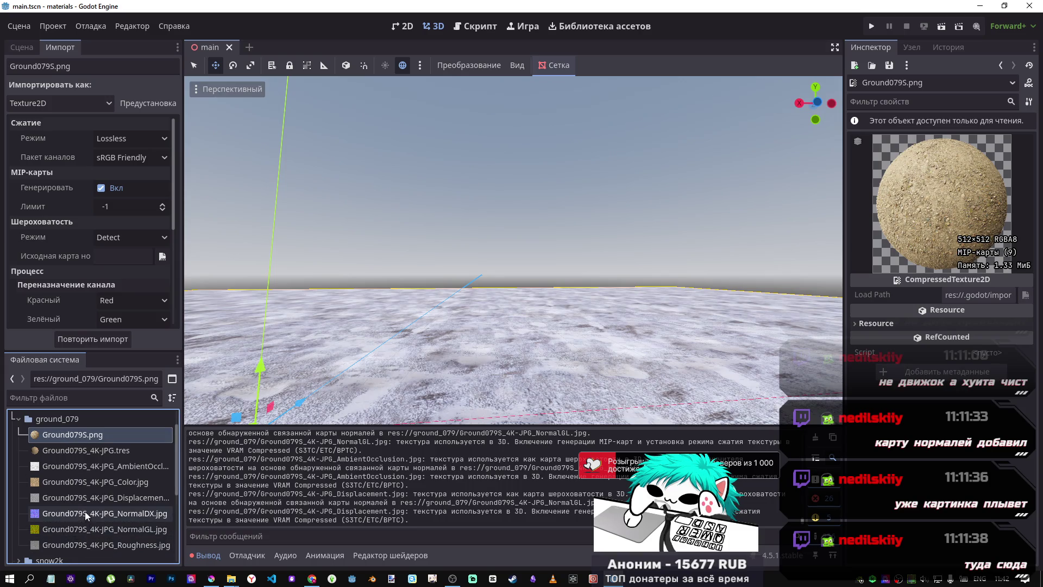
left_click(81, 450)
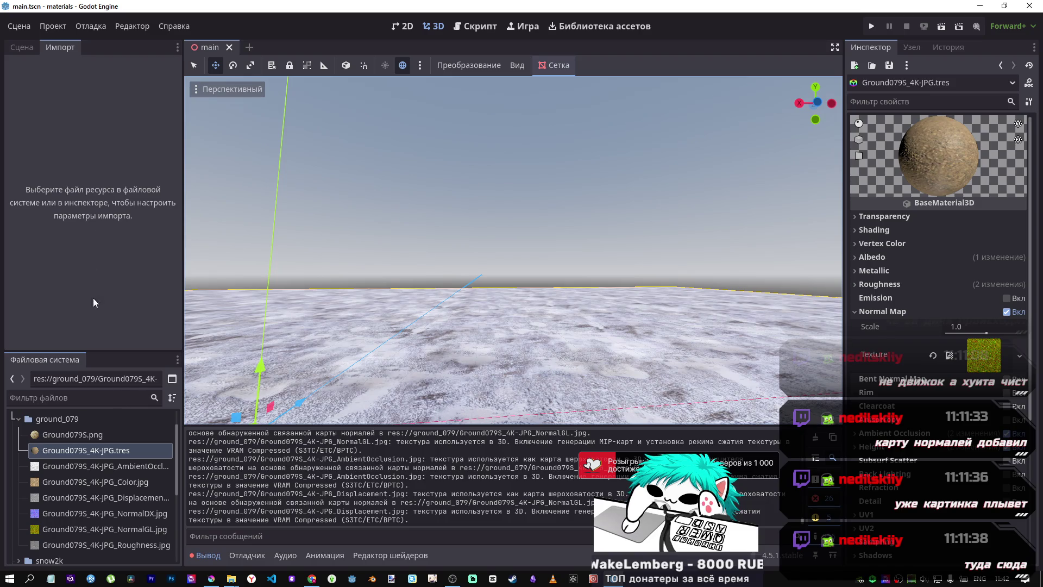
left_click(104, 512)
left_click(142, 138)
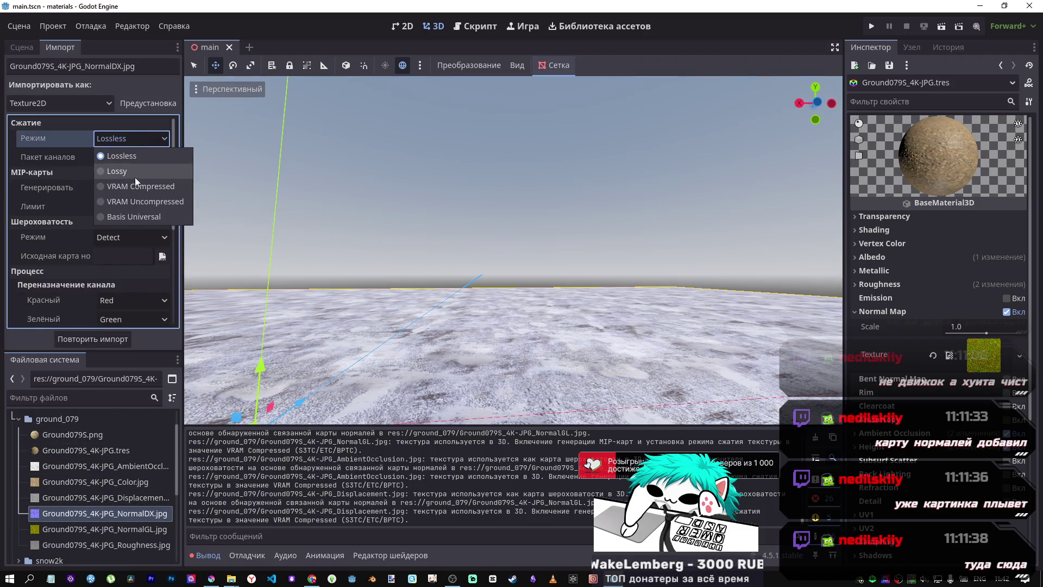
left_click(134, 186)
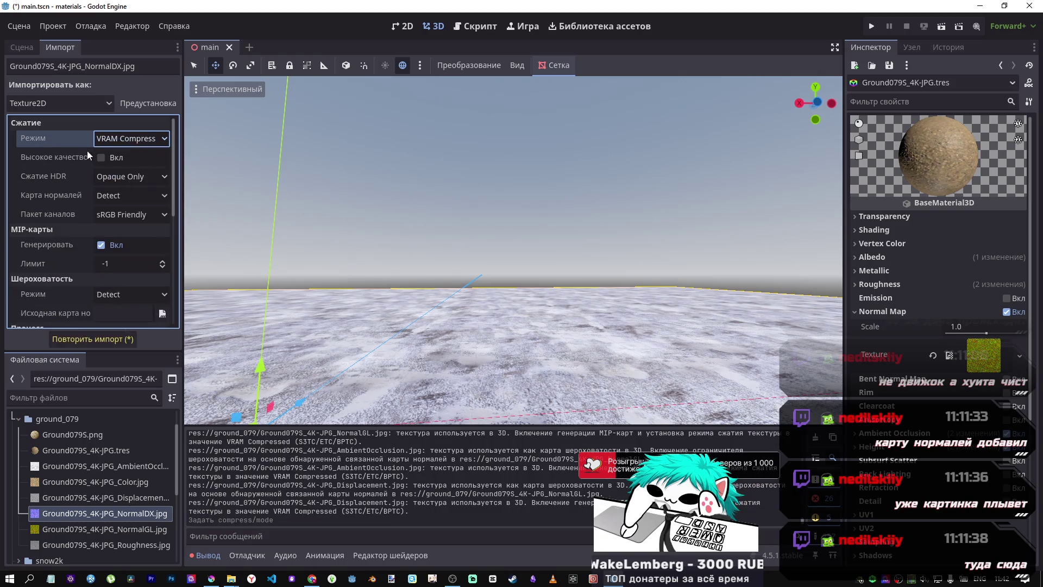
left_click(101, 158)
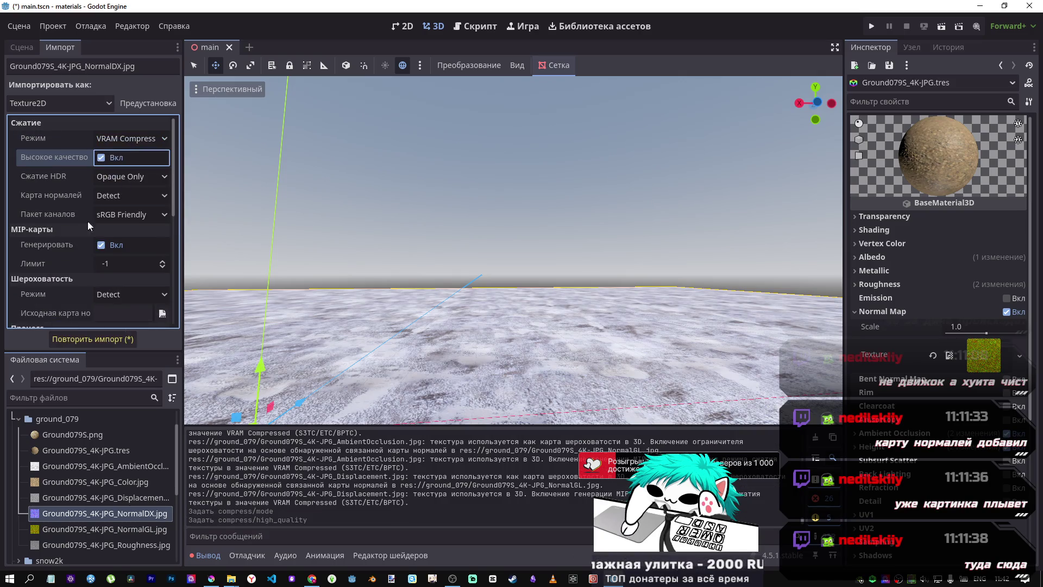
left_click(107, 334)
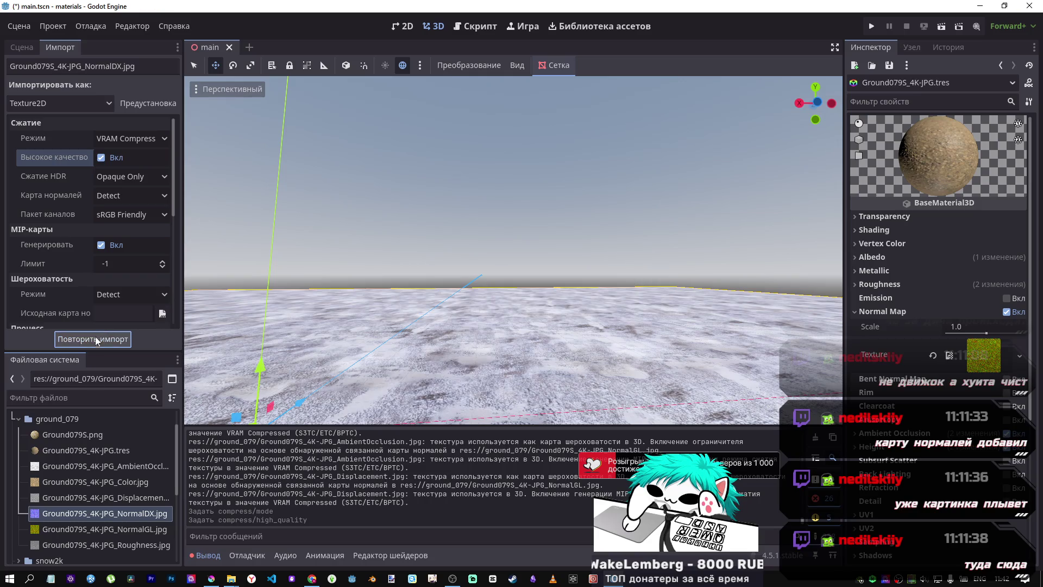
Step: Assign NormalDX.jpg as the material's Normal Map texture, then hide the sphere to reveal the Plane
left_click_drag(116, 519, 995, 359)
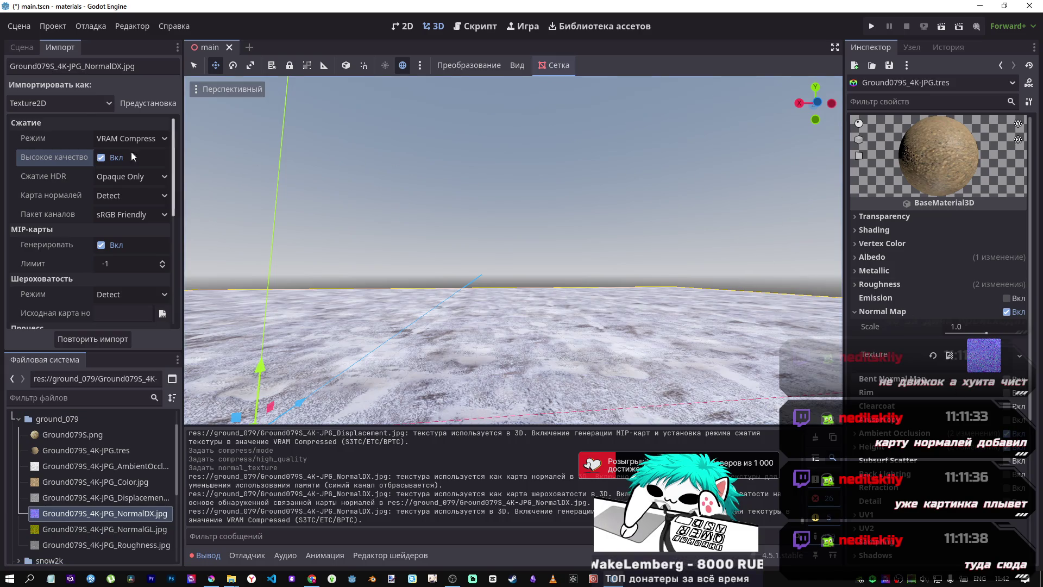
left_click(27, 52)
left_click(70, 101)
left_click(171, 119)
scroll(545, 181, "up", 5)
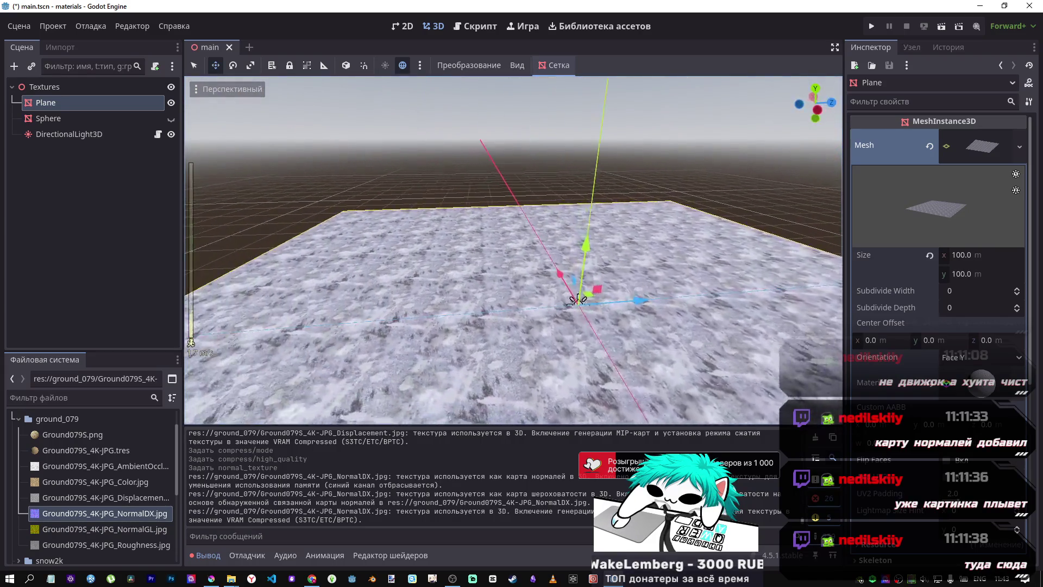
Step: Drag Ground079S_4K-JPG.tres onto the Plane so it shows a pebbly gravel surface
scroll(545, 277, "up", 2)
key("s")
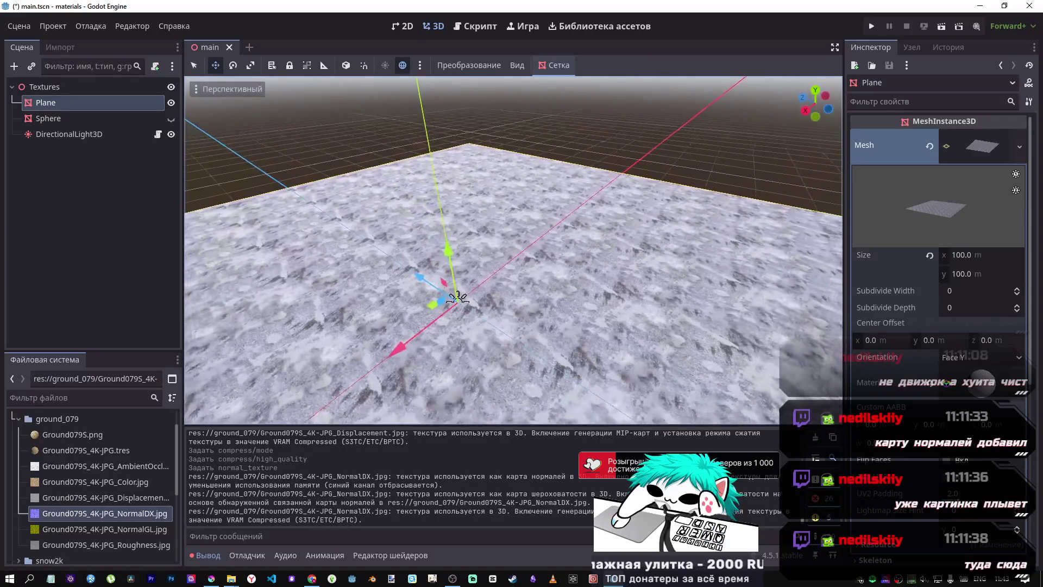
mouse_move(103, 512)
left_mouse_down()
mouse_move(820, 371)
mouse_move(654, 329)
left_mouse_up()
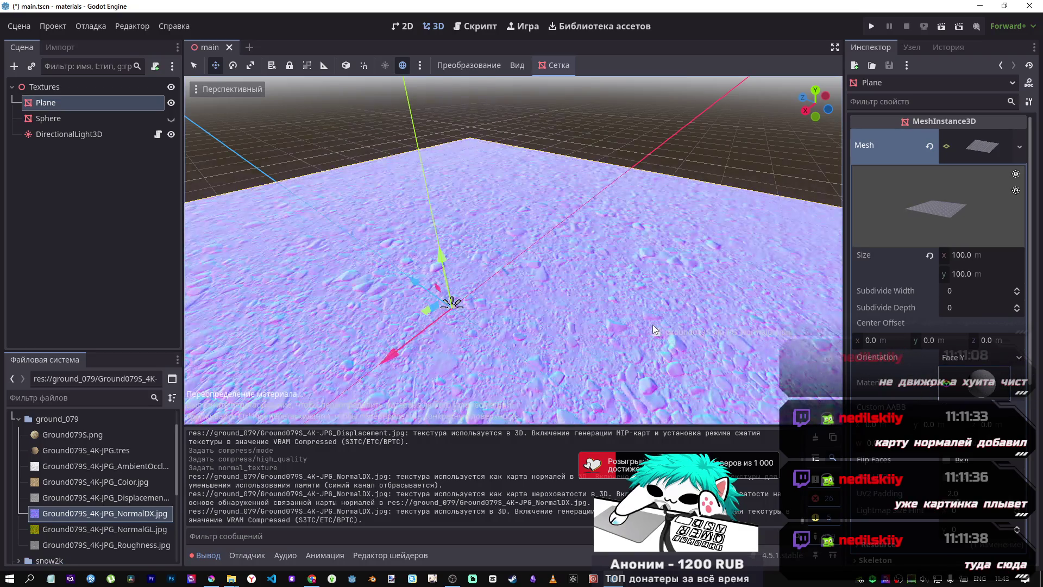
mouse_move(122, 445)
left_mouse_down()
mouse_move(27, 512)
mouse_move(109, 456)
mouse_move(525, 333)
mouse_move(504, 323)
left_mouse_up()
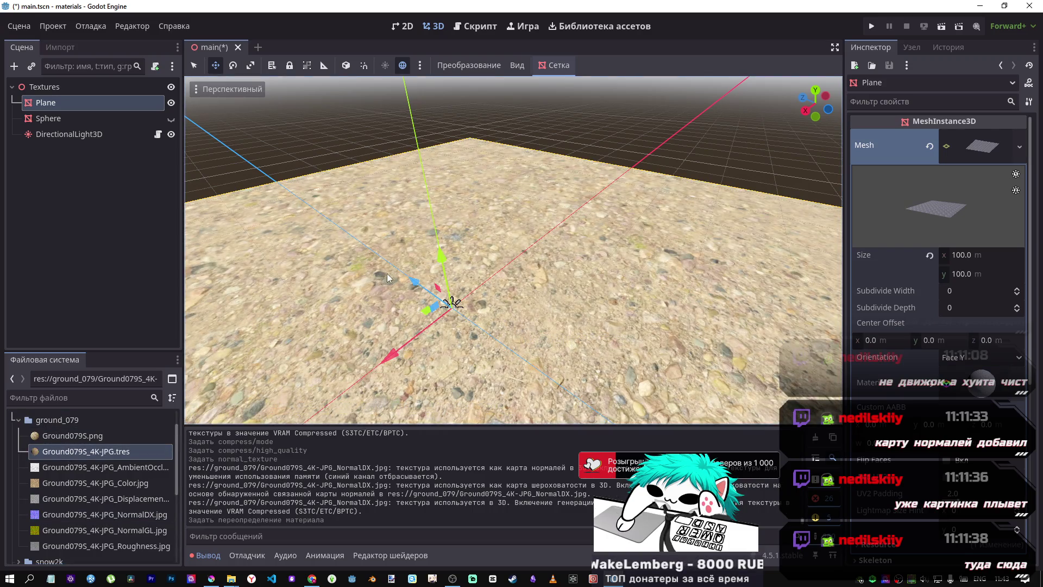
scroll(494, 334, "down", 10)
scroll(488, 332, "up", 10)
scroll(482, 331, "down", 5)
scroll(483, 331, "up", 10)
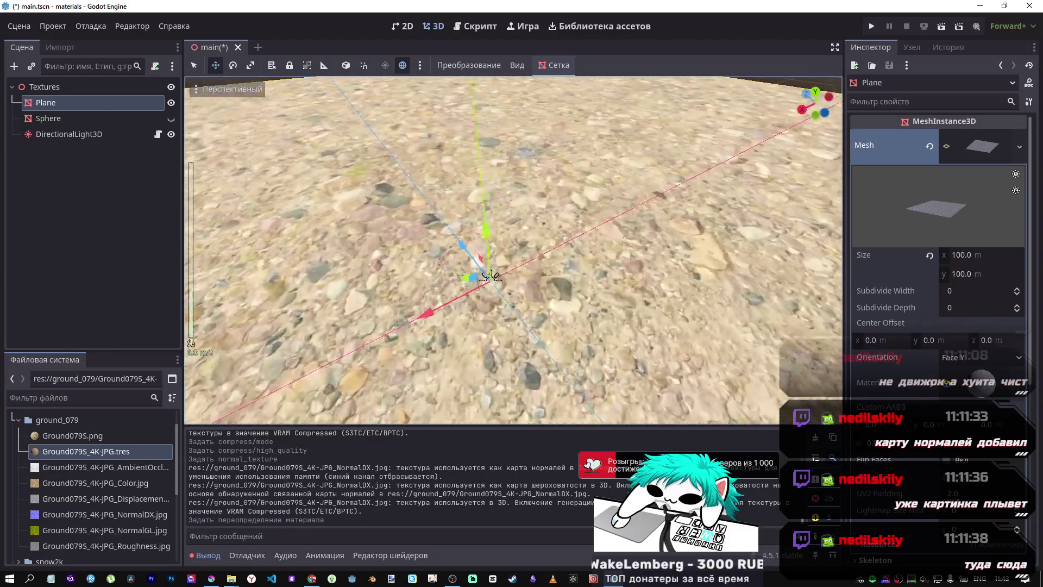
scroll(492, 274, "up", 5)
scroll(782, 374, "down", 5)
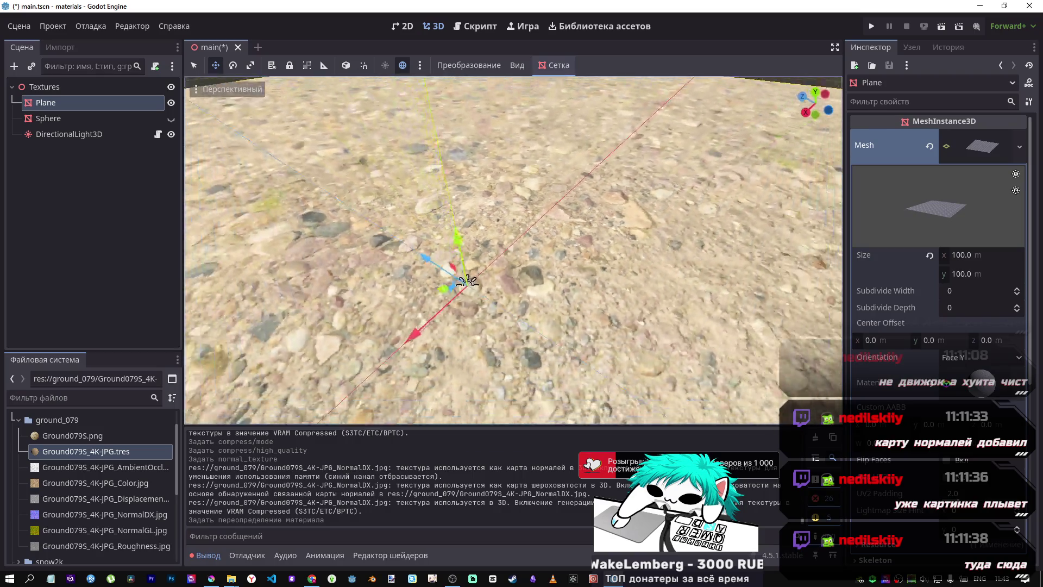
scroll(906, 385, "down", 5)
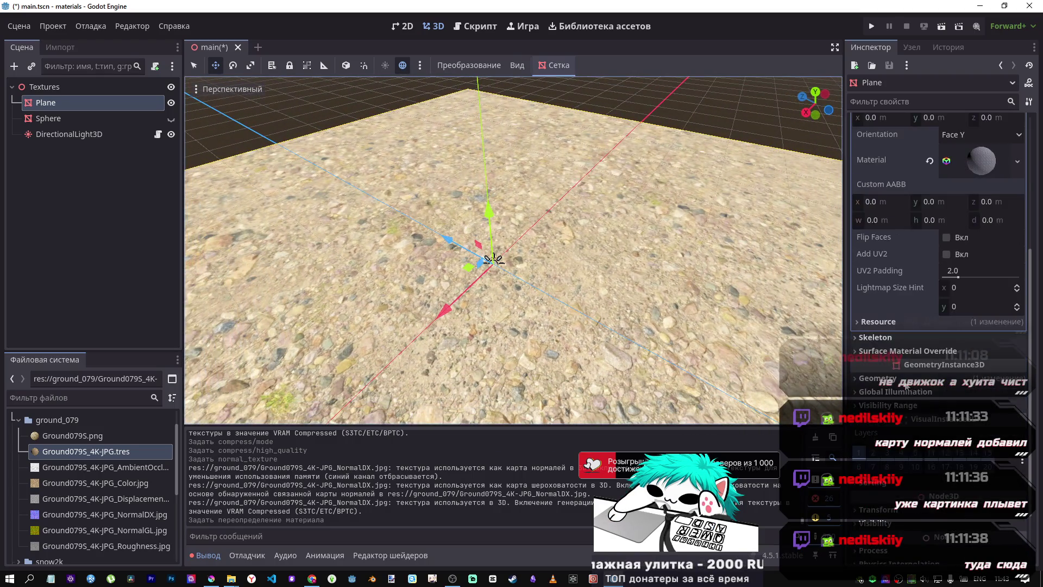
Step: Expand the Plane's material and reset its UV1 scale to 1.0
scroll(880, 323, "up", 4)
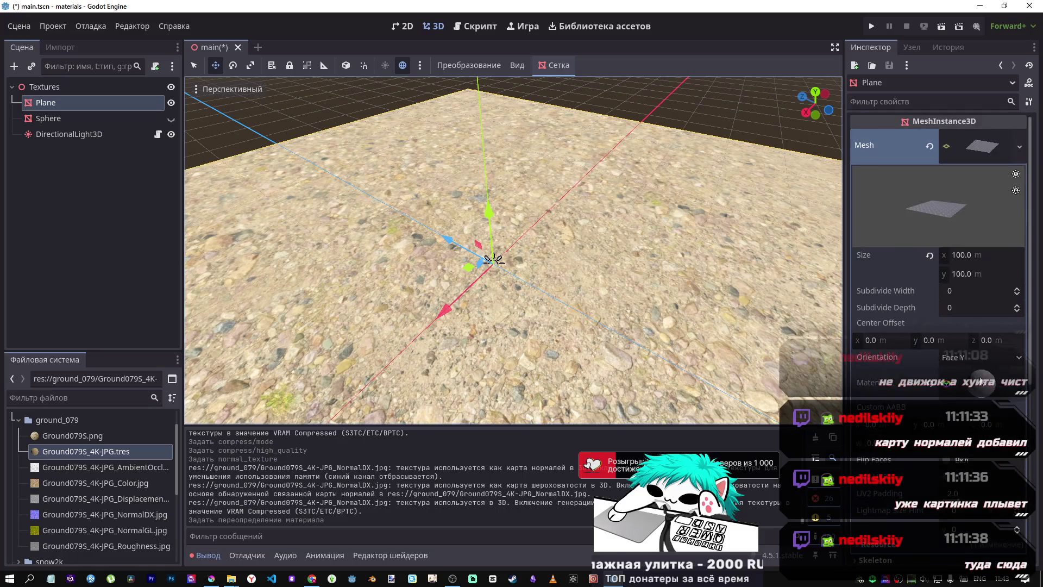
left_click(880, 327)
scroll(883, 384, "down", 10)
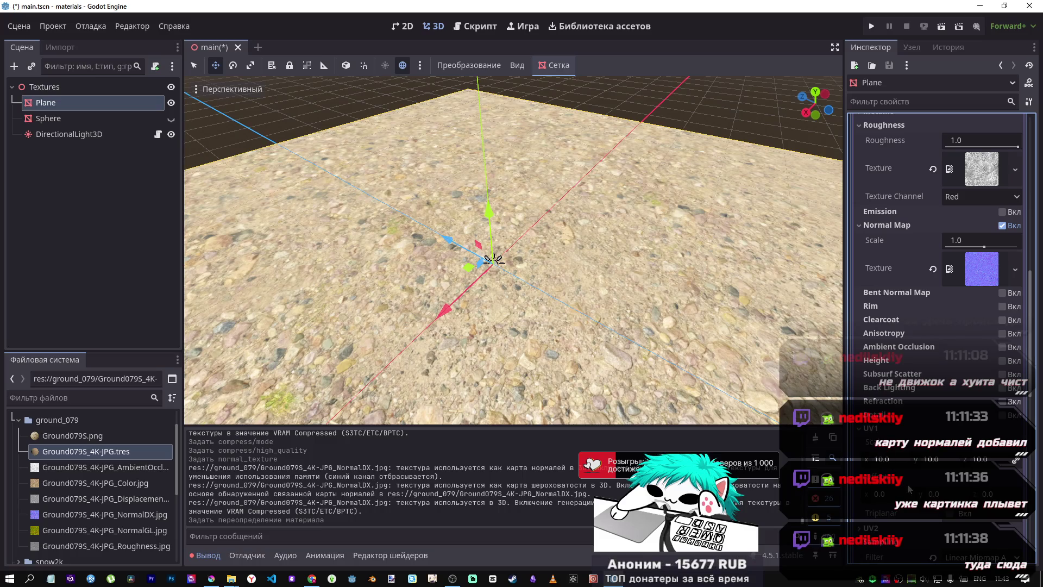
scroll(912, 486, "down", 2)
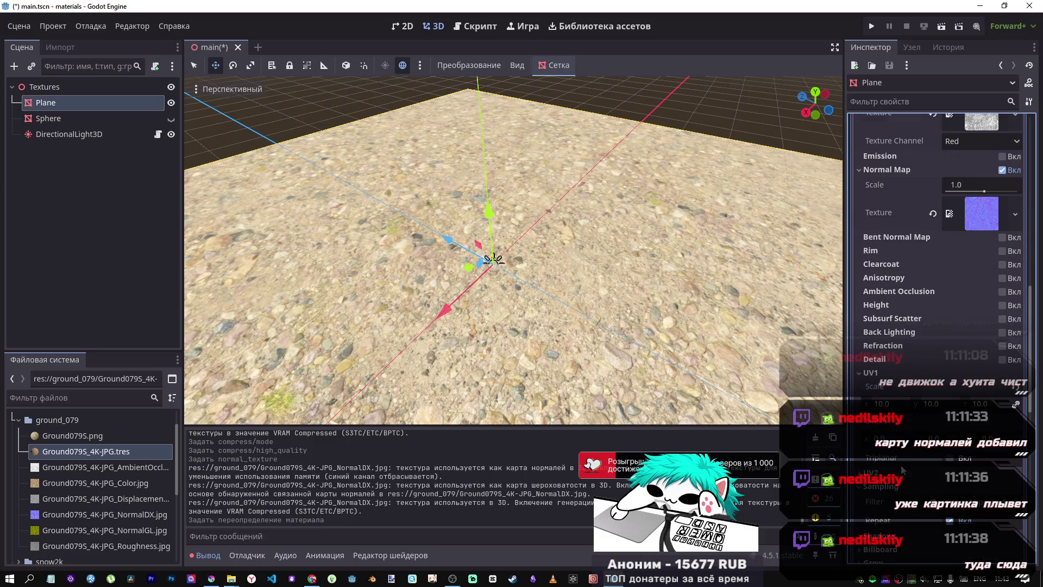
left_click(1014, 392)
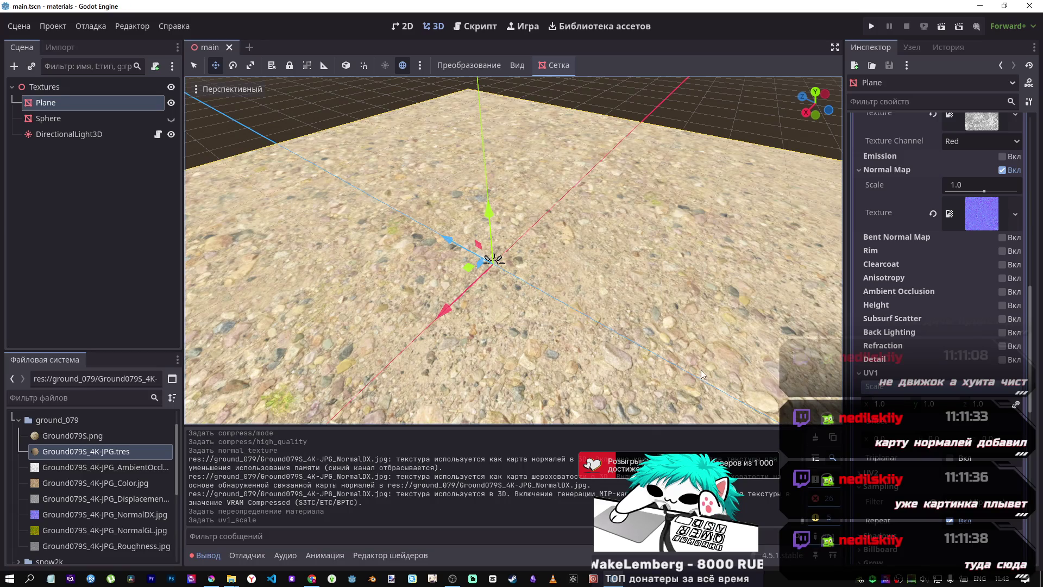
Step: Re-expand the material properties to confirm the UV1 scale remains 1.0
scroll(932, 346, "up", 10)
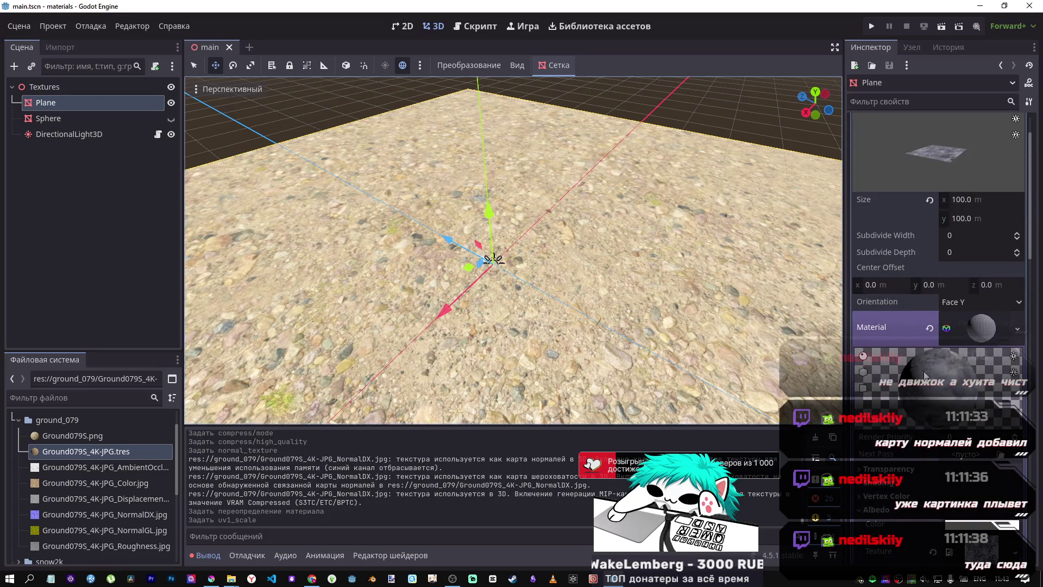
left_click(981, 333)
scroll(933, 386, "down", 10)
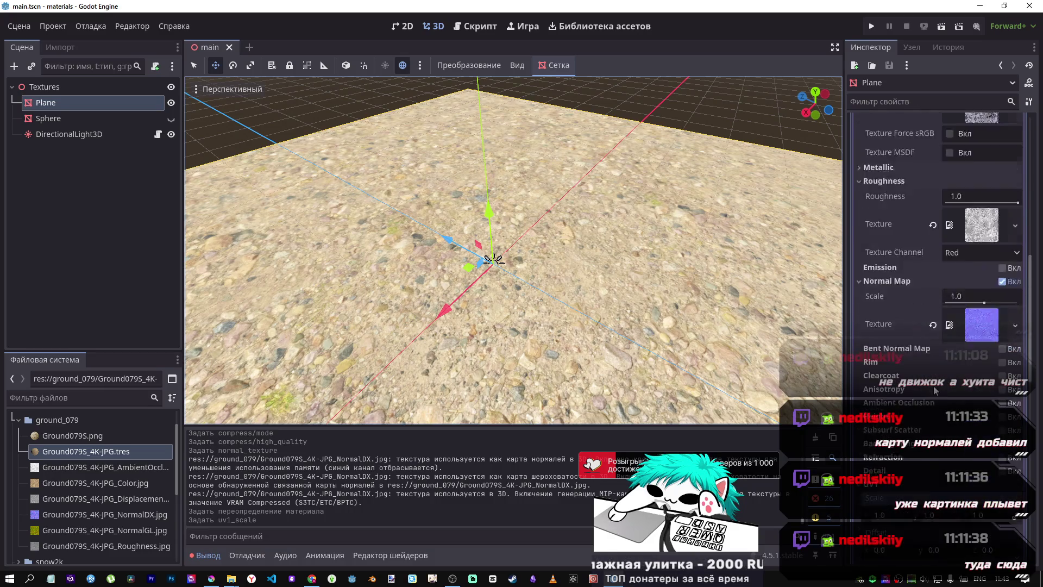
scroll(934, 387, "down", 3)
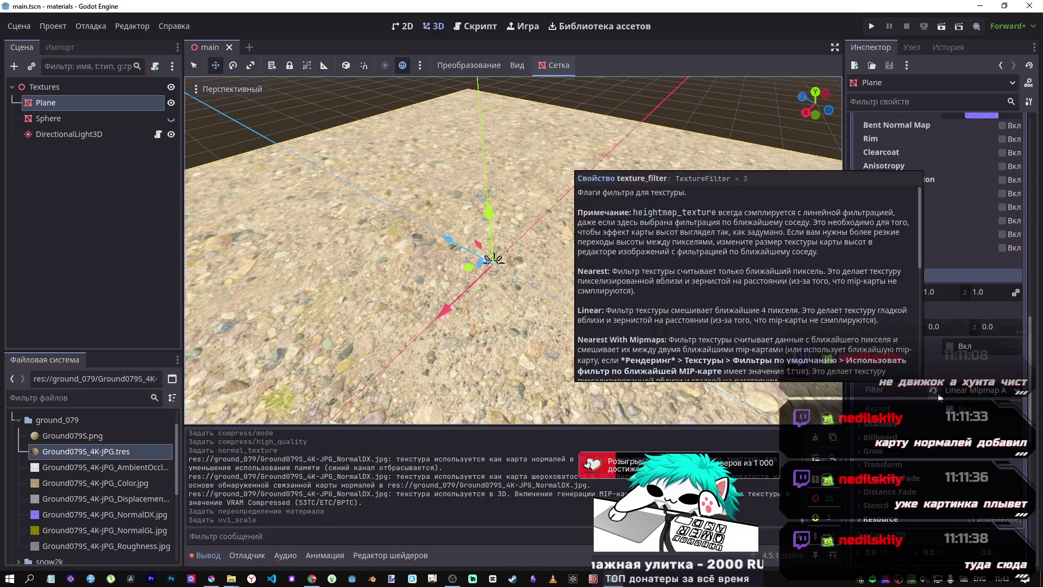
scroll(938, 397, "up", 4)
scroll(937, 394, "up", 3)
scroll(936, 394, "down", 10)
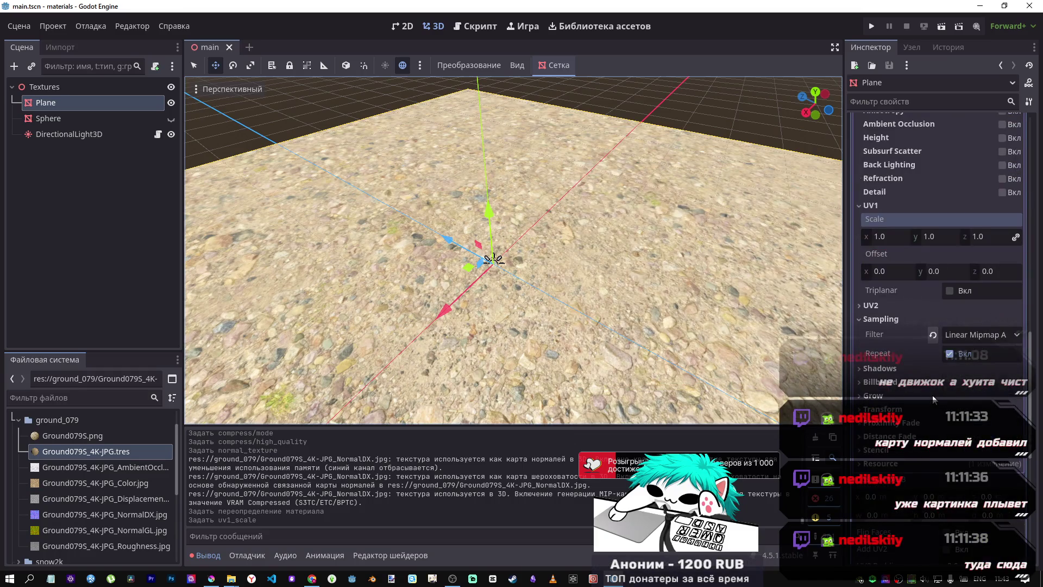
Step: Undo the last edit, then set the Ground079S material's UV1 scale to 10 on all axes
key("ctrl+z")
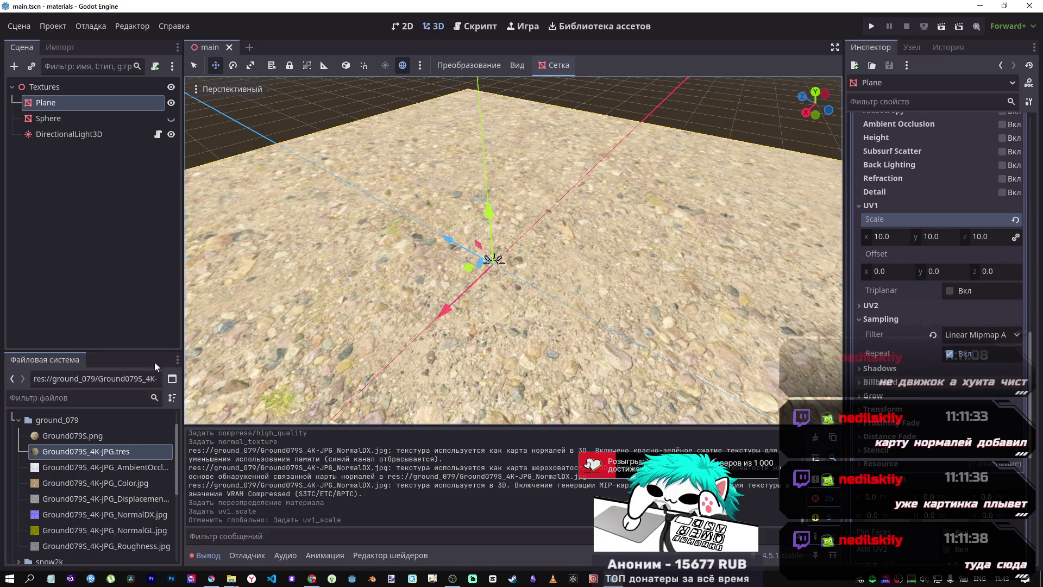
left_click(61, 450)
scroll(931, 415, "down", 4)
left_click(866, 308)
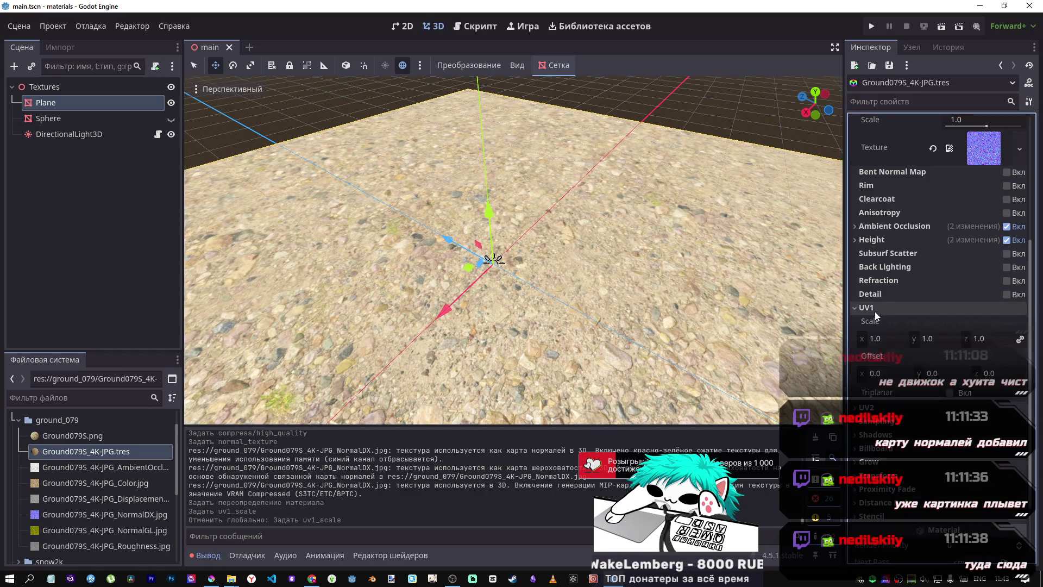
left_click(877, 340)
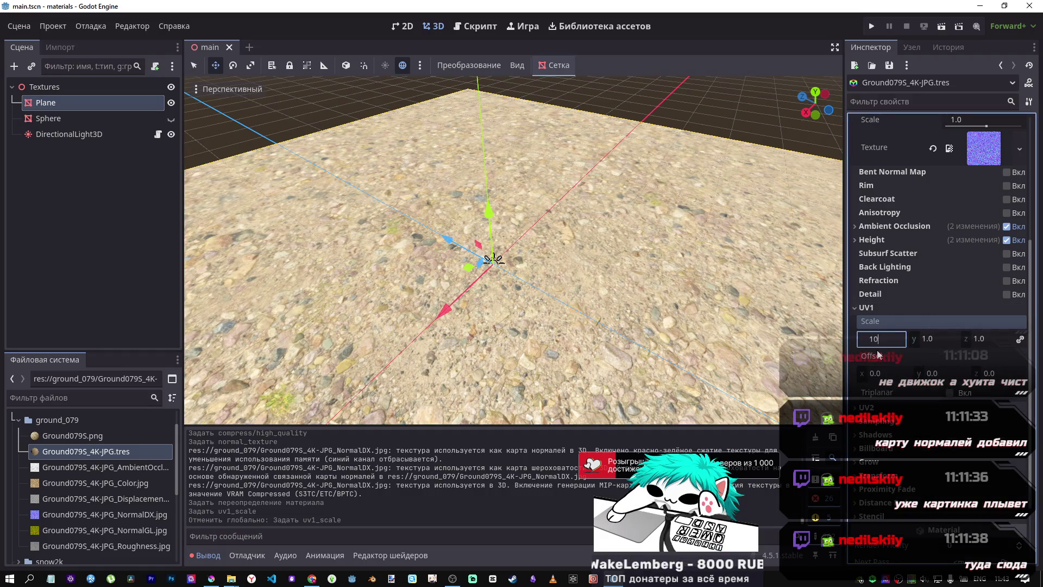
type("10")
key("Return")
scroll(523, 311, "down", 5)
scroll(517, 299, "up", 10)
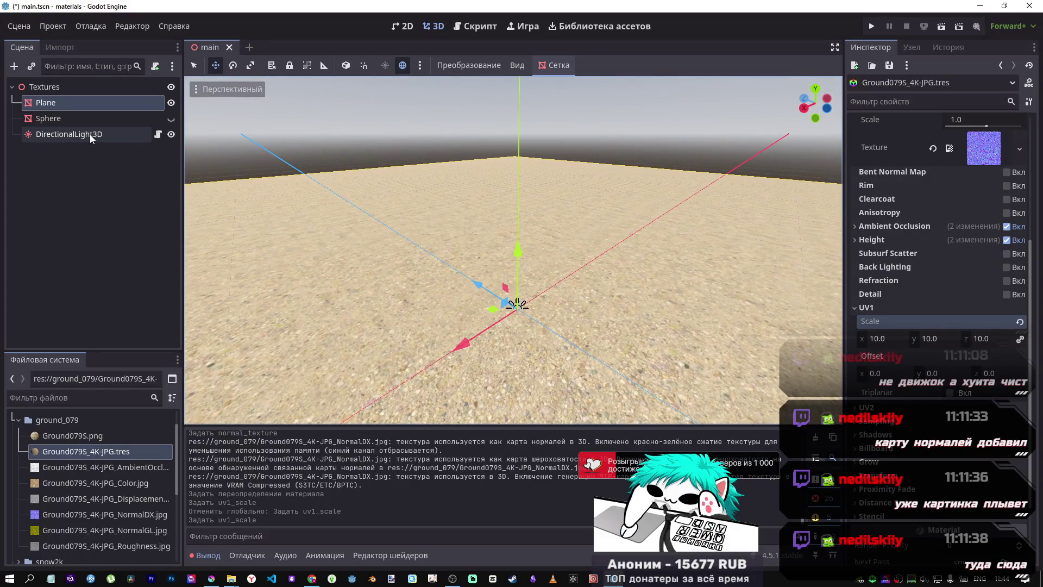
Step: Tilt the DirectionalLight3D's X rotation to a shallower -19.4°, then reselect the gravel material
left_click(90, 133)
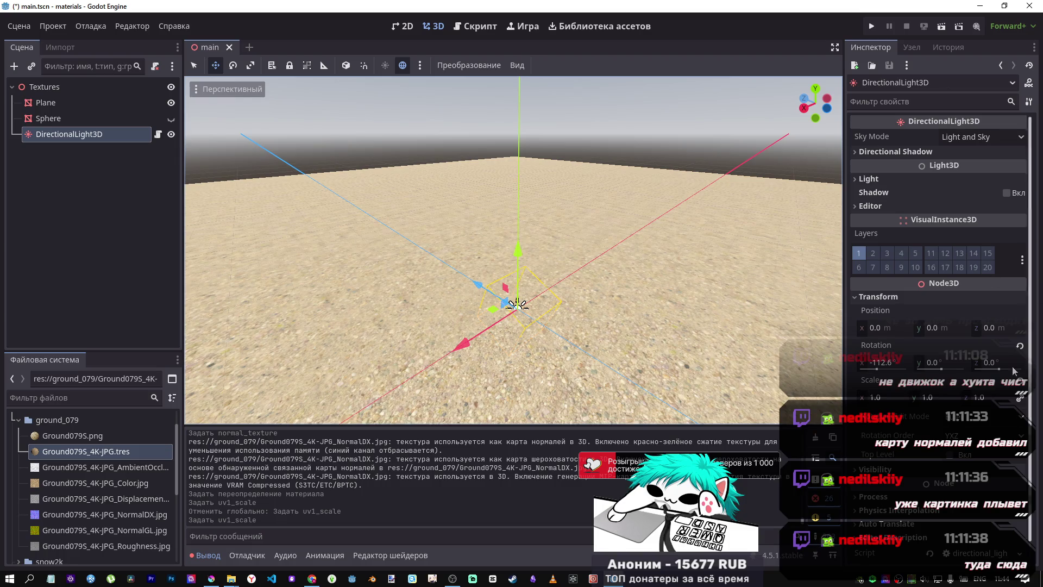
left_click_drag(879, 369, 864, 350)
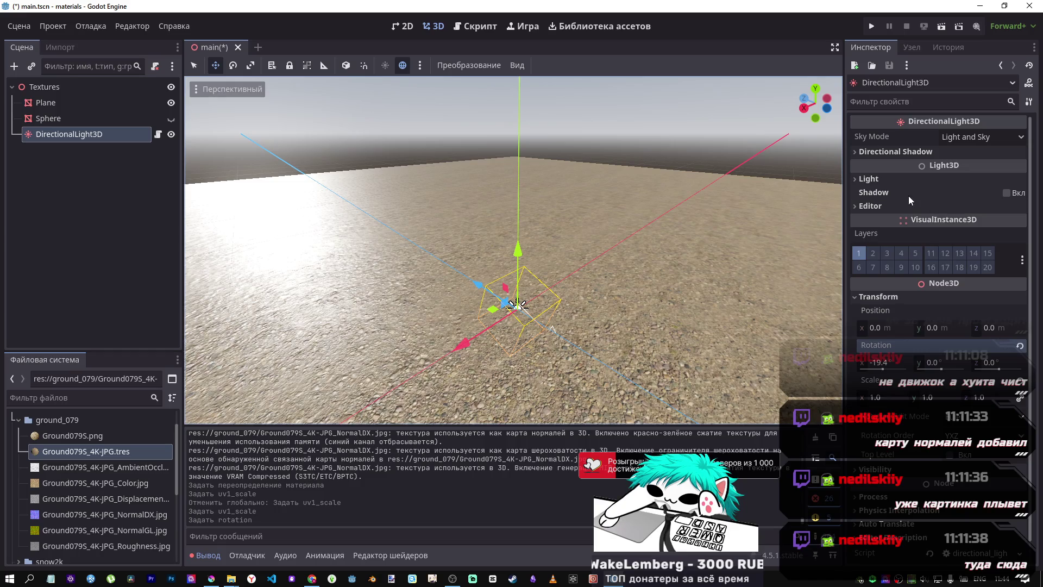
left_click(90, 451)
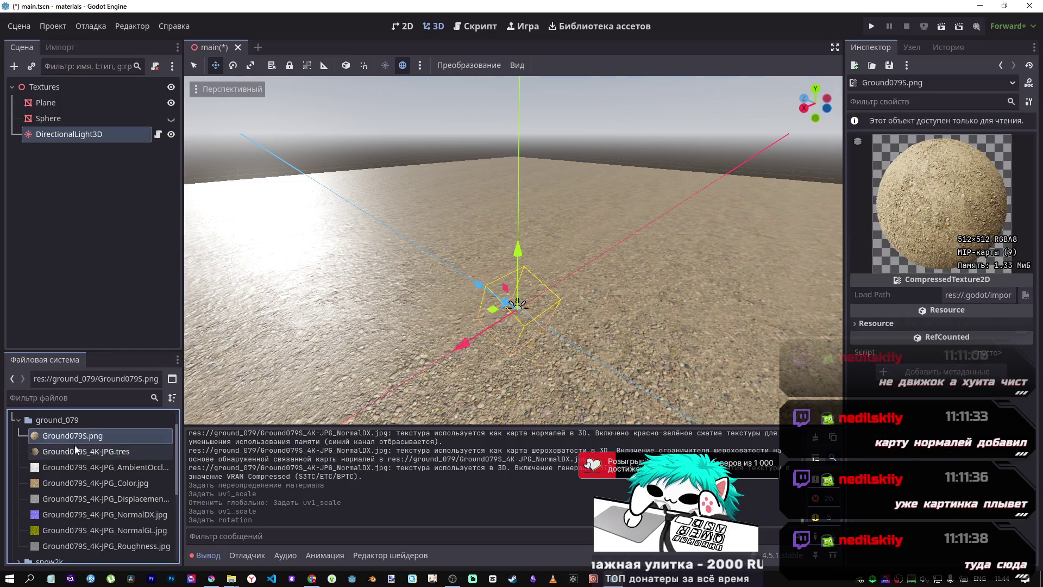
Step: Expand the gravel material's Roughness and try values of 0.0 and about 0.39
scroll(972, 313, "up", 3)
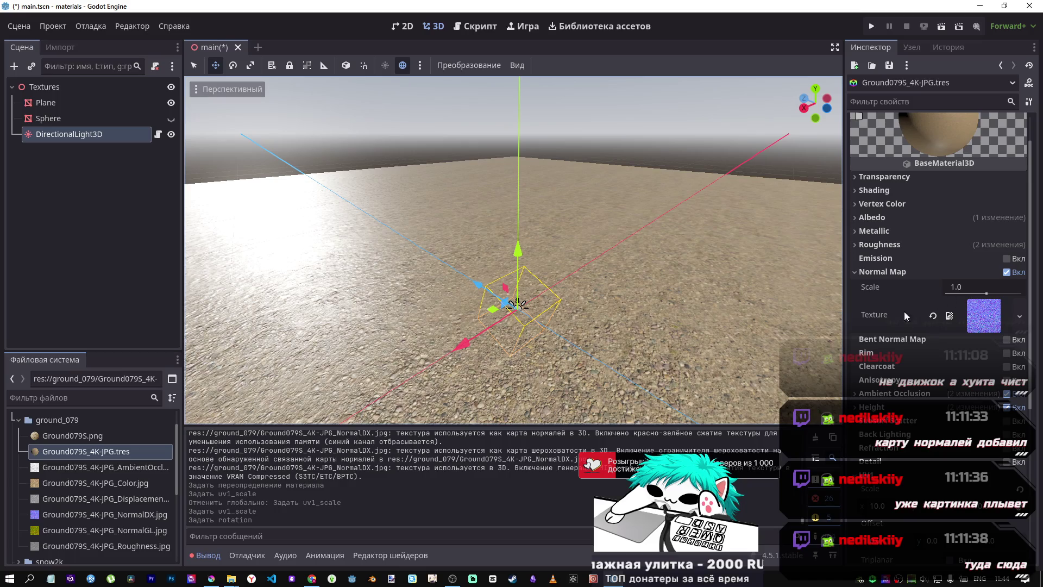
scroll(903, 389, "up", 2)
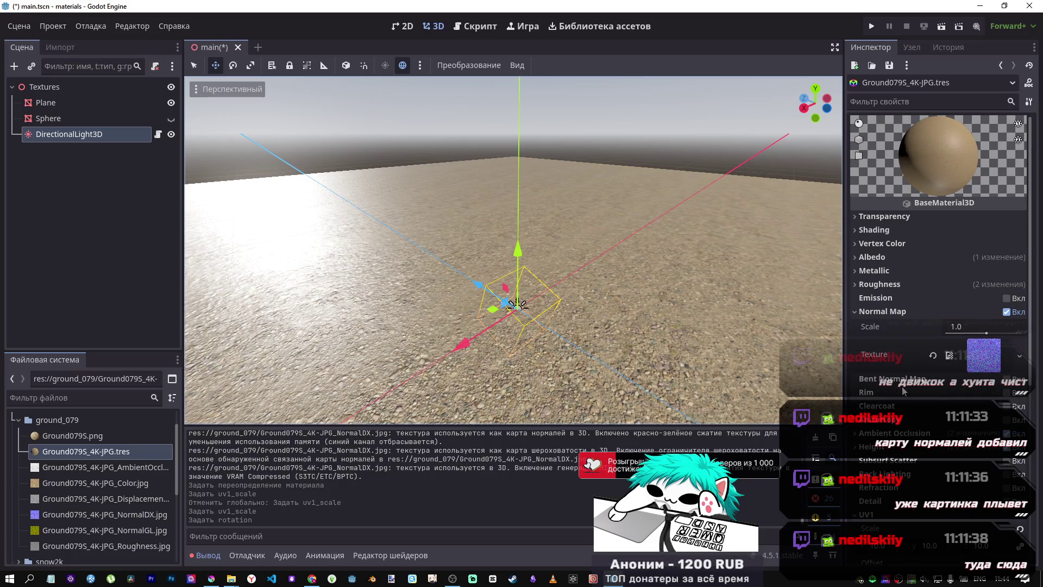
left_click(886, 284)
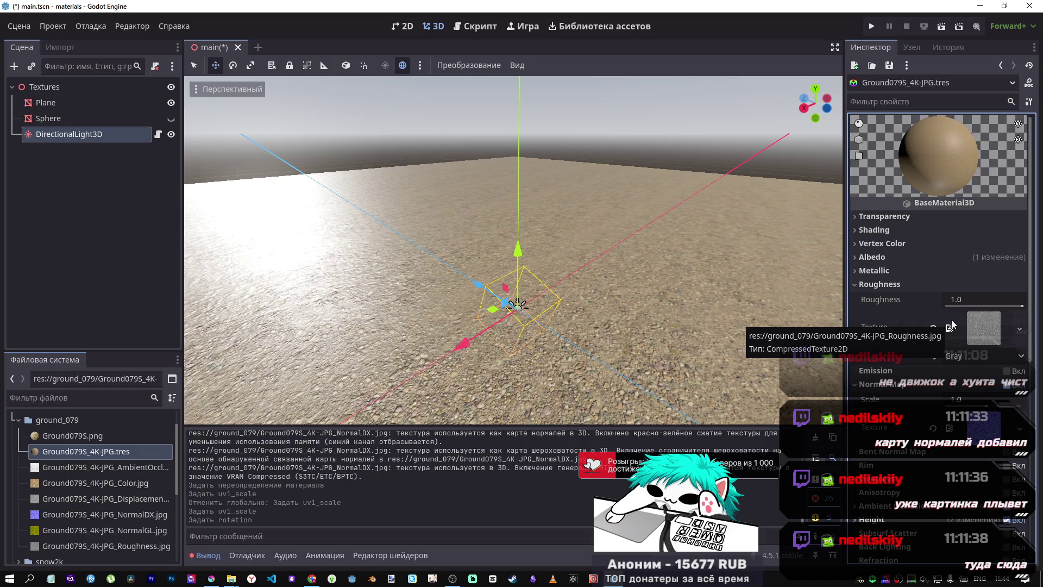
left_click_drag(1008, 308, 915, 307)
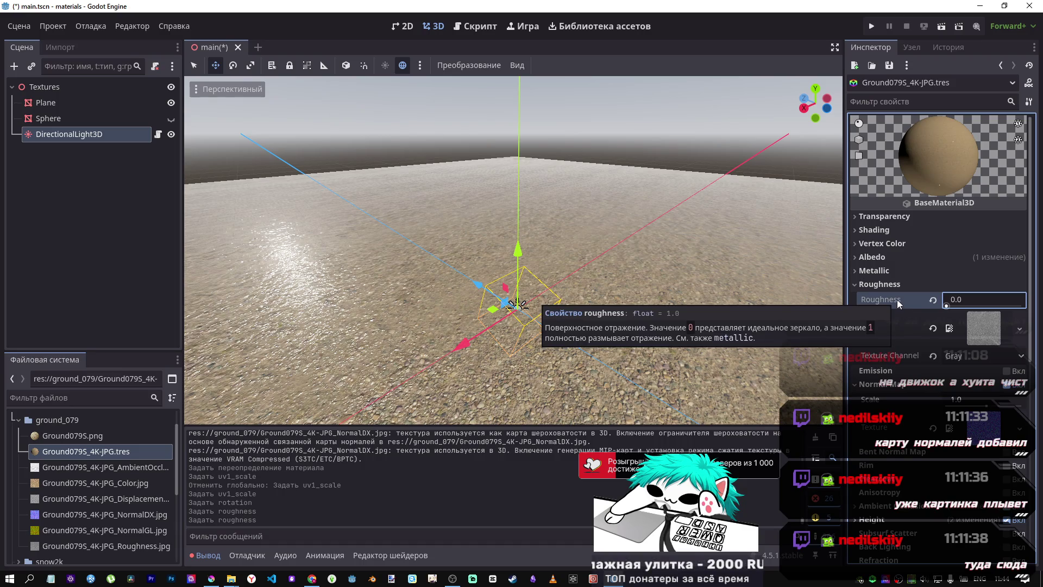
mouse_move(945, 305)
left_mouse_down()
mouse_move(976, 305)
mouse_move(918, 301)
left_mouse_up()
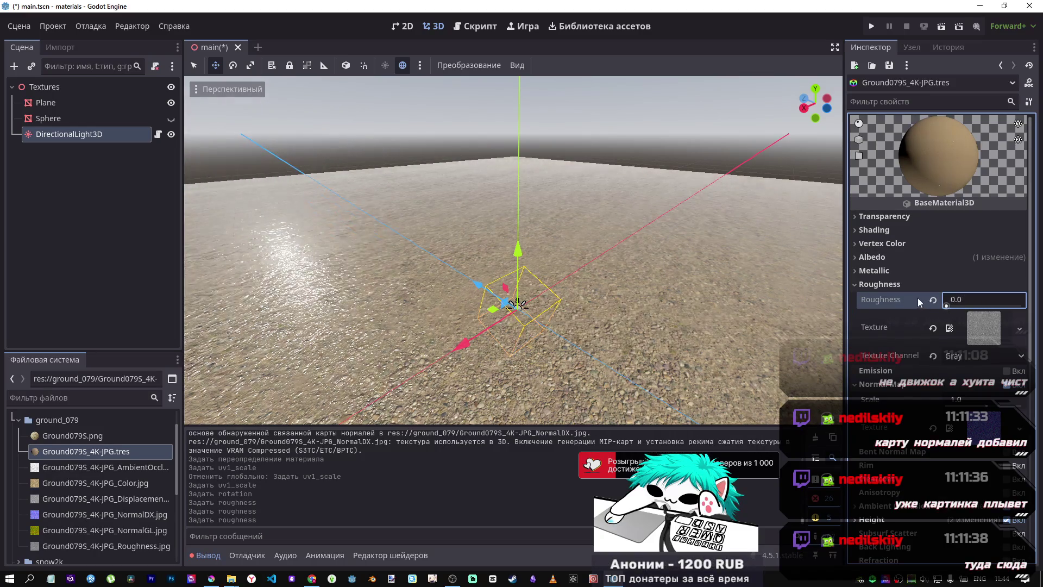
Step: Revert roughness to its default 1.0 and fly over the ground to check the matte look
key("w")
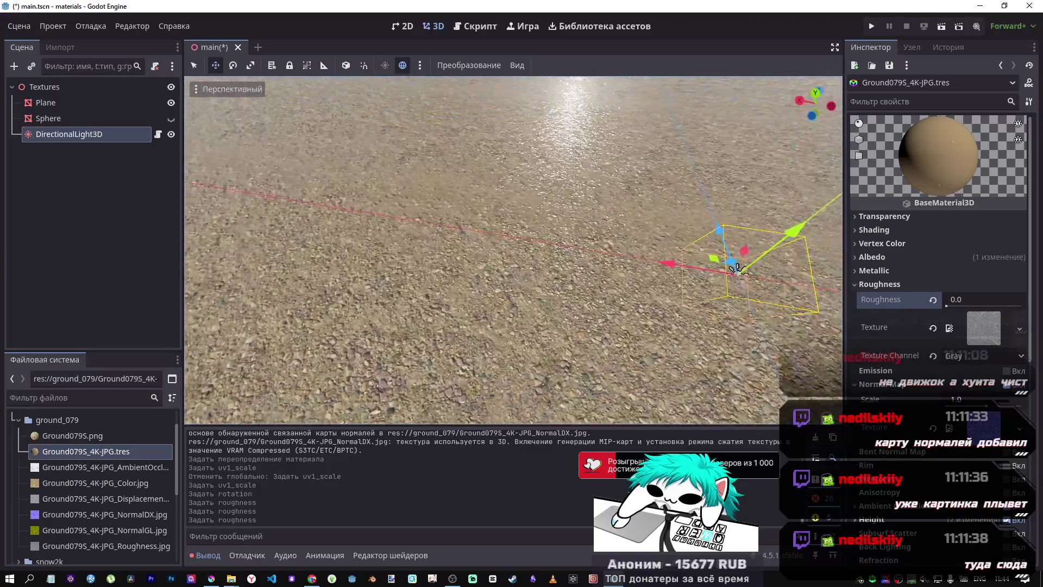
key("w")
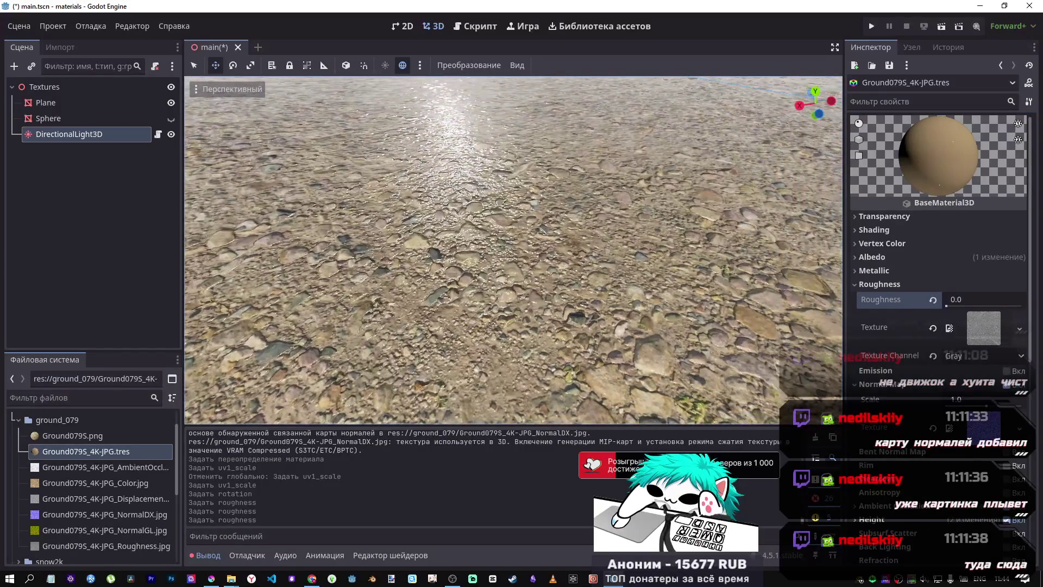
key("s")
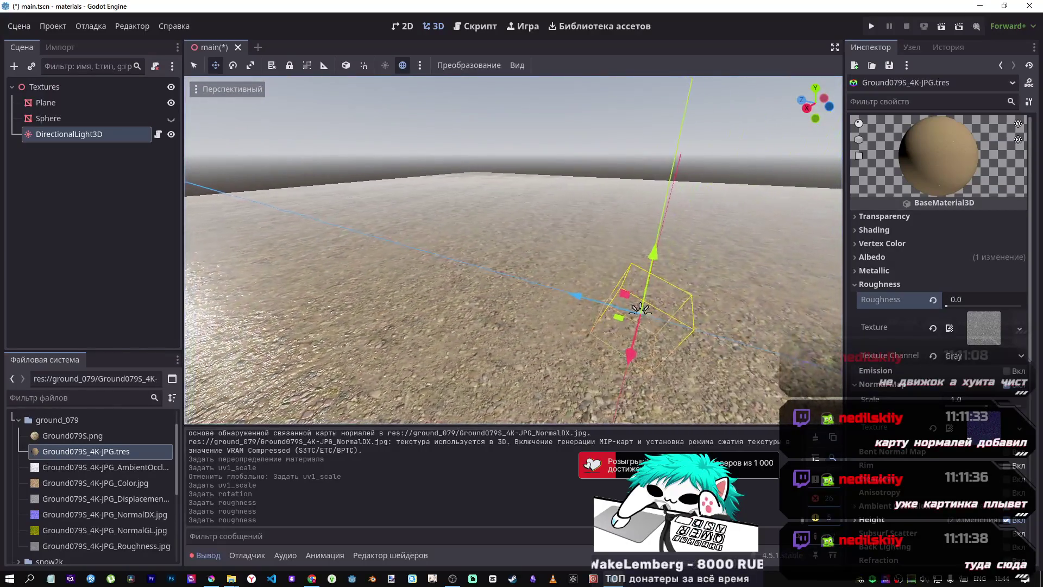
left_click(934, 298)
key("w")
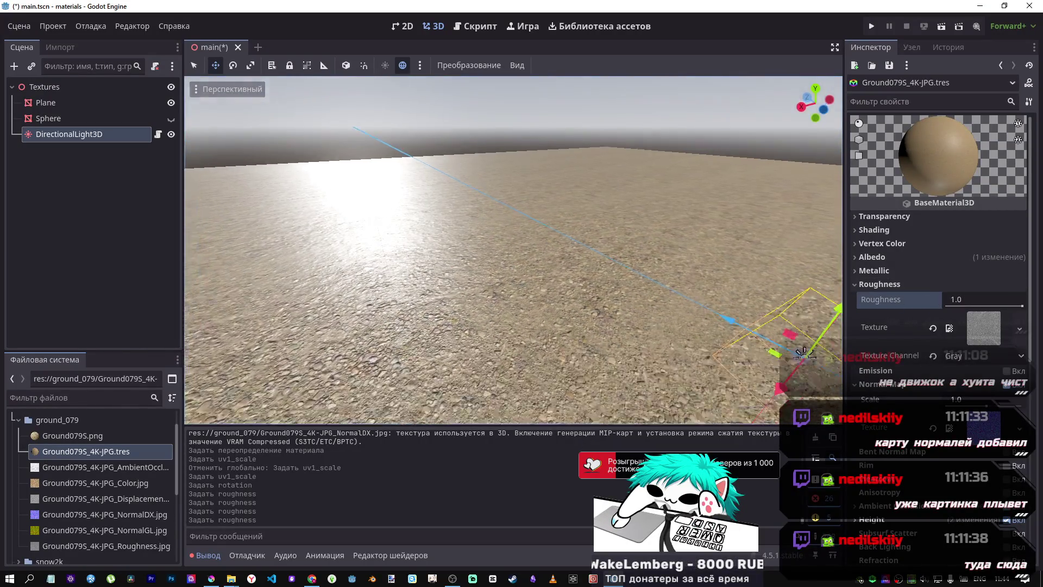
key("s")
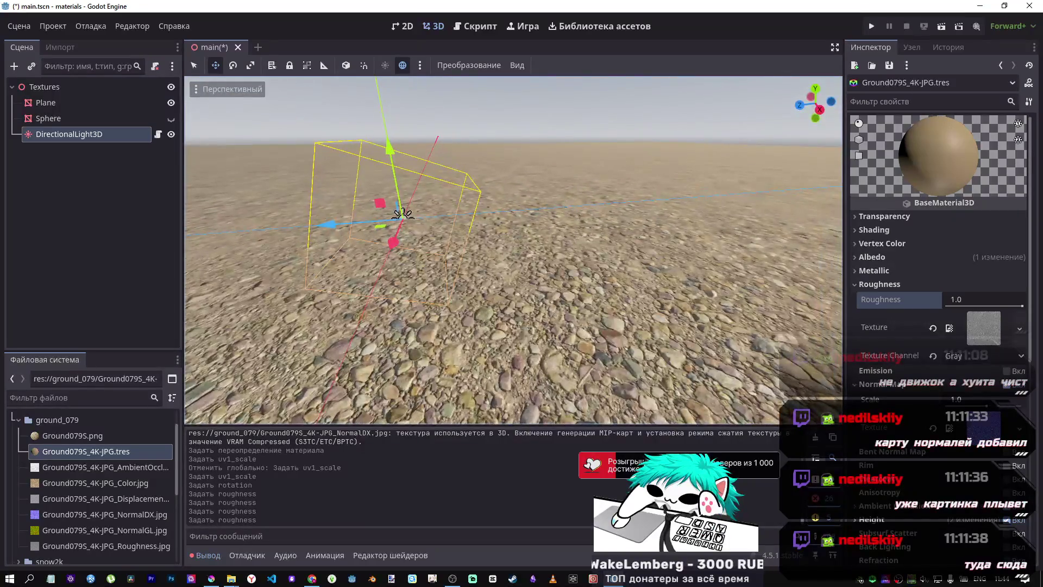
left_click(901, 256)
left_click(898, 259)
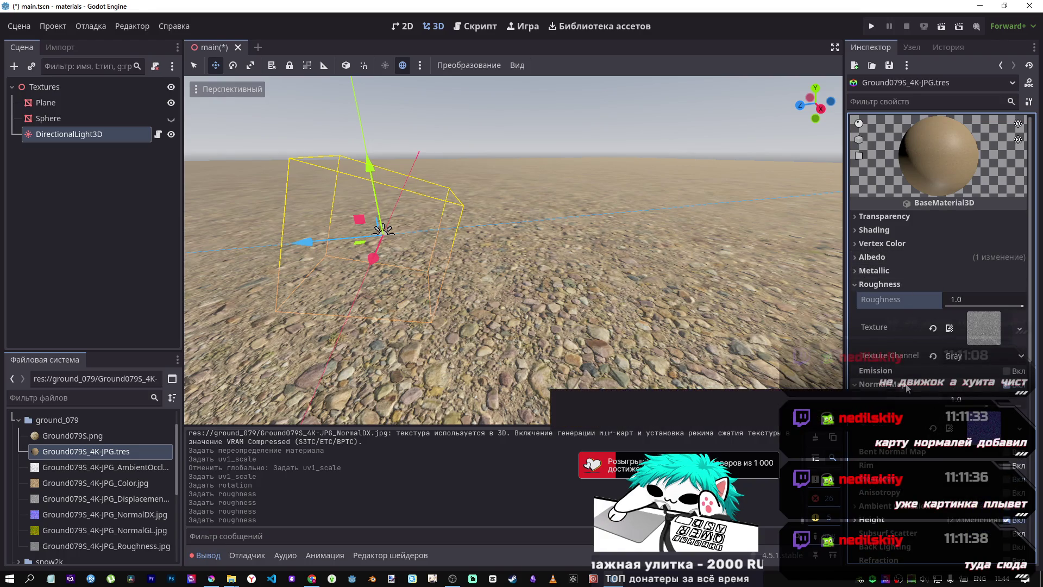
Step: Try normal map scales of about 3.97, -3.8, -4.03, -0.23 and 0.23, settling on -0.5
left_click_drag(987, 407, 982, 405)
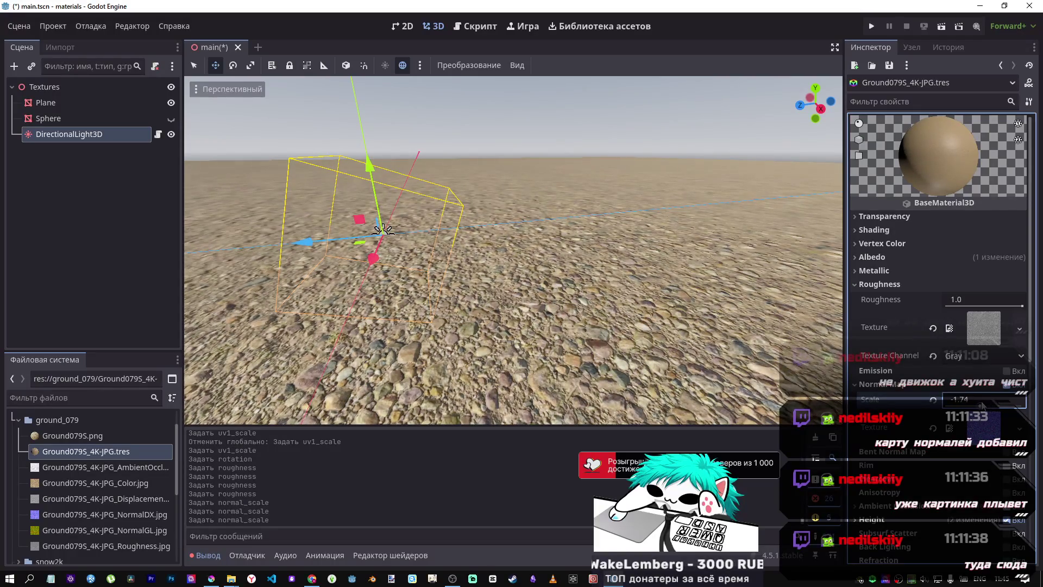
mouse_move(686, 344)
left_mouse_down()
mouse_move(658, 339)
mouse_move(630, 304)
mouse_move(728, 359)
mouse_move(842, 340)
left_mouse_up()
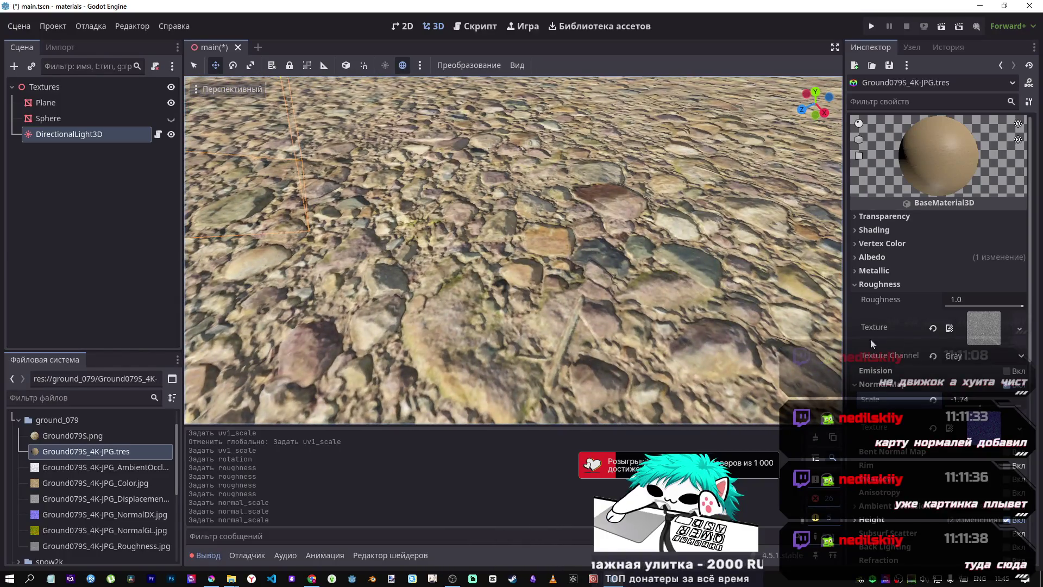
mouse_move(978, 406)
left_mouse_down()
mouse_move(986, 403)
mouse_move(977, 402)
left_mouse_up()
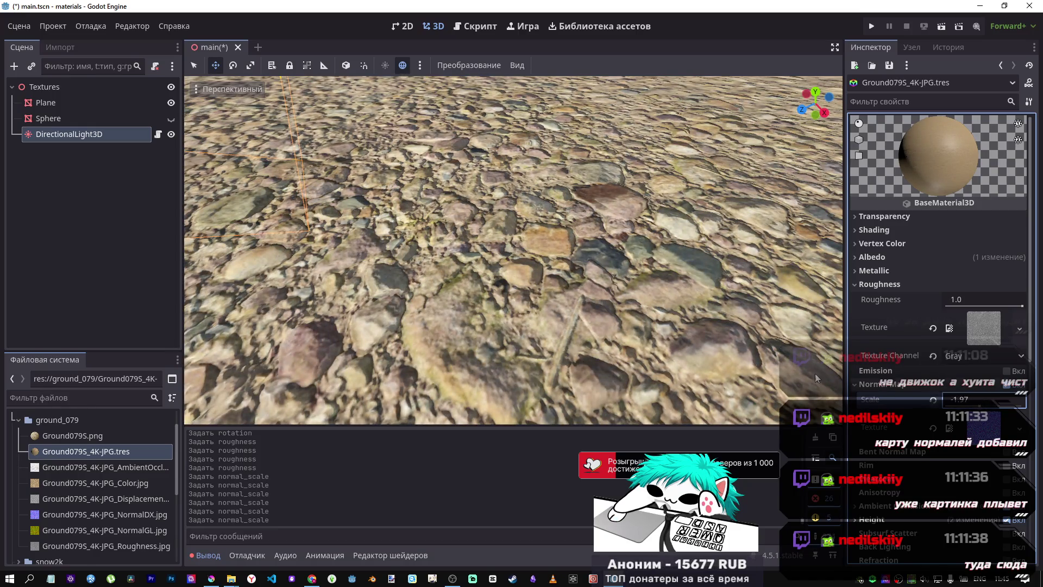
key("f")
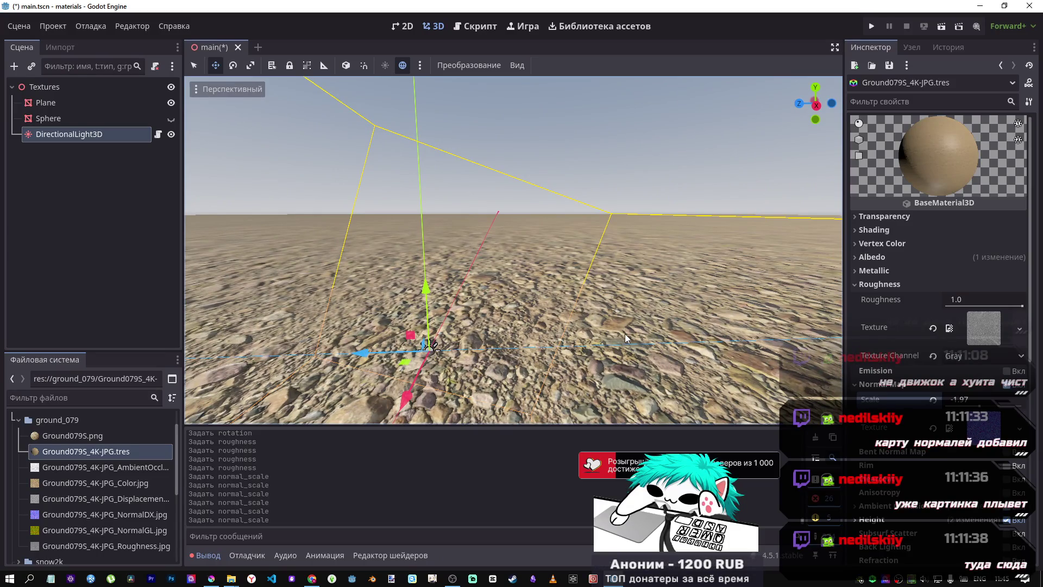
left_click_drag(979, 405, 974, 406)
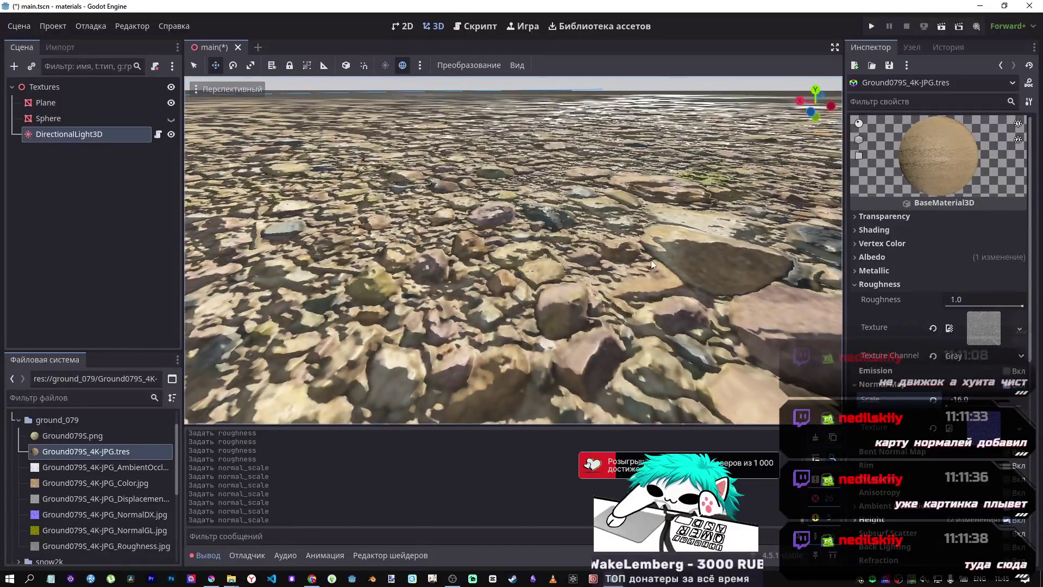
mouse_move(946, 405)
left_mouse_down()
mouse_move(1000, 407)
mouse_move(983, 406)
left_mouse_up()
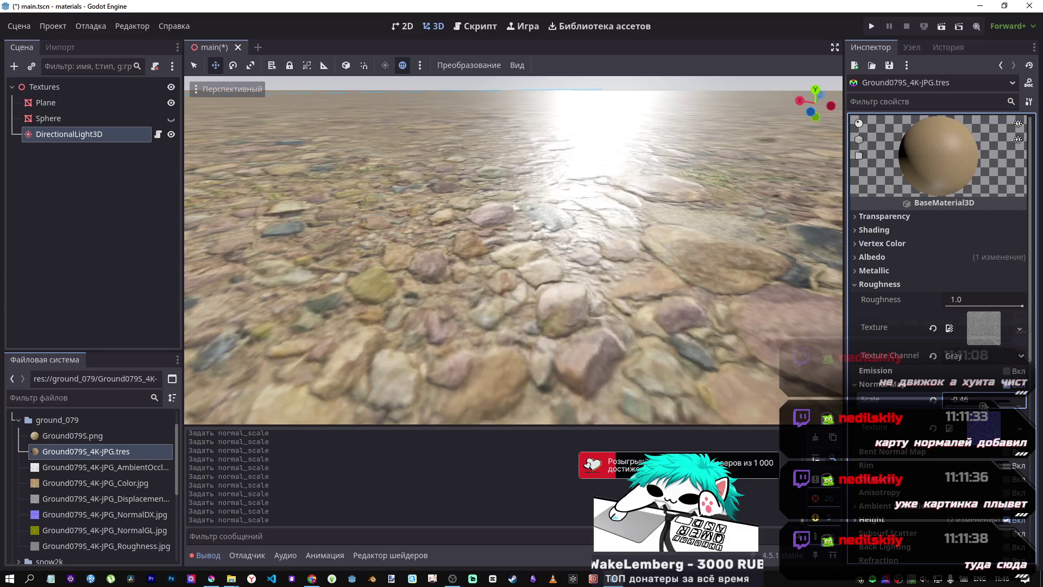
left_click_drag(983, 406, 984, 406)
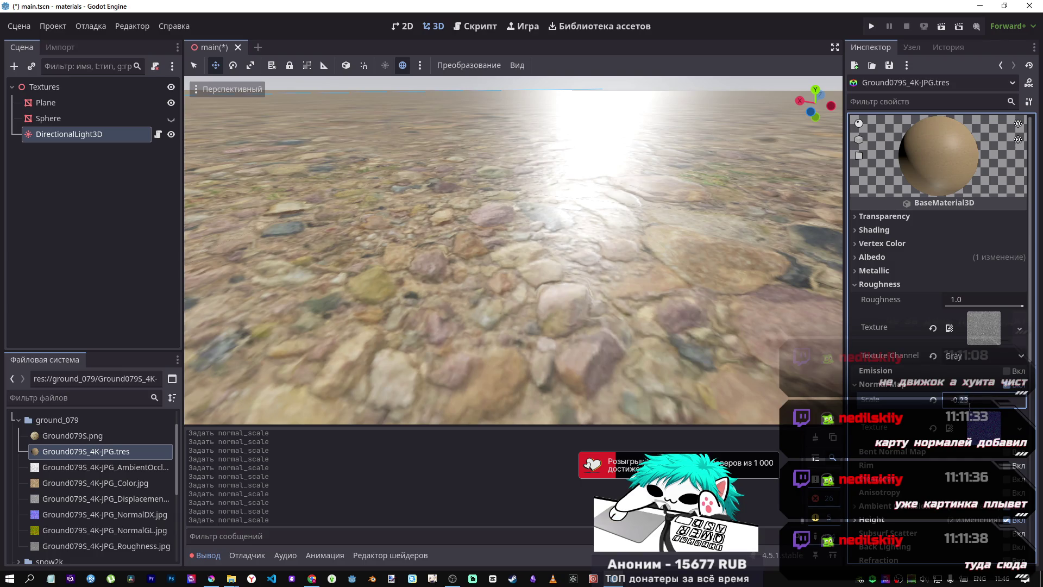
type(".5")
mouse_move(708, 286)
left_mouse_down()
mouse_move(684, 222)
mouse_move(643, 177)
mouse_move(676, 165)
mouse_move(687, 198)
mouse_move(684, 284)
left_mouse_up()
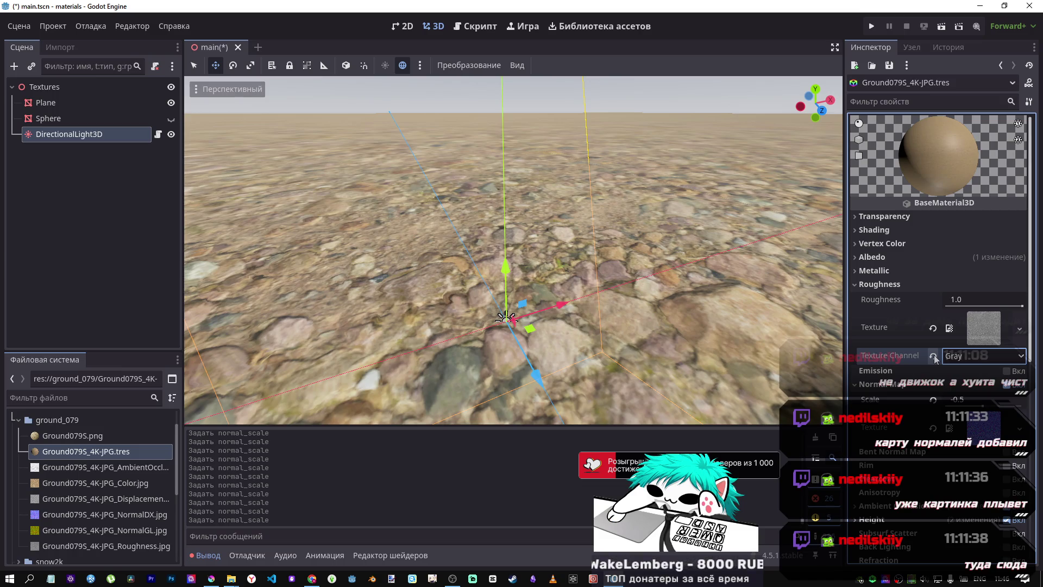
Step: Switch the roughness texture channel to Alpha, briefly comparing it with Gray
left_click(956, 357)
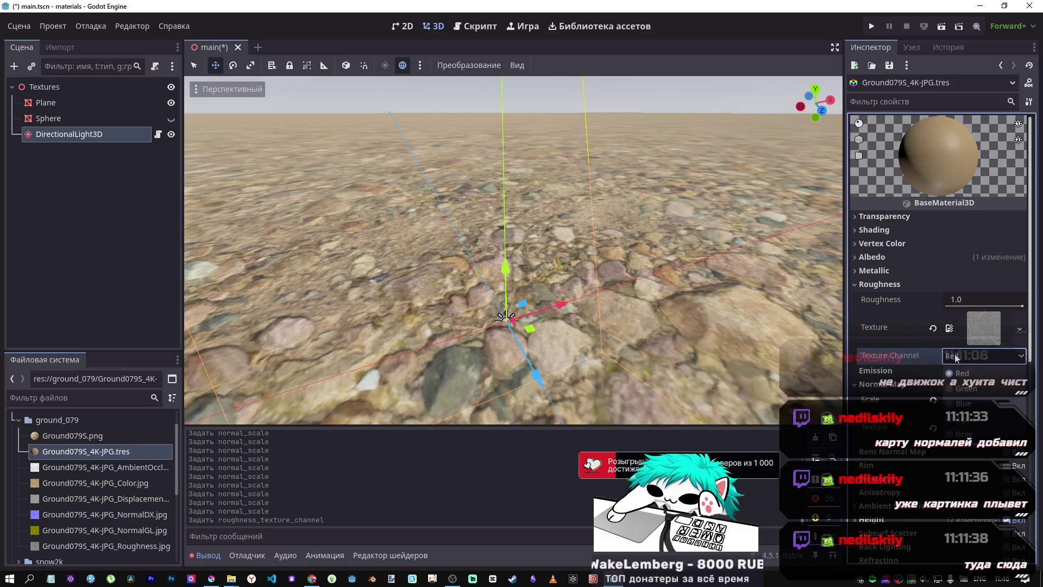
left_click(966, 432)
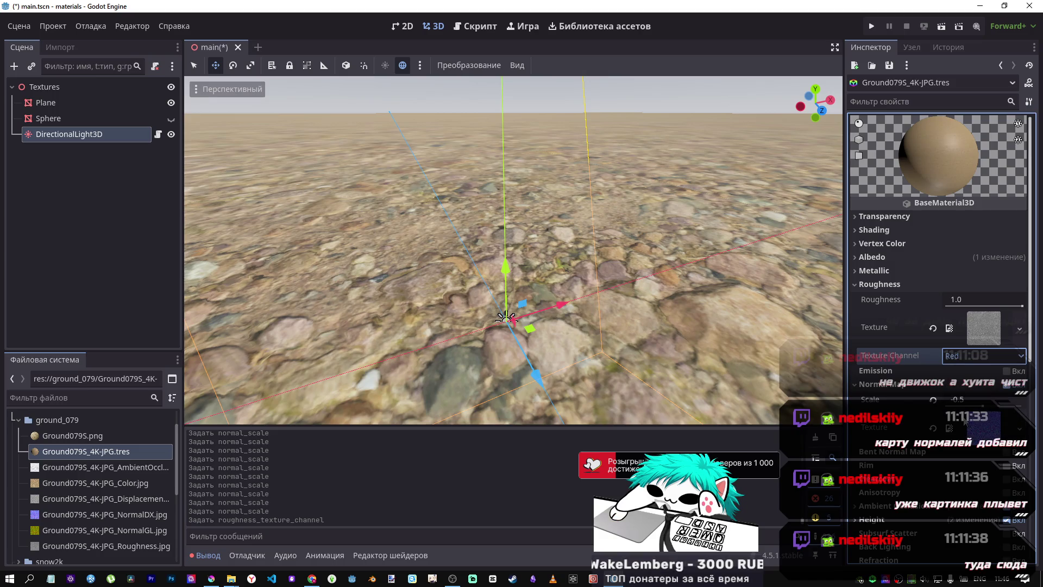
left_click(956, 355)
left_click(964, 415)
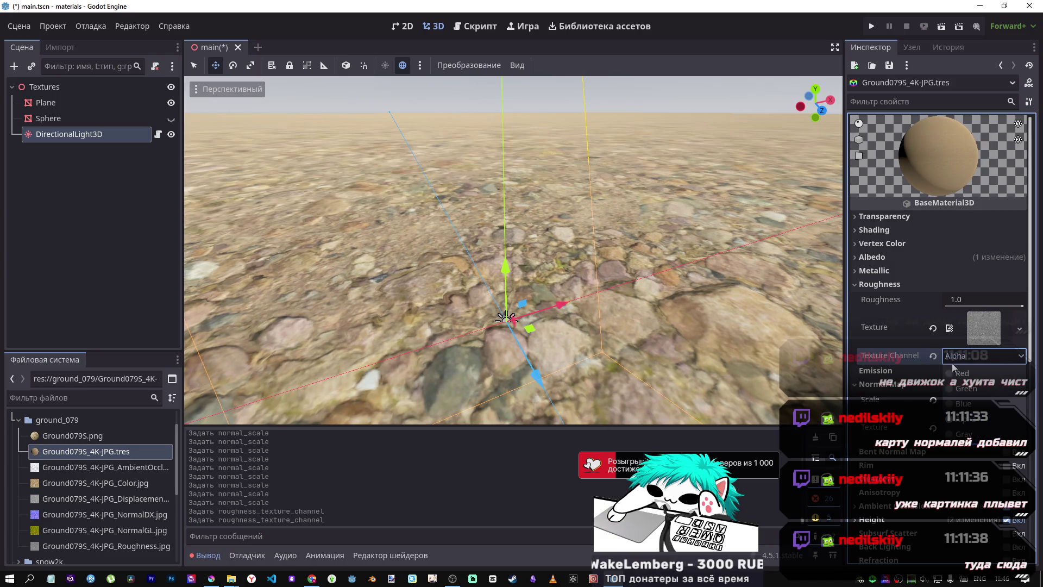
left_click(963, 434)
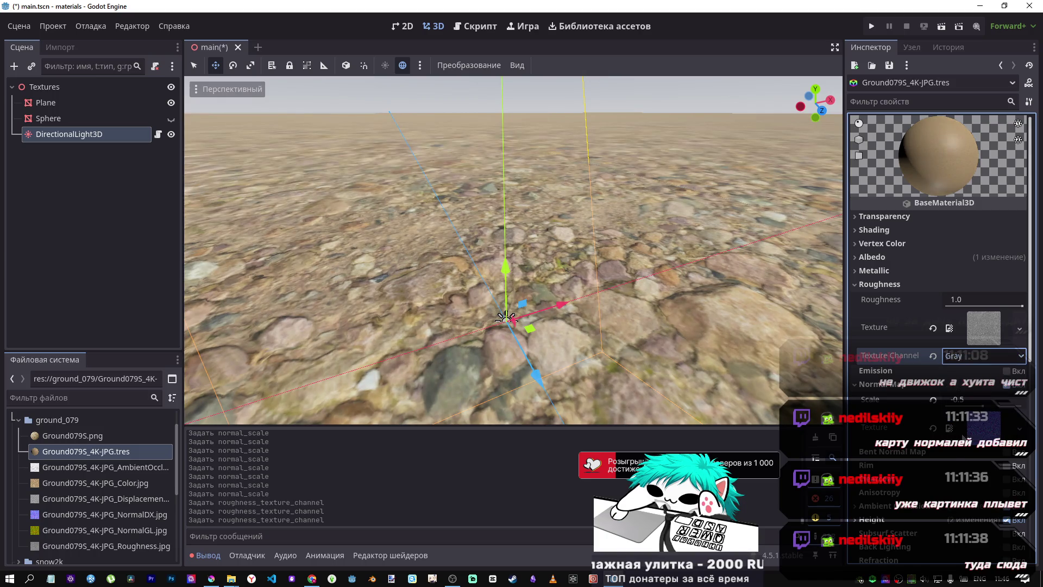
left_click(964, 418)
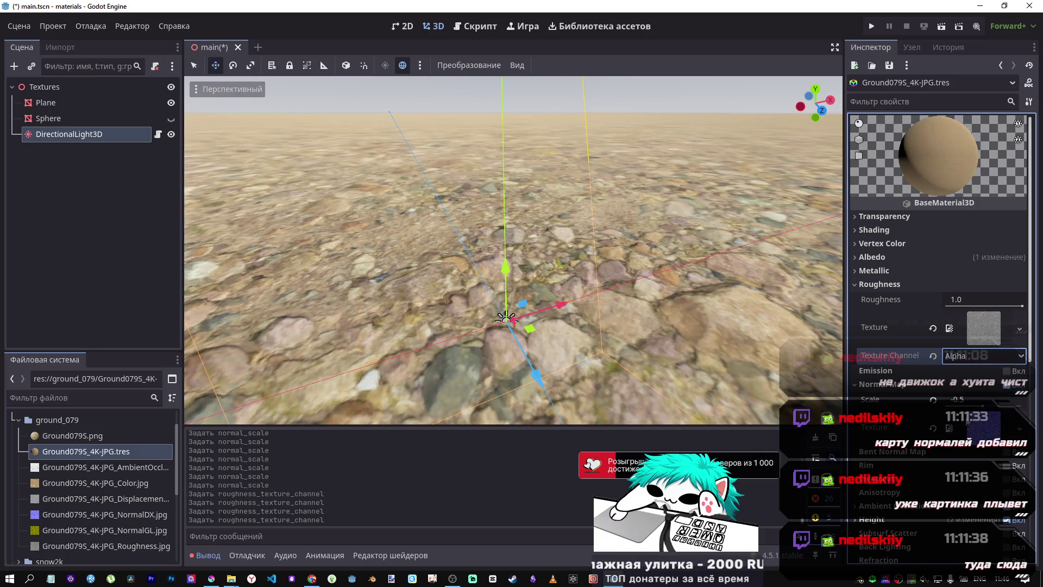
mouse_move(513, 250)
left_mouse_down()
mouse_move(526, 179)
mouse_move(543, 271)
mouse_move(521, 228)
mouse_move(502, 255)
mouse_move(510, 239)
mouse_move(497, 233)
mouse_move(530, 214)
mouse_move(530, 228)
mouse_move(520, 188)
mouse_move(521, 212)
mouse_move(516, 190)
mouse_move(769, 281)
left_mouse_up()
scroll(952, 357, "up", 3)
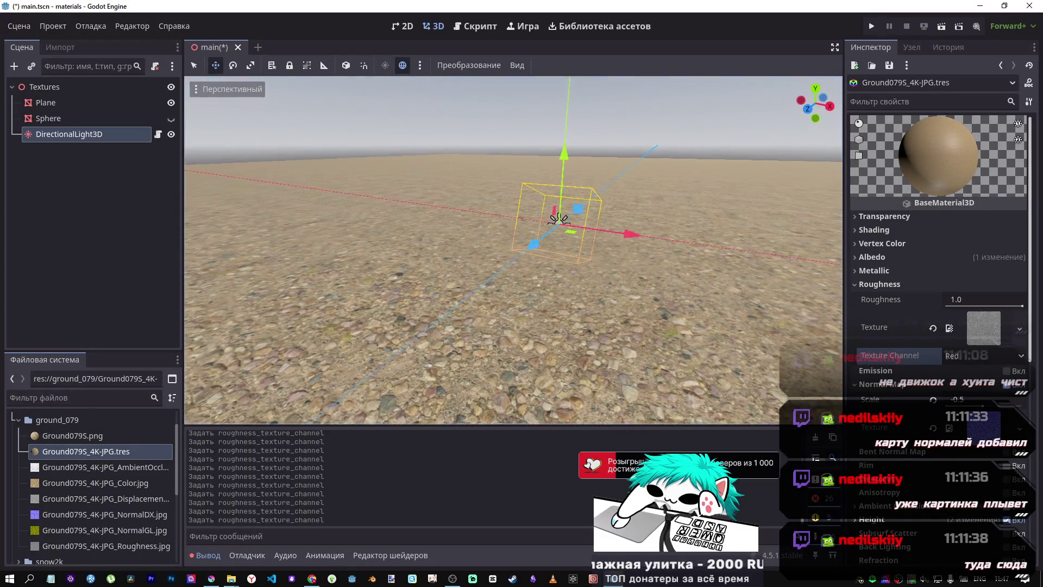
mouse_move(513, 250)
left_mouse_down()
mouse_move(516, 228)
mouse_move(524, 261)
mouse_move(951, 378)
left_mouse_up()
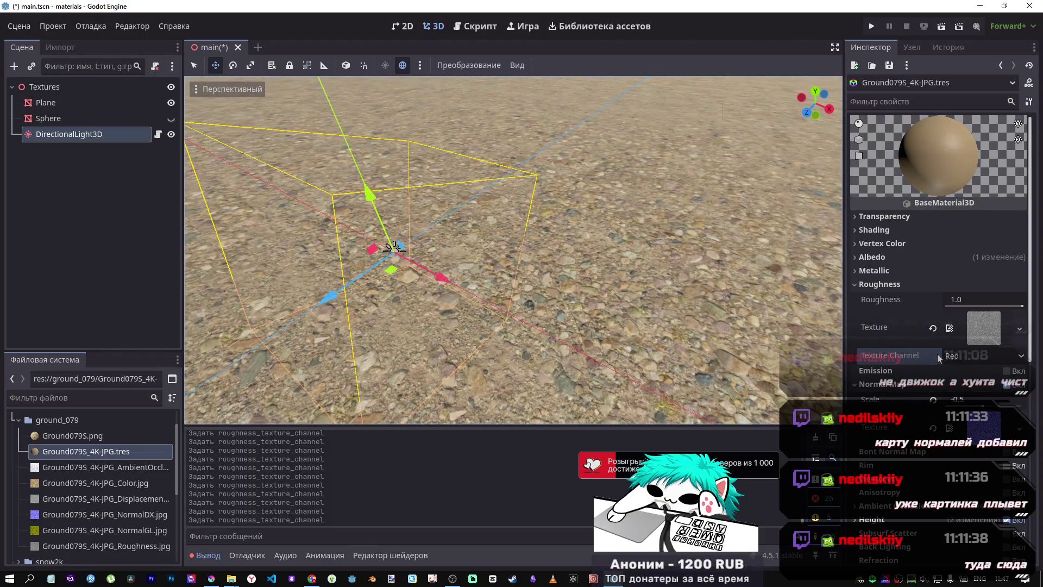
Step: Compare Gray and Alpha again, keep Alpha, and revert the normal map scale to 1.0
left_click(947, 358)
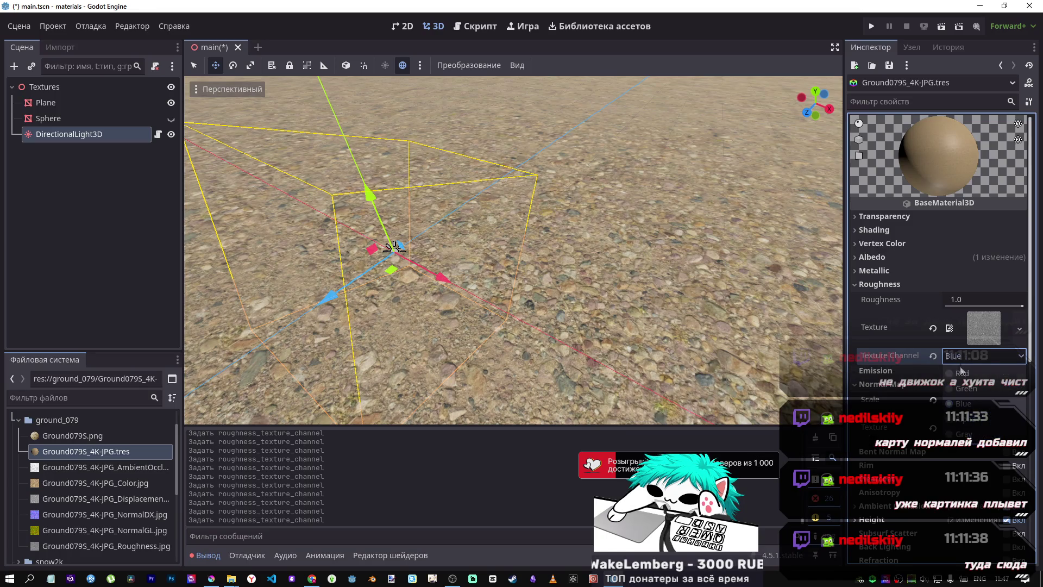
left_click(964, 418)
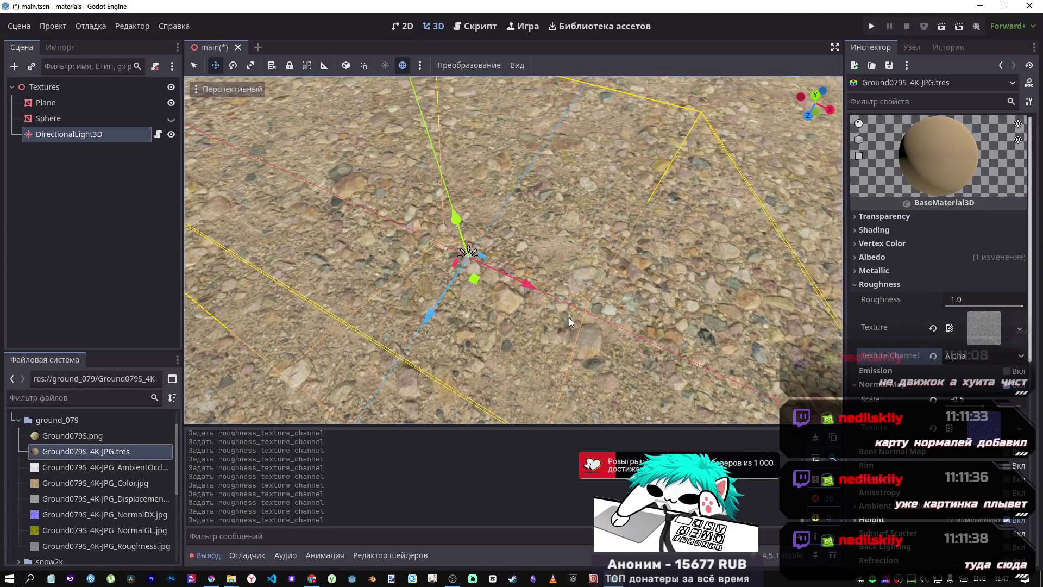
left_click(967, 355)
left_click(968, 422)
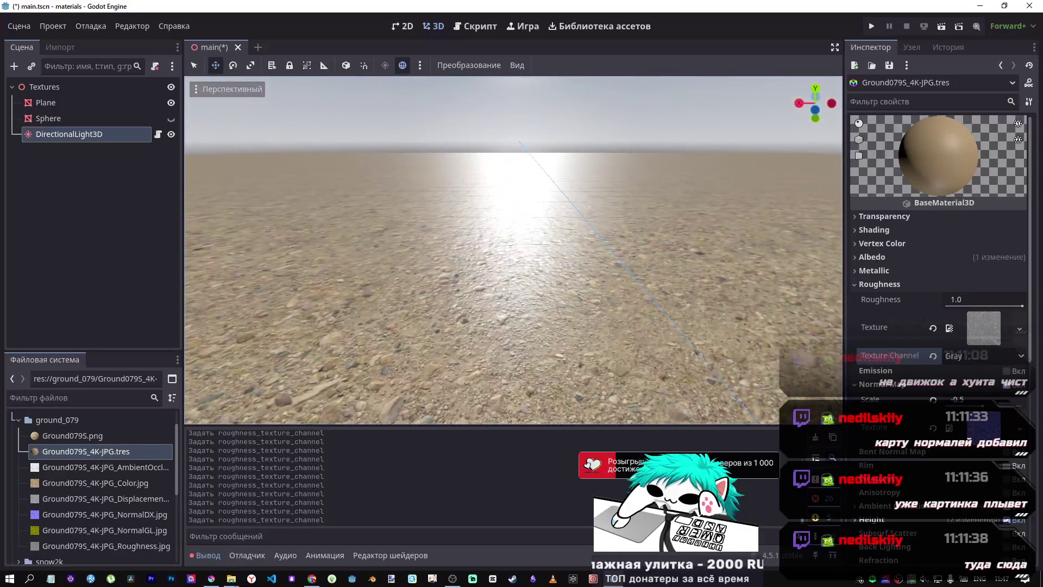
left_click(977, 356)
left_click(972, 410)
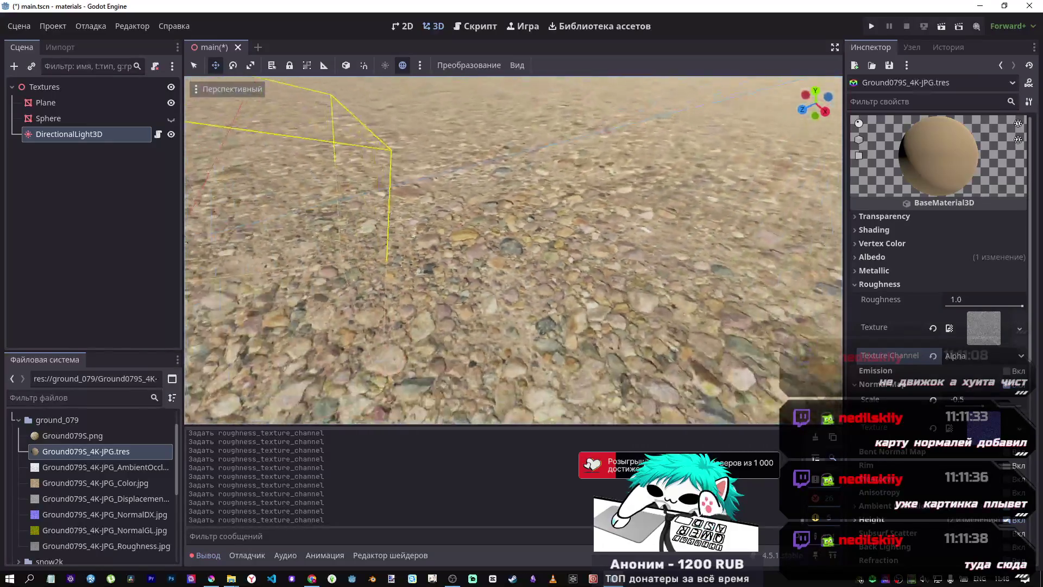
left_click(934, 399)
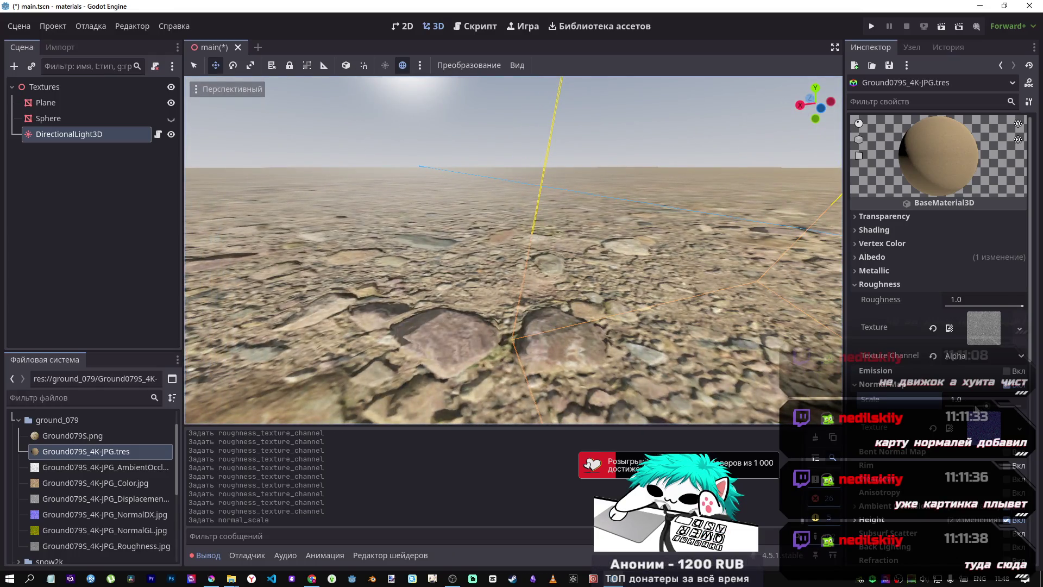
left_click_drag(986, 407, 982, 406)
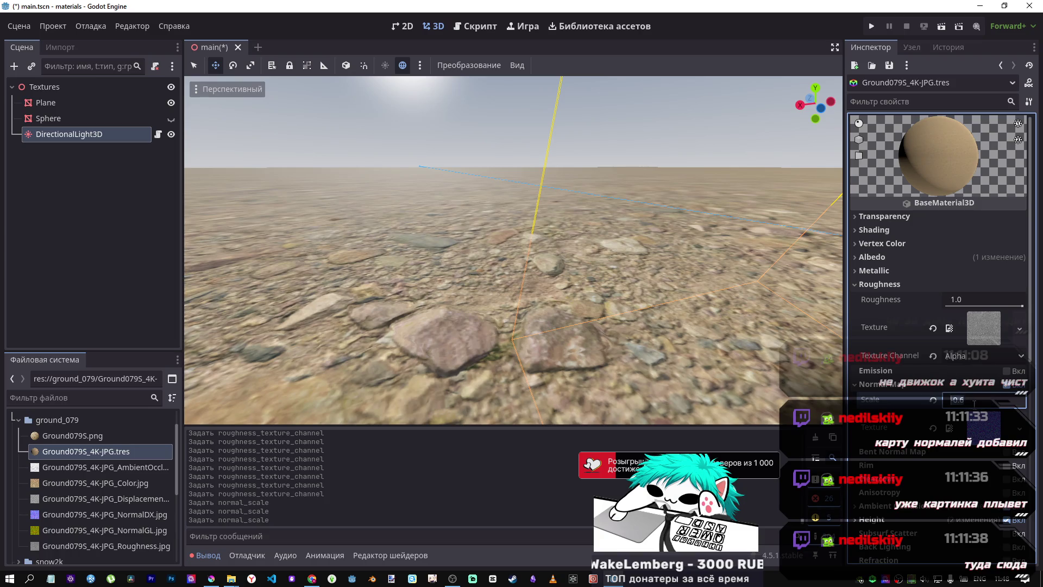
left_click(933, 400)
left_click_drag(731, 369, 651, 326)
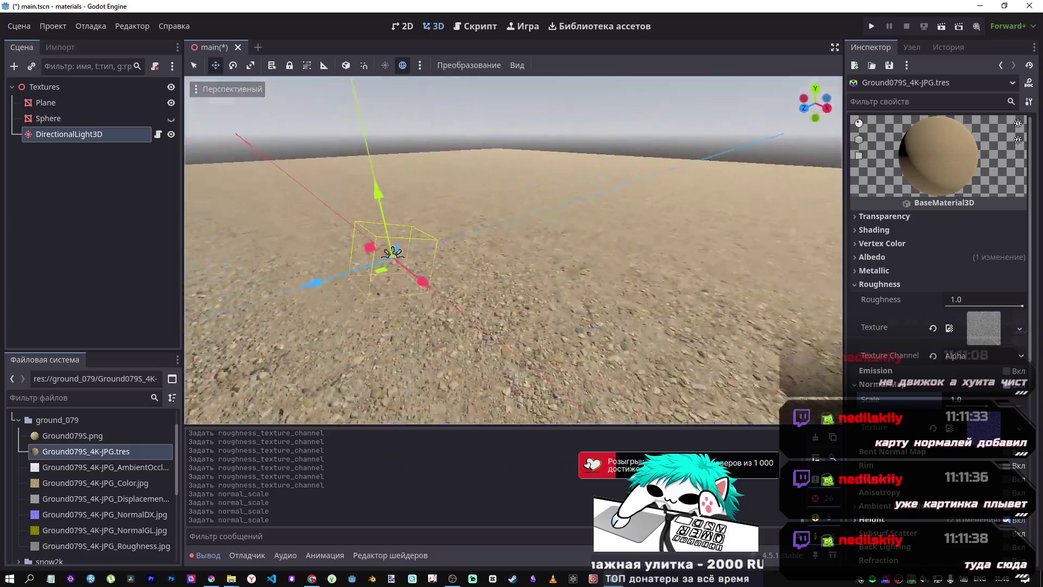
mouse_move(392, 252)
left_mouse_down()
mouse_move(188, 309)
mouse_move(793, 324)
mouse_move(445, 301)
mouse_move(466, 234)
left_mouse_up()
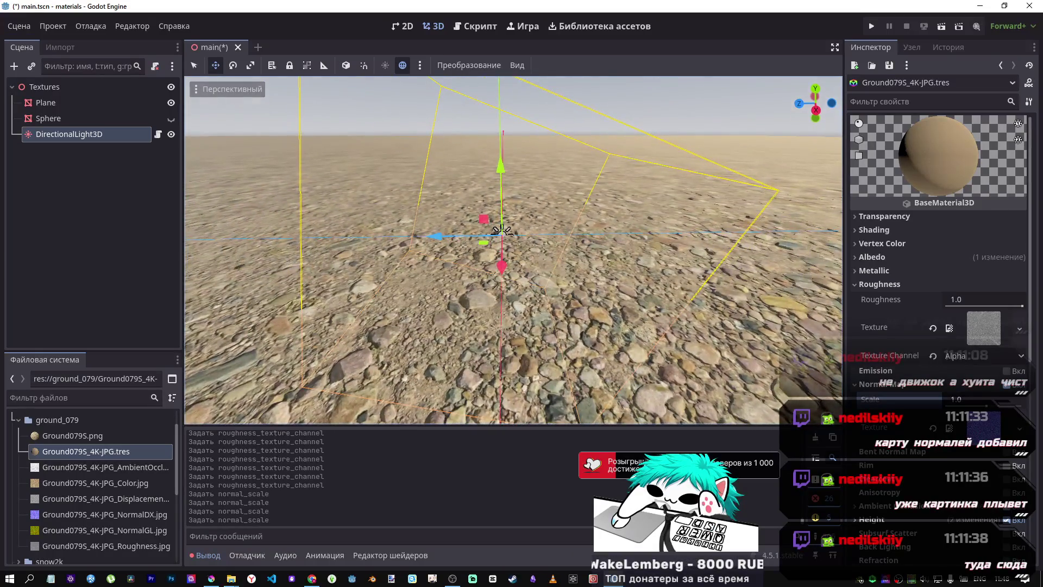
Step: Select DirectionalLight3D and try X rotations of about -10.9° and -214.2°, settling at -171.9°
left_click(33, 135)
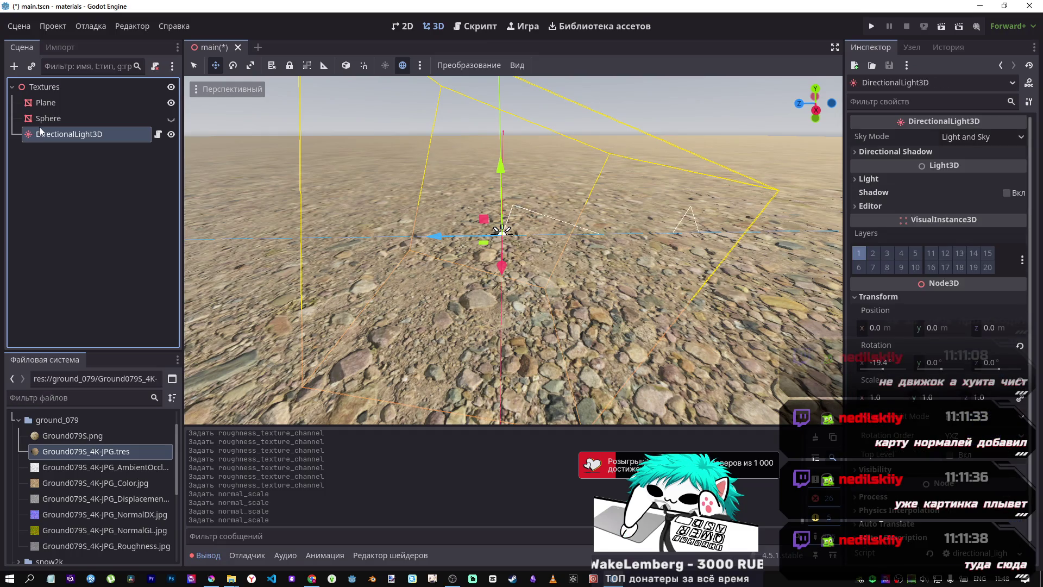
left_click(98, 119)
left_click(101, 133)
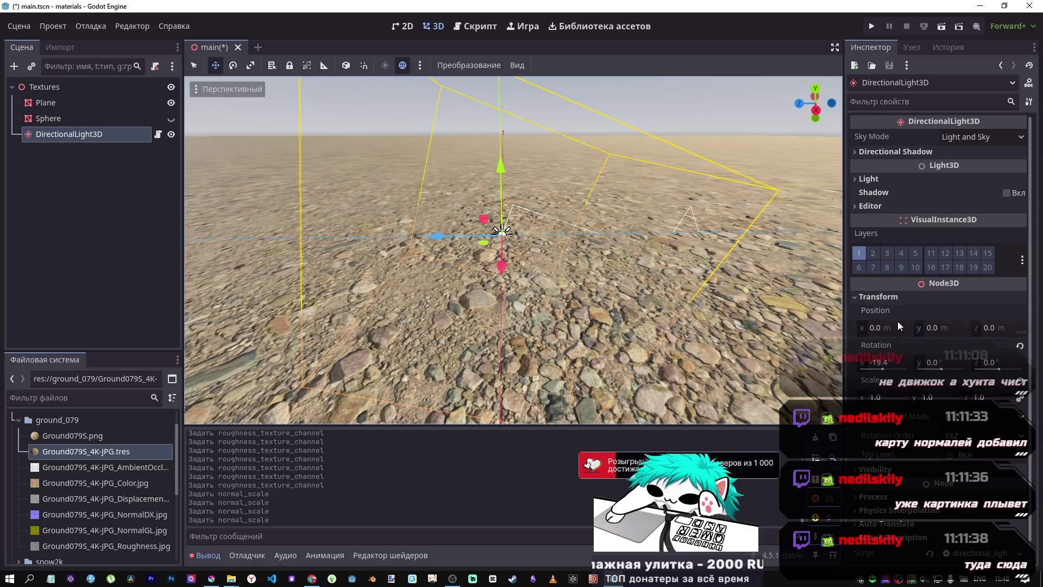
left_click_drag(884, 369, 874, 367)
mouse_move(511, 250)
left_mouse_down()
mouse_move(543, 218)
mouse_move(511, 283)
mouse_move(484, 271)
mouse_move(500, 260)
mouse_move(478, 241)
left_mouse_up()
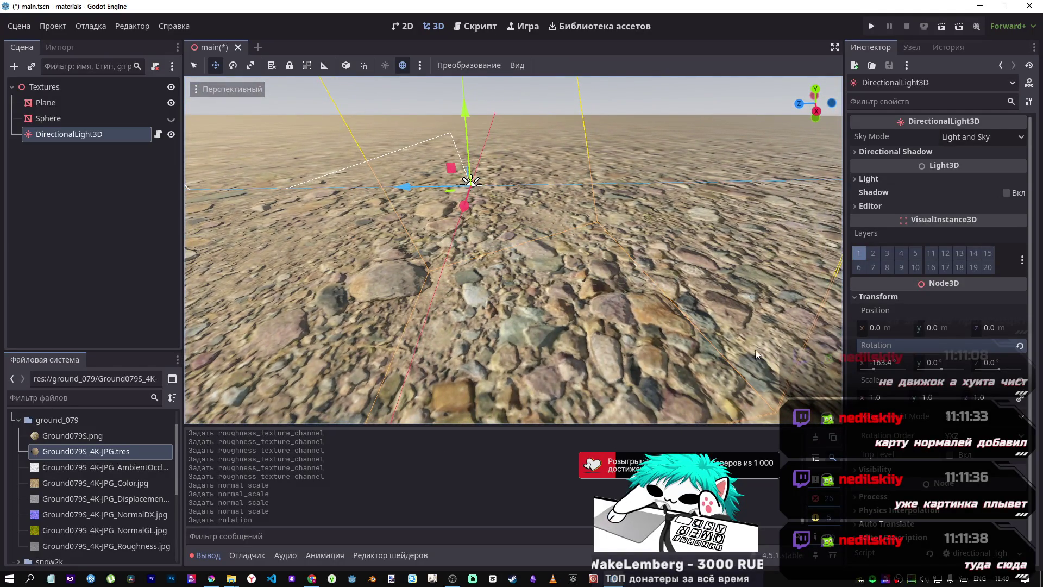
left_click_drag(874, 369, 872, 370)
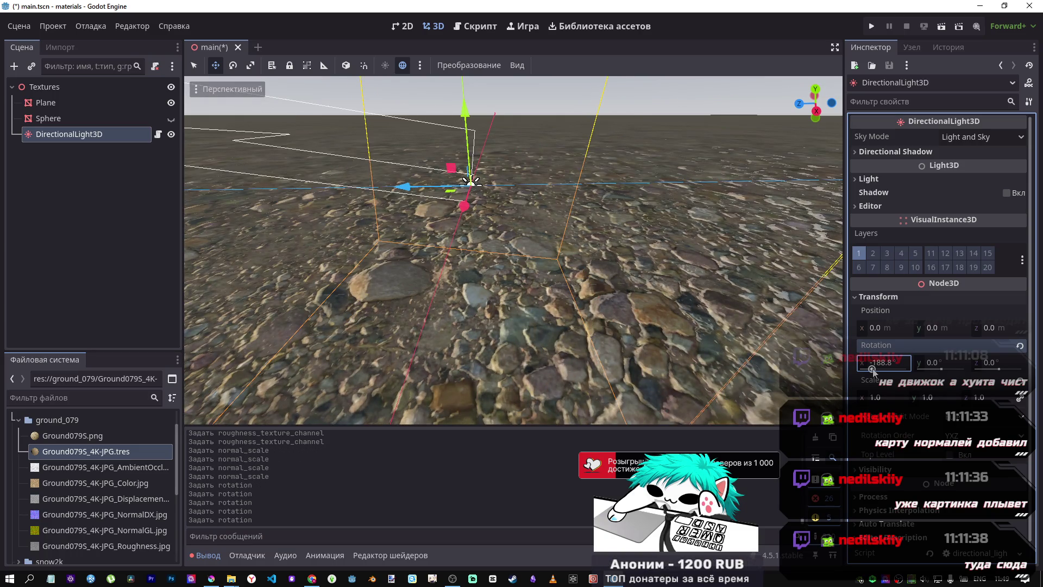
left_click_drag(872, 370, 874, 371)
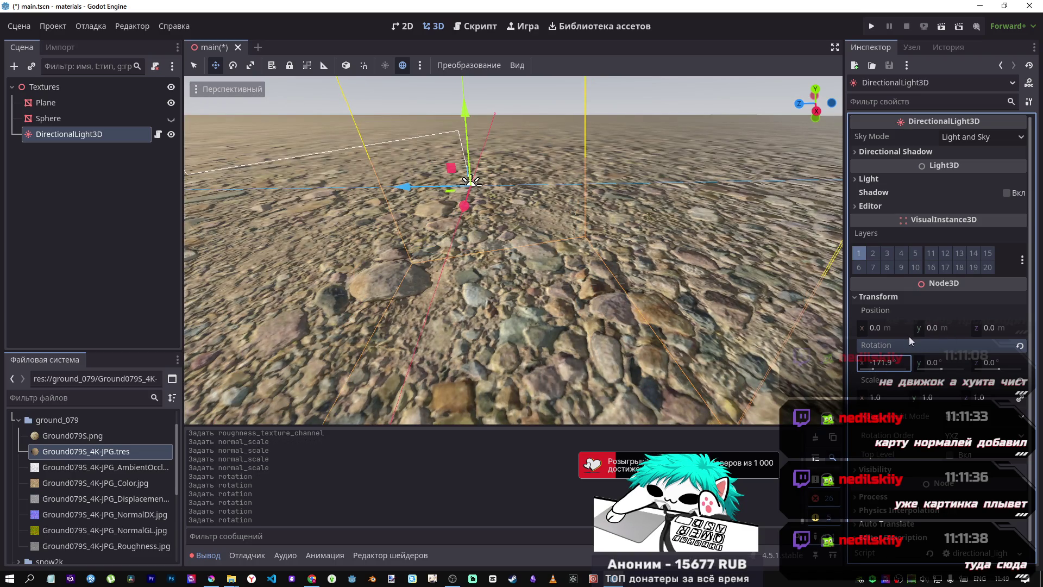
left_click(105, 149)
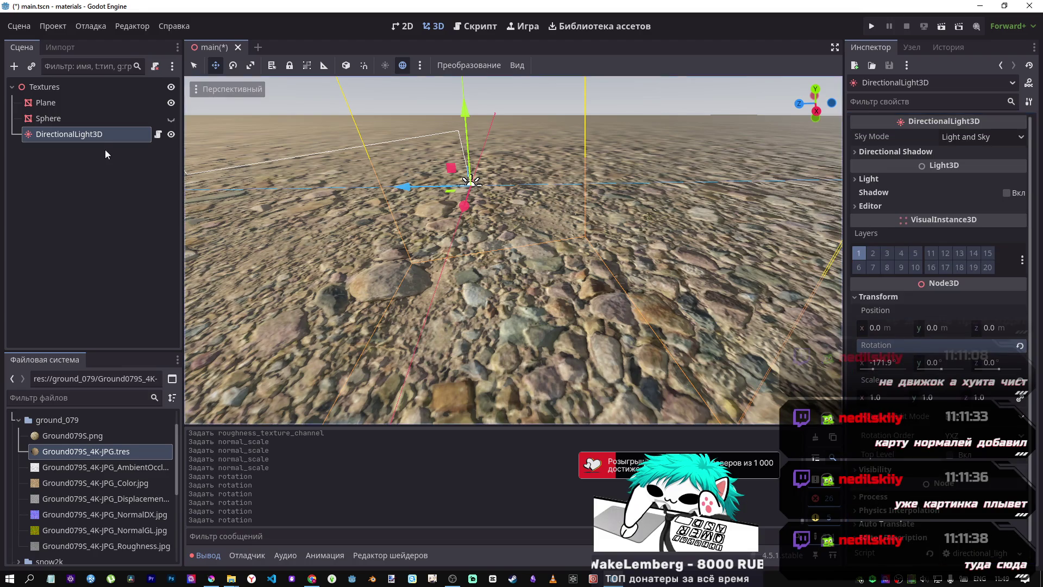
Step: Adjust the Ground079S material's normal map strength and set its UV1 scale to 30
double_click(86, 451)
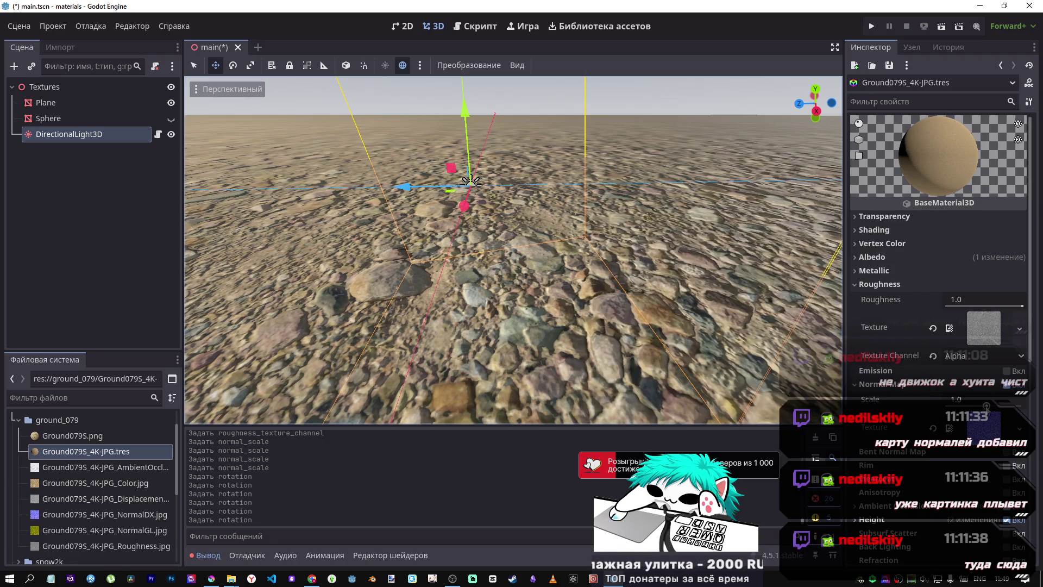
left_click_drag(986, 406, 933, 403)
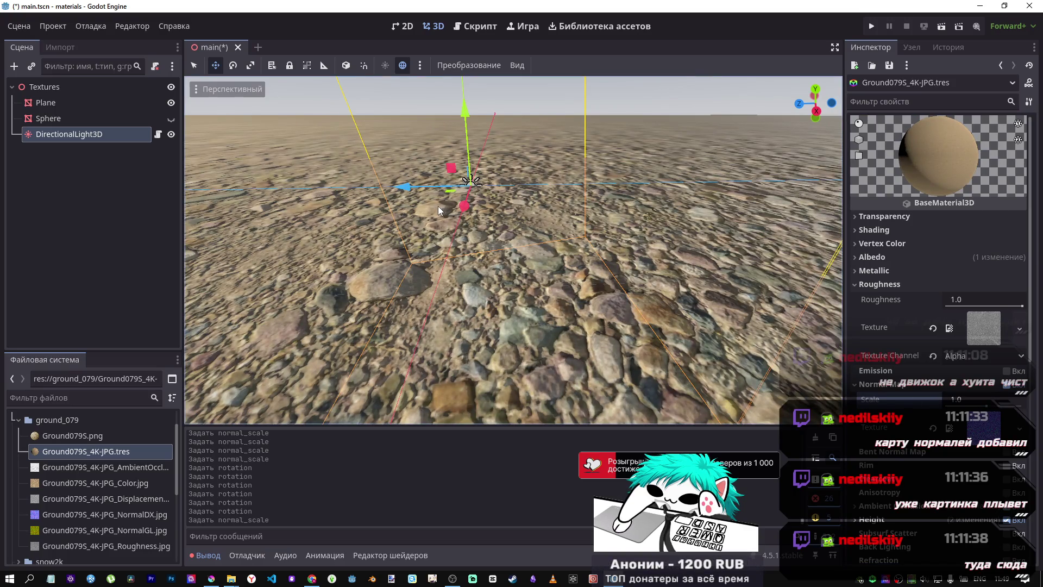
scroll(422, 210, "down", 15)
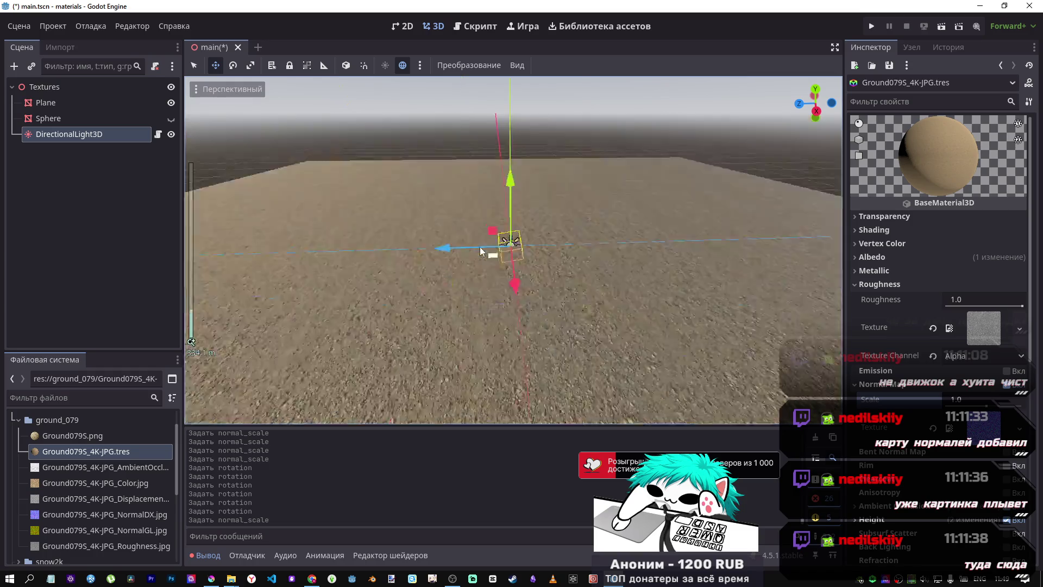
scroll(474, 240, "down", 2)
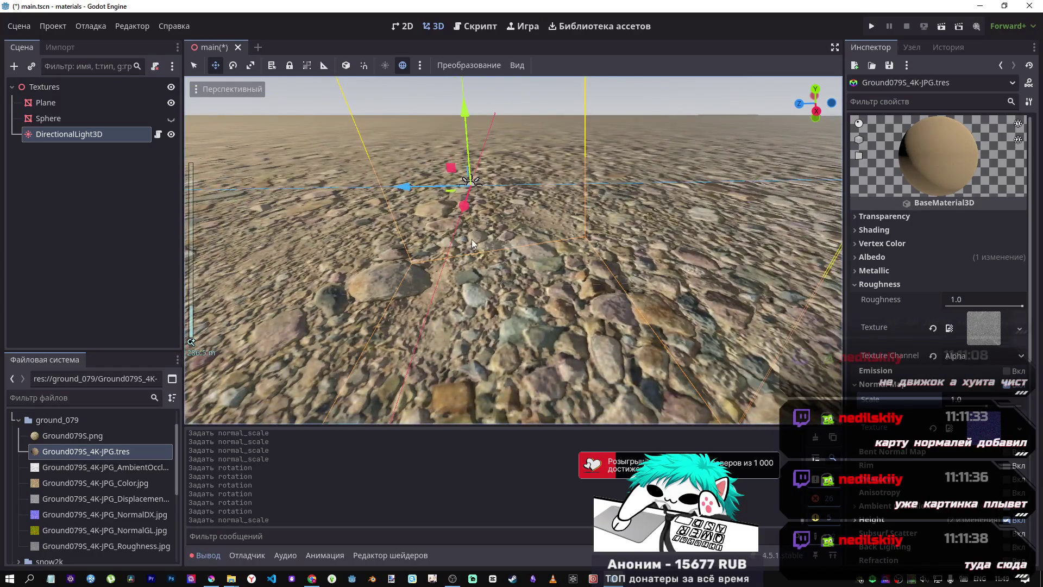
scroll(880, 437, "down", 5)
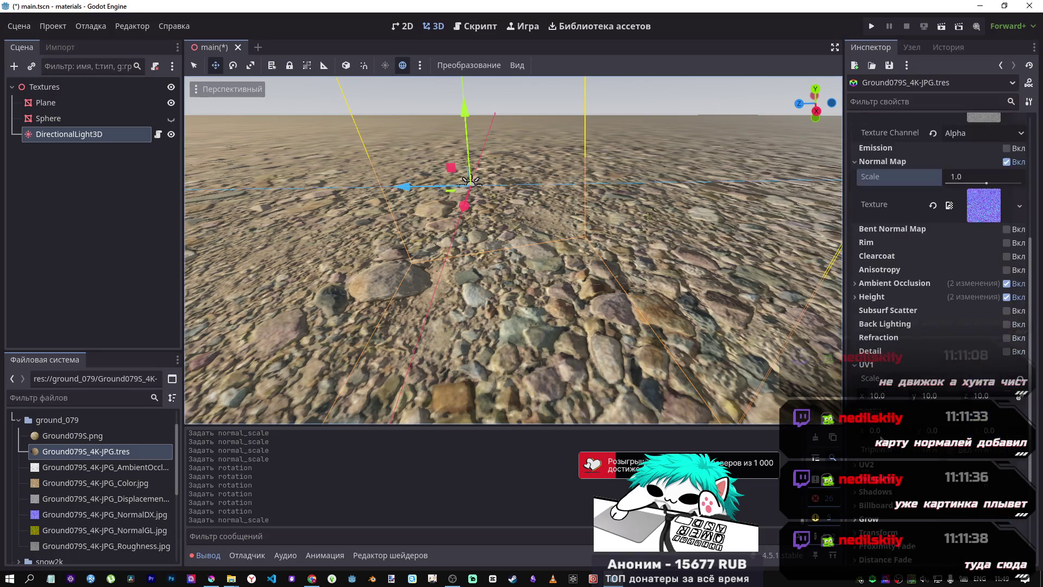
left_click(880, 396)
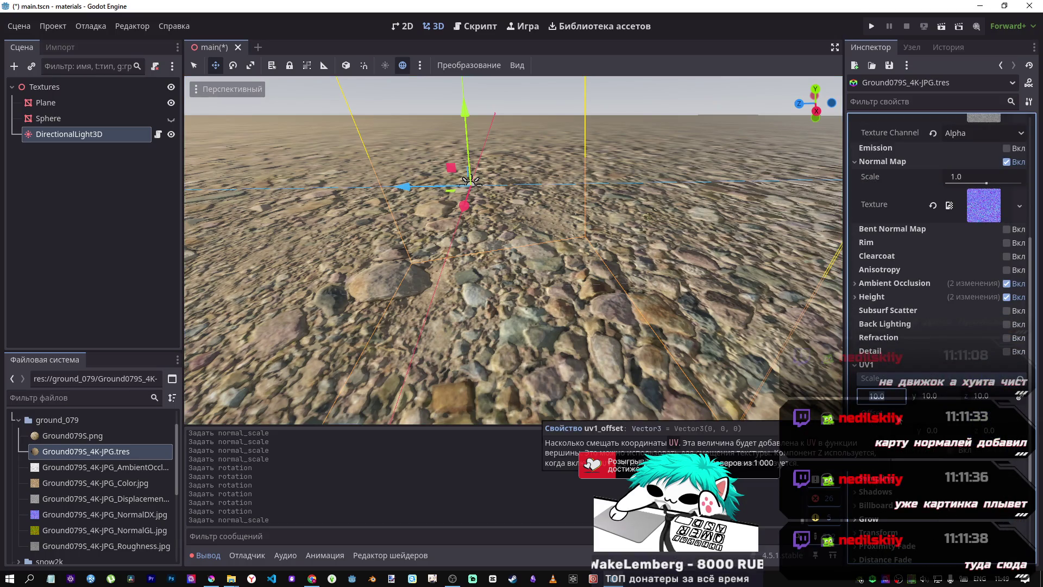
type("30")
key("Return")
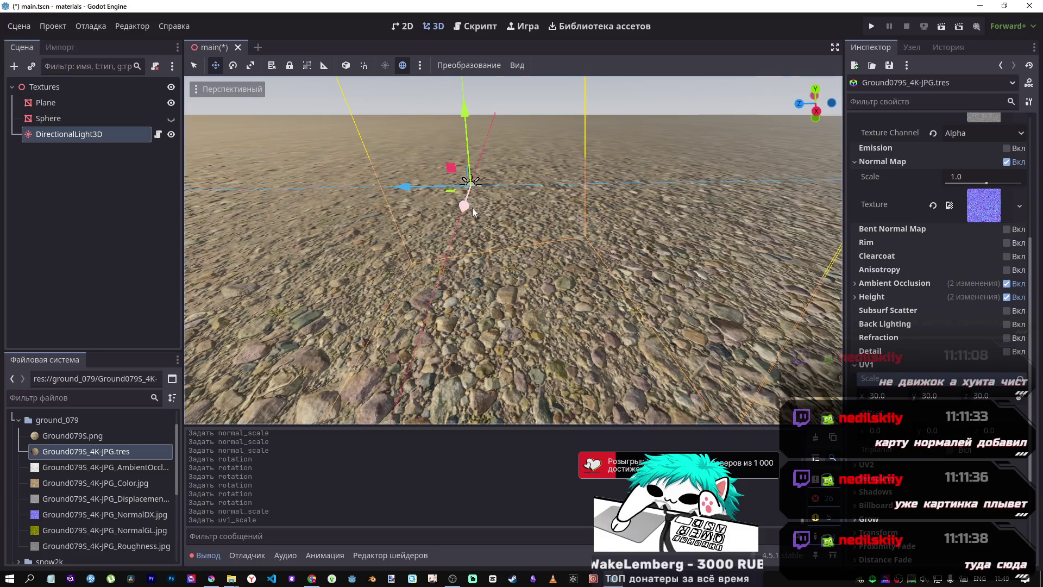
Step: Inspect the finer tiling from near the ground, then revert the UV1 scale to 1
scroll(474, 207, "down", 5)
scroll(475, 209, "up", 5)
scroll(514, 250, "down", 5)
scroll(513, 250, "up", 5)
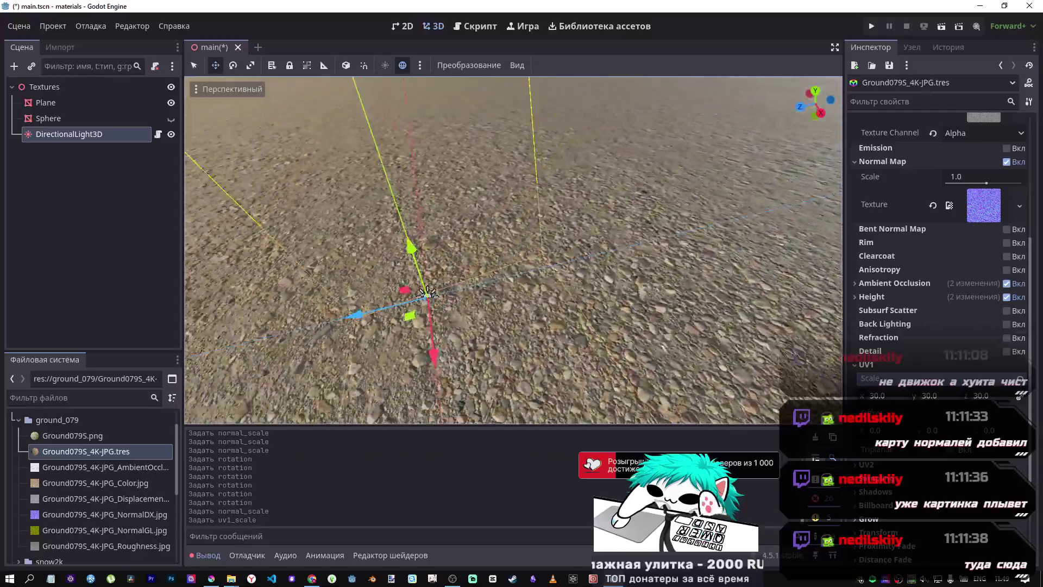
left_click_drag(428, 292, 433, 222)
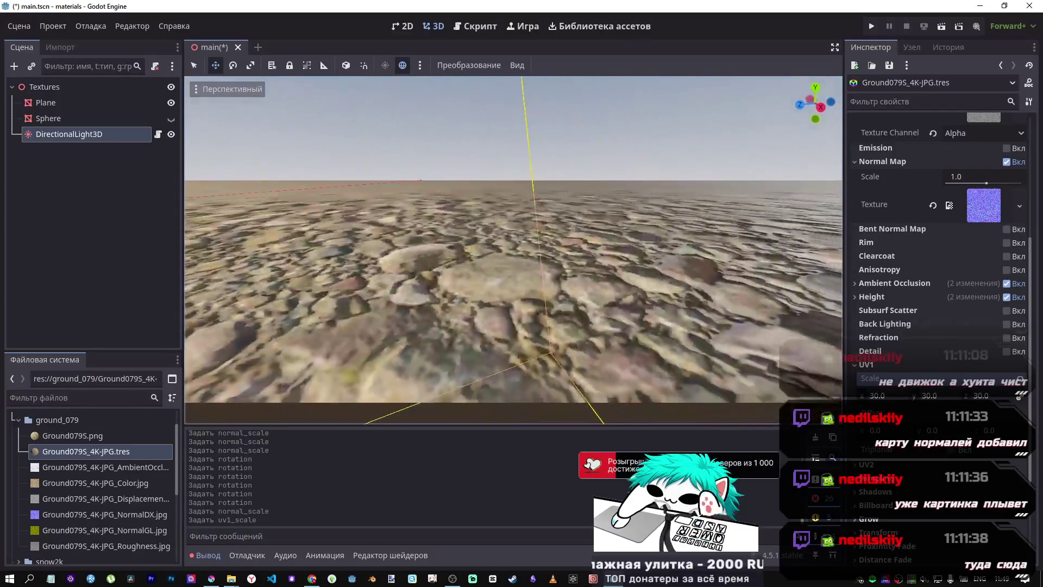
scroll(488, 246, "down", 5)
mouse_move(487, 246)
left_mouse_down()
mouse_move(483, 206)
mouse_move(488, 234)
mouse_move(487, 215)
left_mouse_up()
key("w")
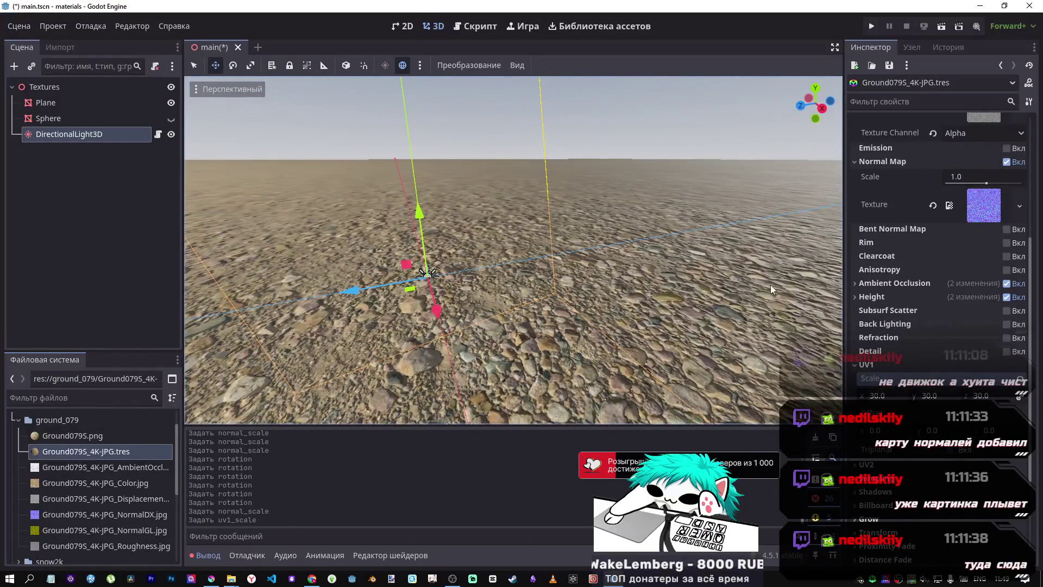
left_click(1019, 395)
left_click(929, 455)
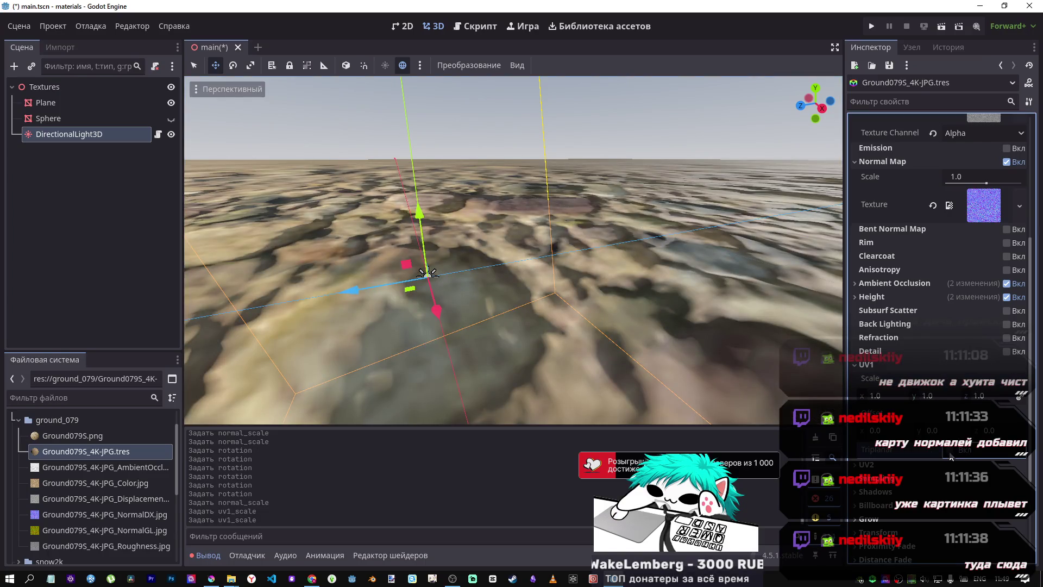
key("space")
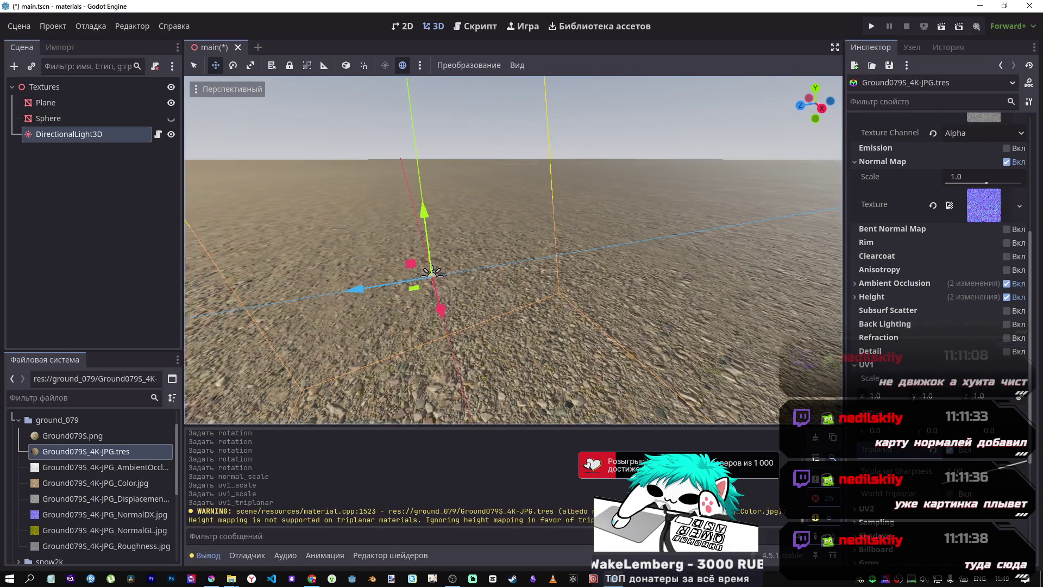
key("s")
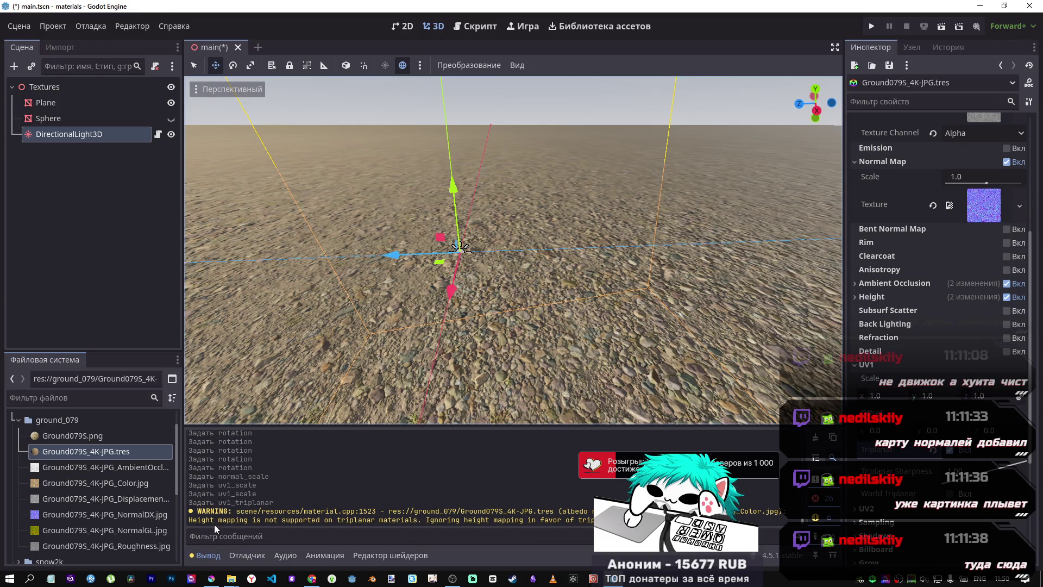
left_click(876, 298)
left_click(876, 297)
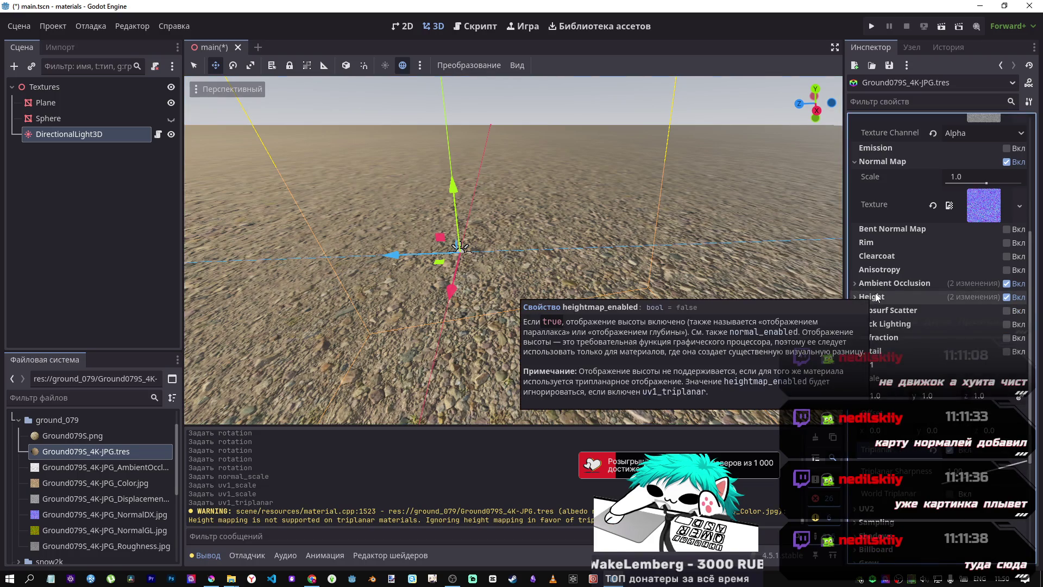
left_click(933, 452)
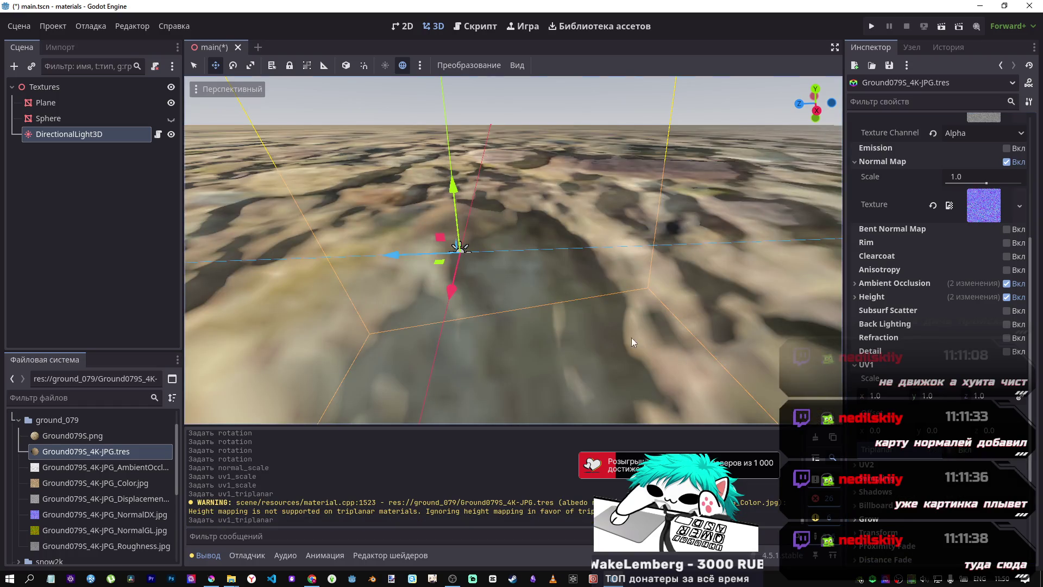
left_click(875, 395)
type("30")
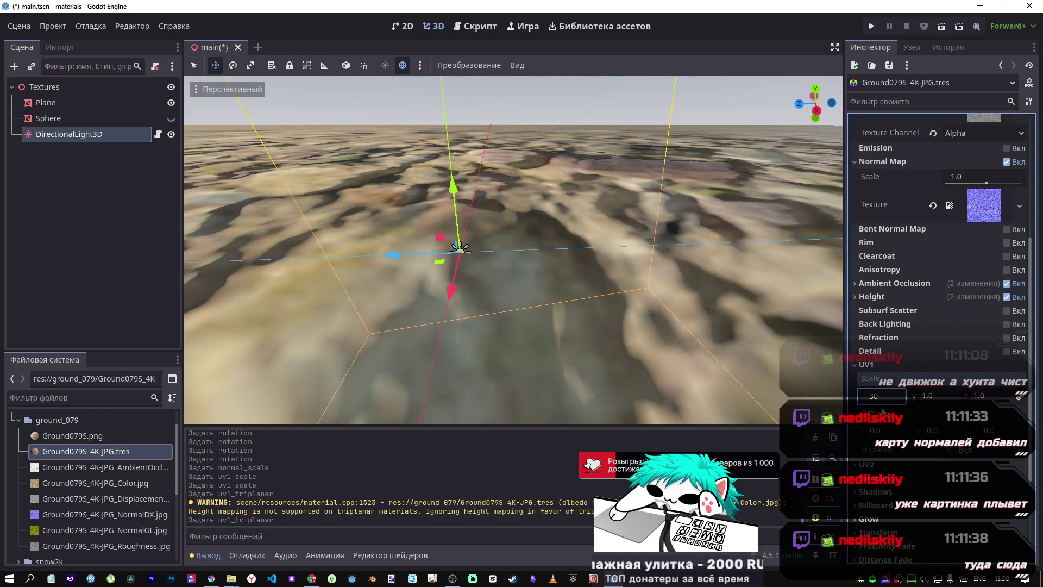
key("Return")
left_click_drag(736, 380, 735, 381)
left_click_drag(691, 324, 691, 324)
left_click(875, 297)
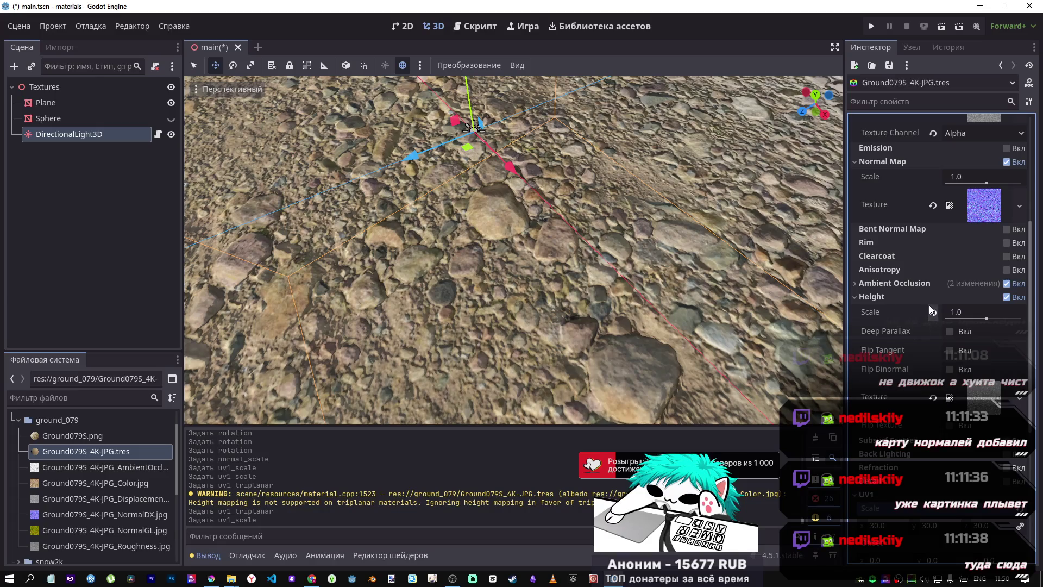
left_click(903, 296)
left_click_drag(652, 272, 652, 271)
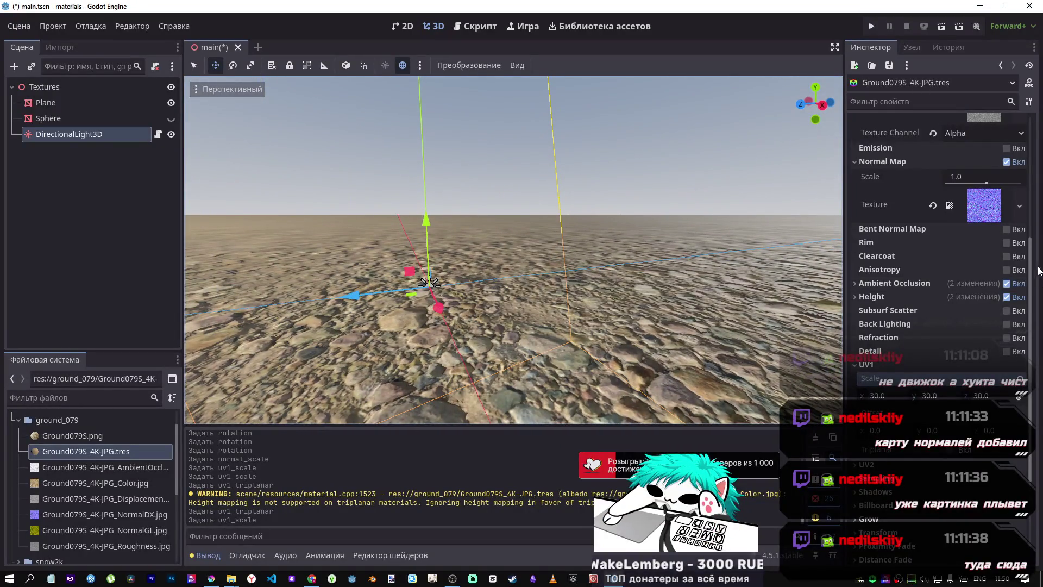
scroll(877, 304, "up", 5)
left_click_drag(652, 271, 651, 271)
mouse_move(521, 320)
left_mouse_down()
mouse_move(524, 311)
mouse_move(279, 237)
left_mouse_up()
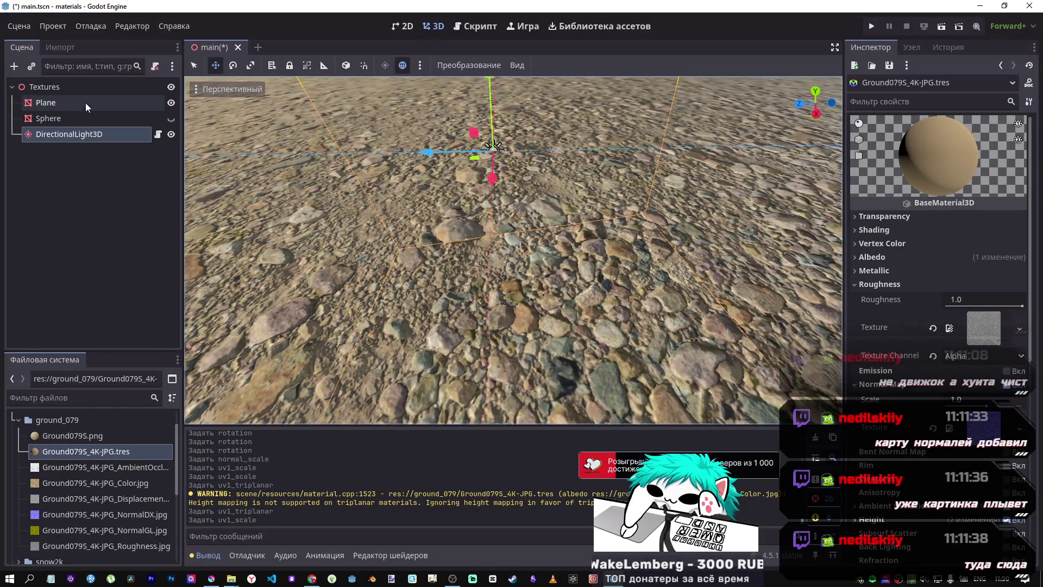
Step: Select DirectionalLight3D and try X rotations of about -95.7°, 5° and -192.8°
left_click(73, 88)
left_click(76, 134)
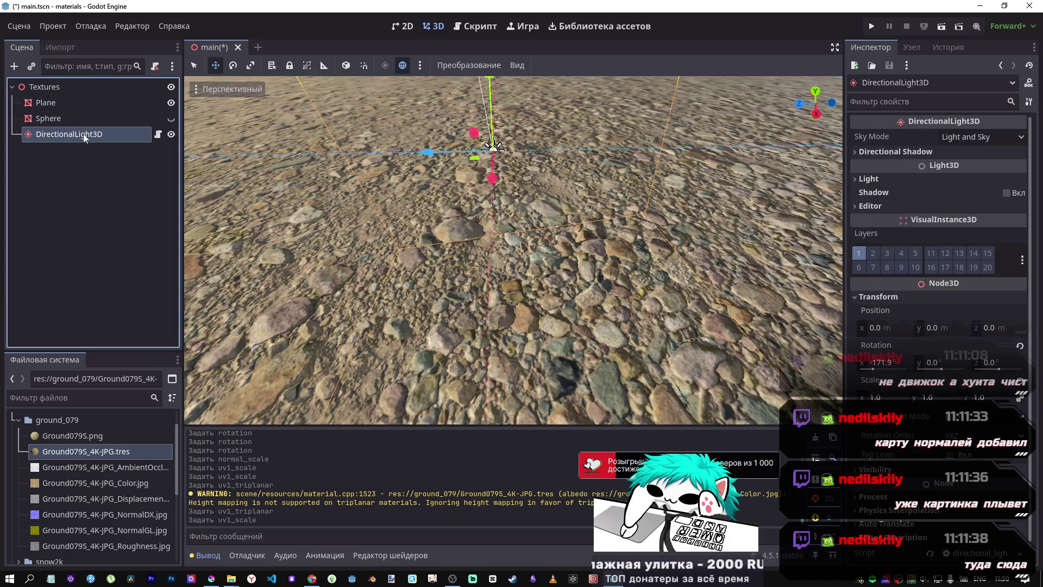
mouse_move(889, 374)
left_mouse_down()
mouse_move(918, 373)
mouse_move(869, 370)
mouse_move(880, 368)
left_mouse_up()
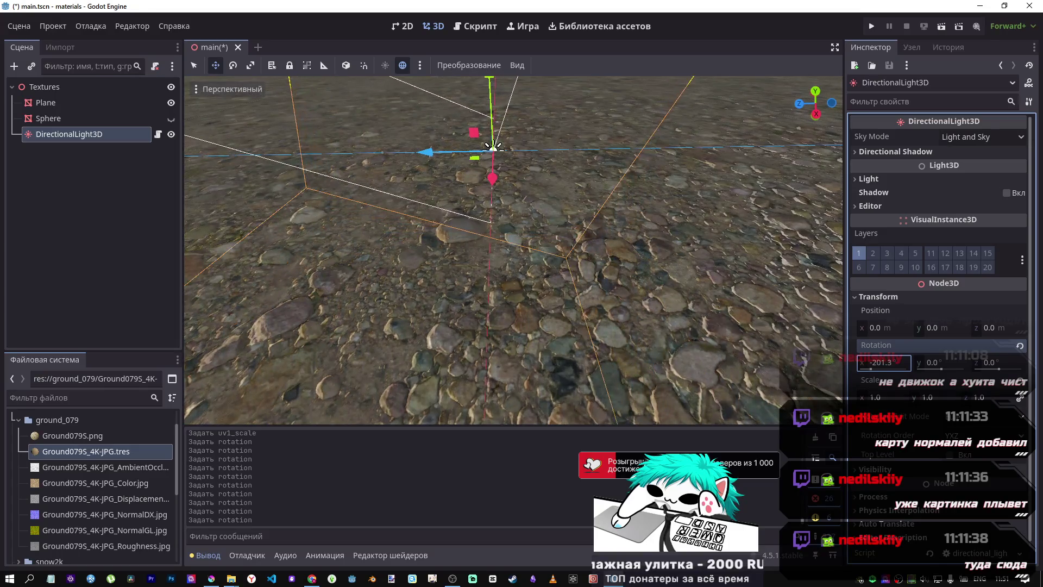
left_click_drag(872, 369, 873, 369)
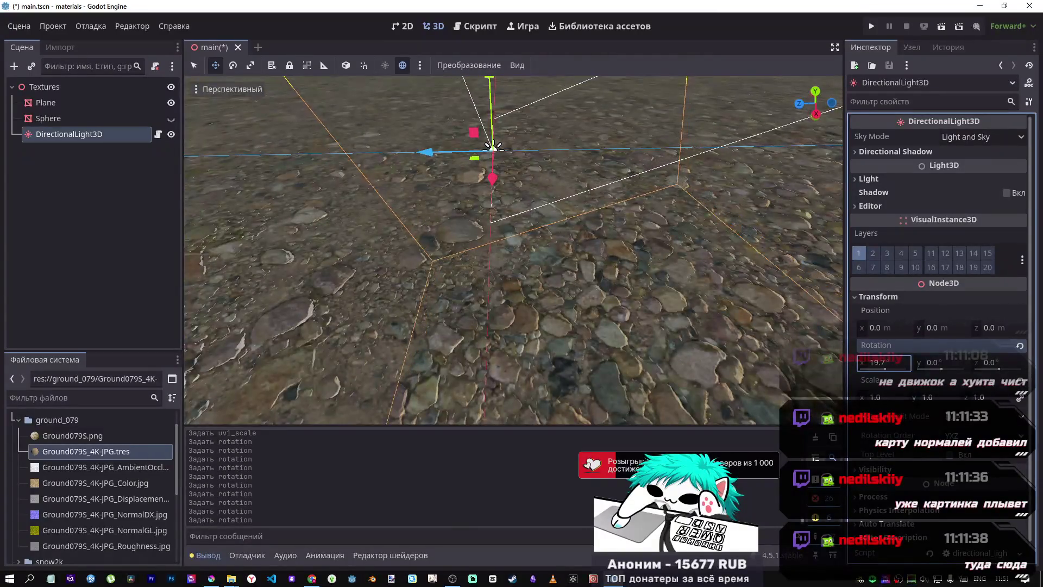
left_click_drag(872, 362, 869, 362)
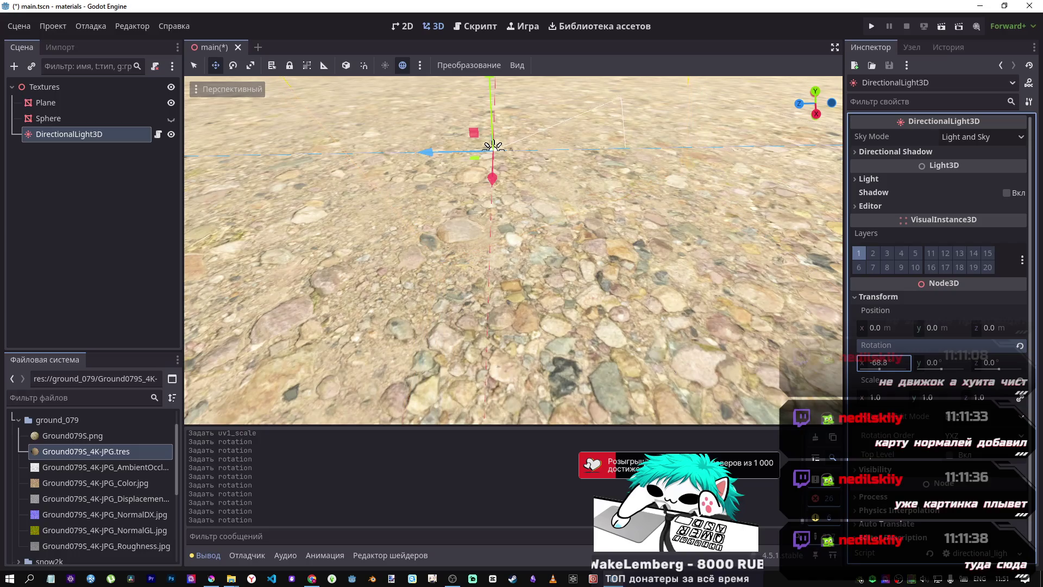
mouse_move(869, 363)
left_mouse_down()
mouse_move(826, 362)
mouse_move(860, 362)
left_mouse_up()
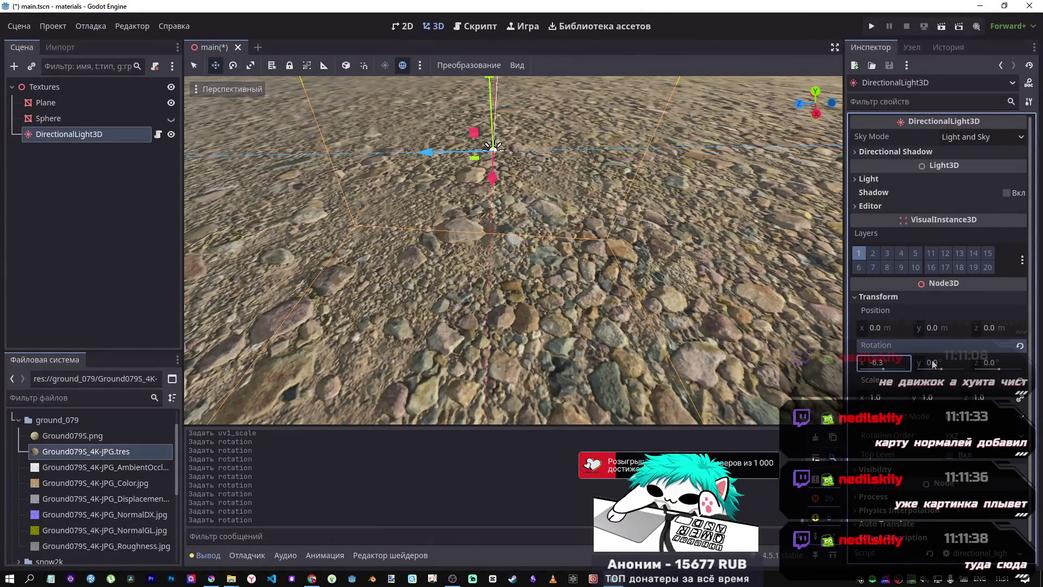
Step: Reset the light's X rotation to zero, then re-angle it to 330.4° while watching the sun glow
left_click(1021, 346)
scroll(522, 283, "down", 10)
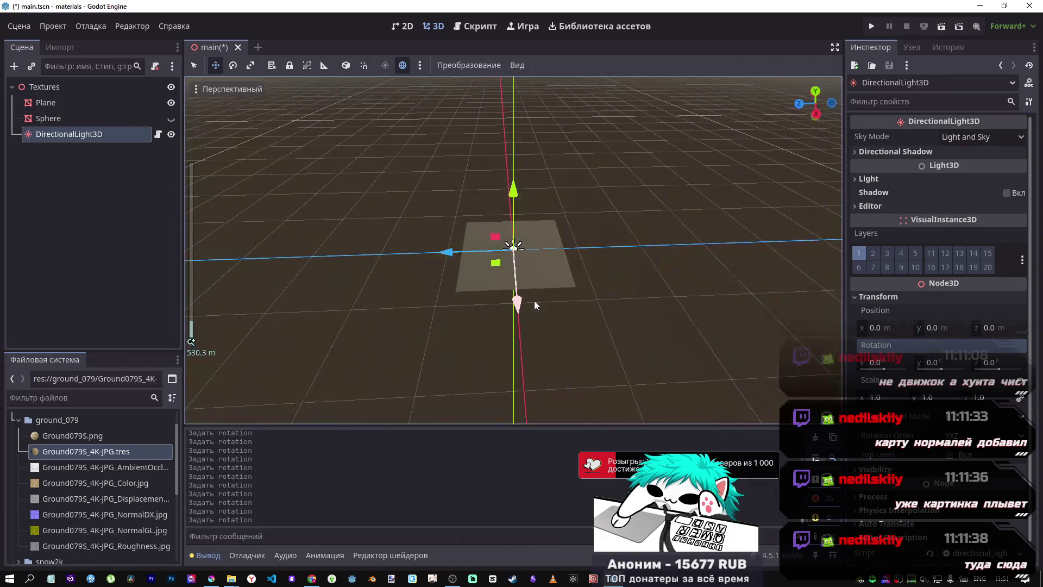
scroll(503, 260, "up", 10)
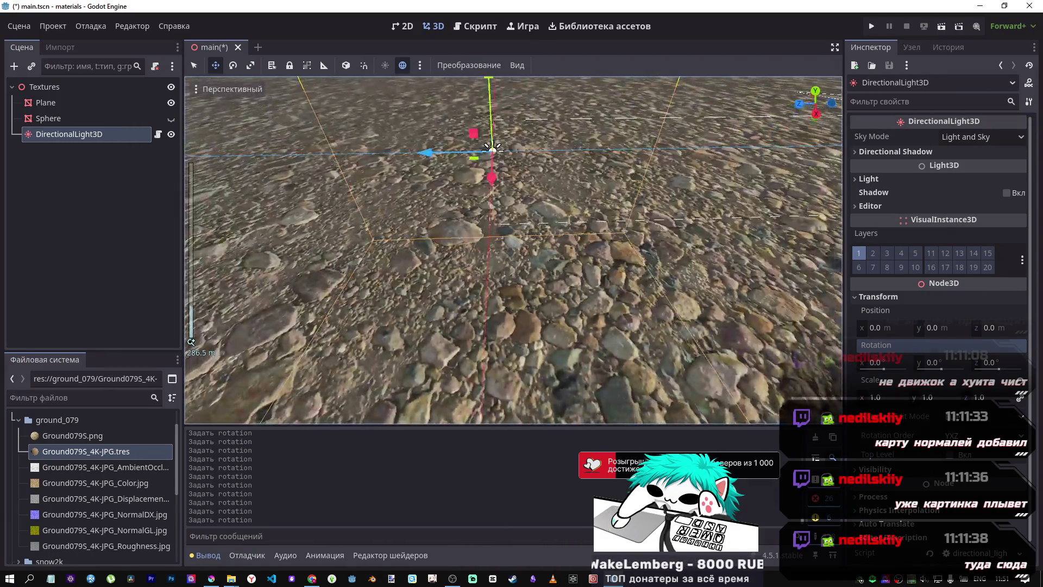
left_click_drag(666, 272, 608, 214)
left_click_drag(682, 315, 732, 300)
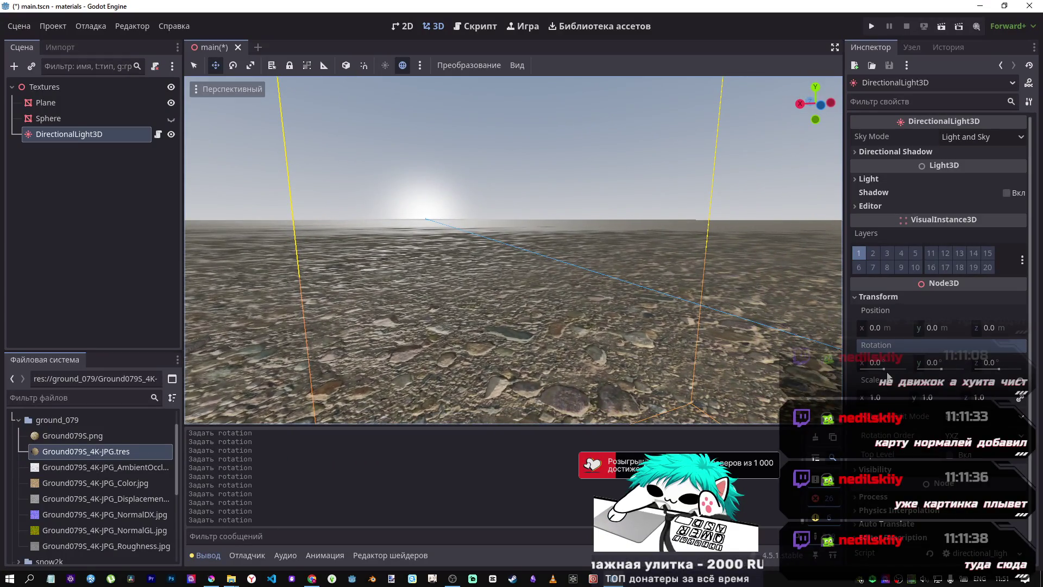
left_click_drag(876, 362, 905, 378)
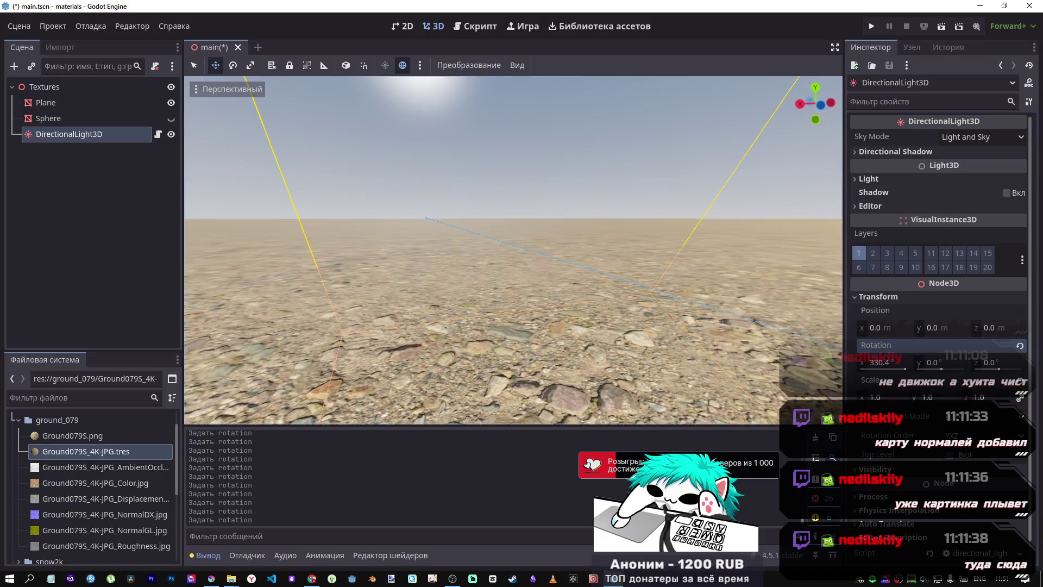
mouse_move(513, 250)
left_mouse_down()
mouse_move(521, 261)
mouse_move(505, 272)
mouse_move(513, 261)
mouse_move(738, 334)
left_mouse_up()
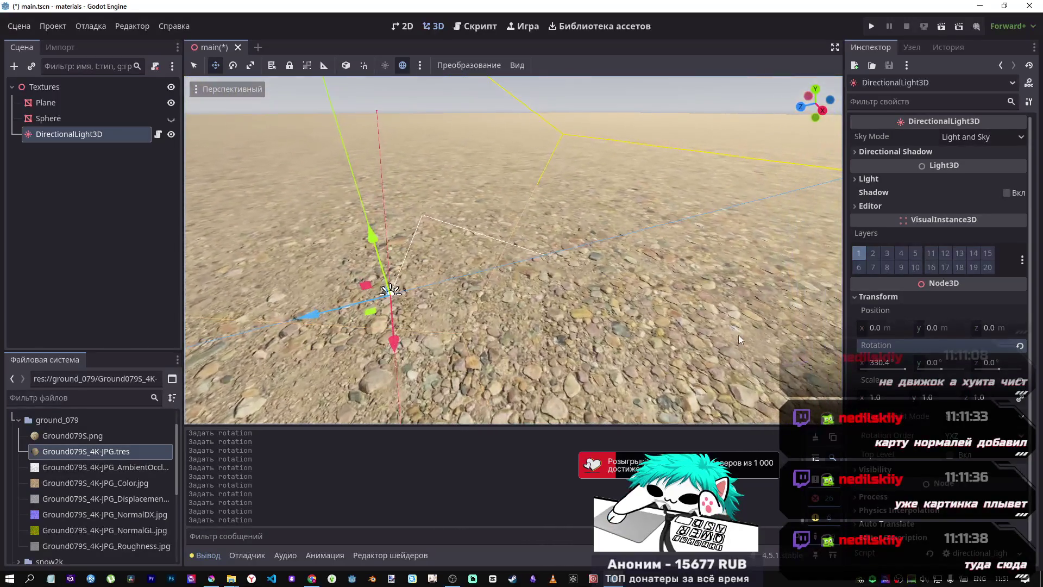
Step: Open the Ground079S material in the Inspector and expand its Albedo section
left_click(141, 454)
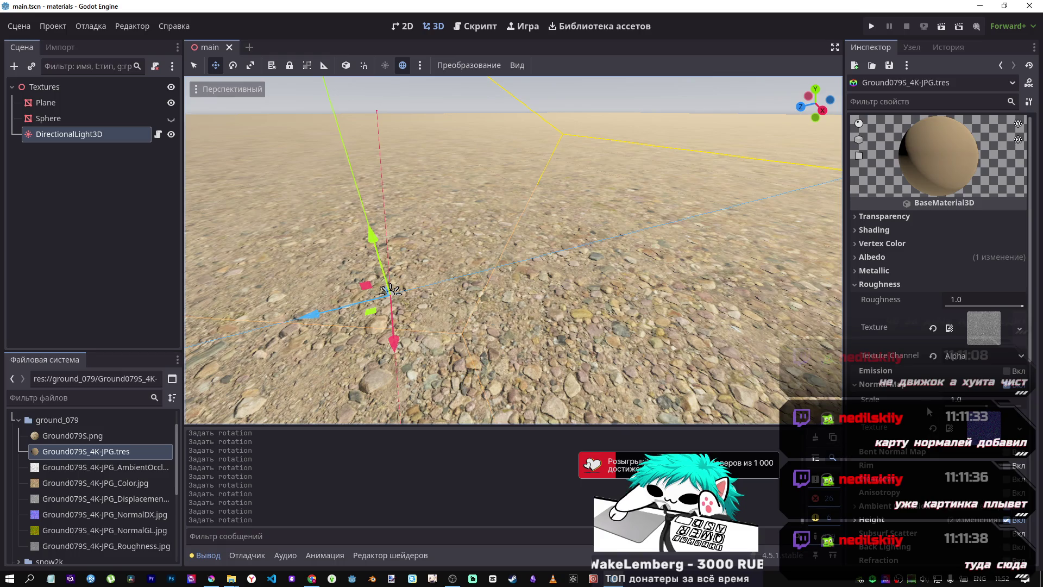
scroll(928, 406, "down", 3)
scroll(907, 407, "up", 3)
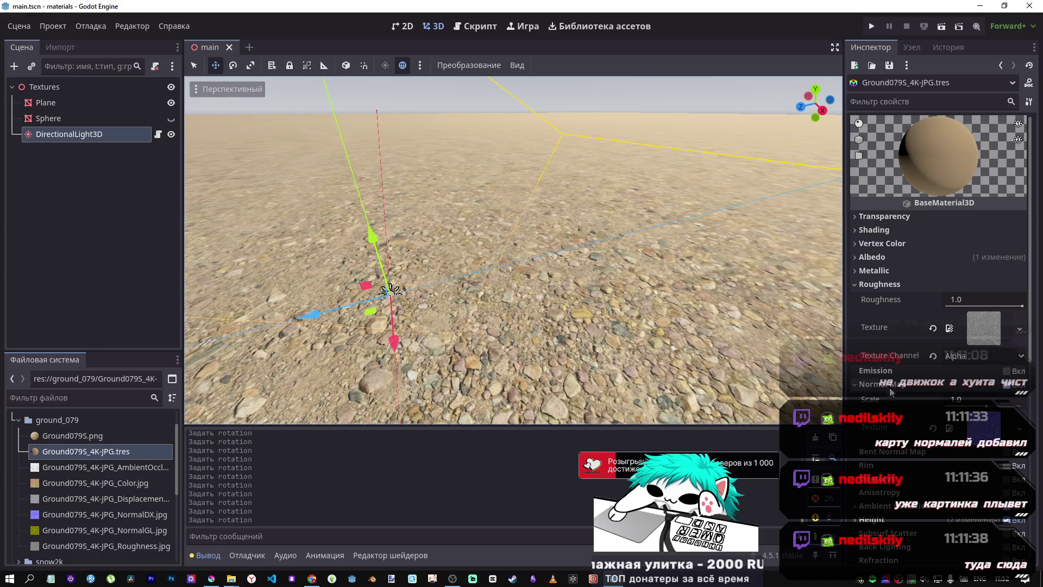
left_click(878, 258)
left_click(878, 257)
scroll(912, 381, "down", 3)
scroll(916, 387, "up", 3)
left_click(872, 257)
Step: Expand Ambient Occlusion and raise its Light Affect to 1.0
scroll(904, 320, "down", 5)
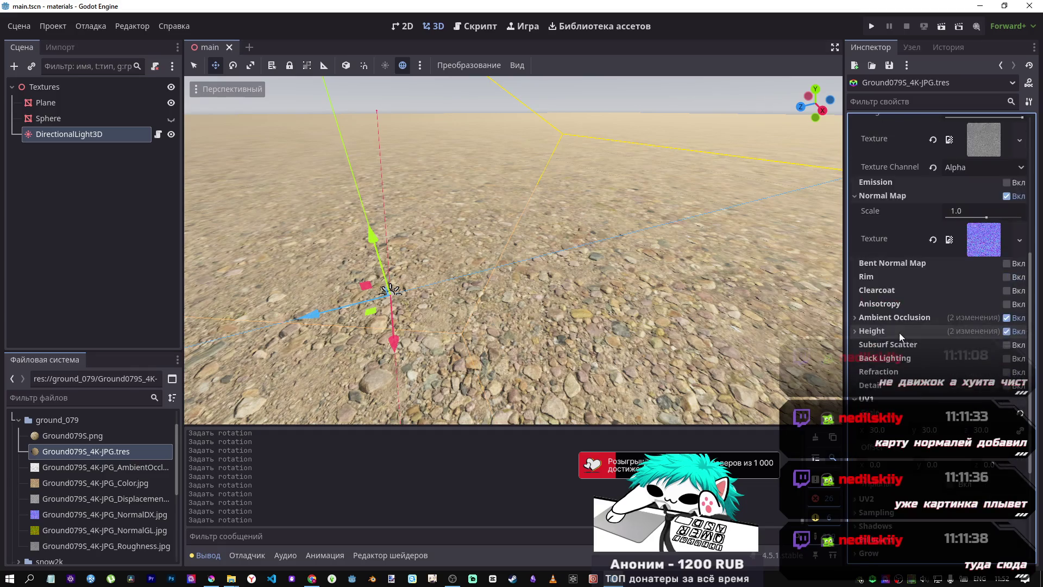
scroll(898, 332, "up", 2)
scroll(890, 326, "down", 3)
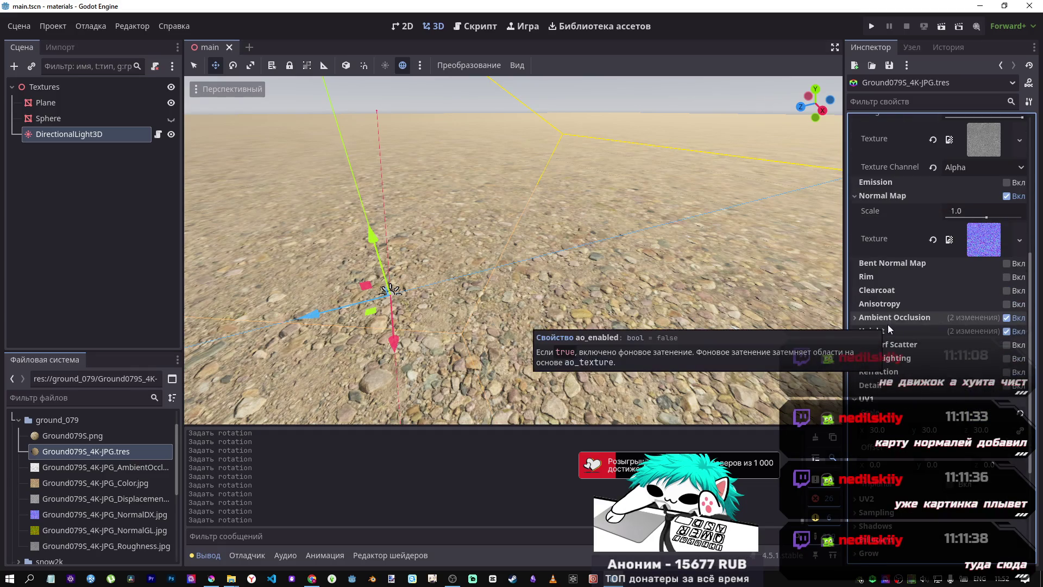
left_click(878, 317)
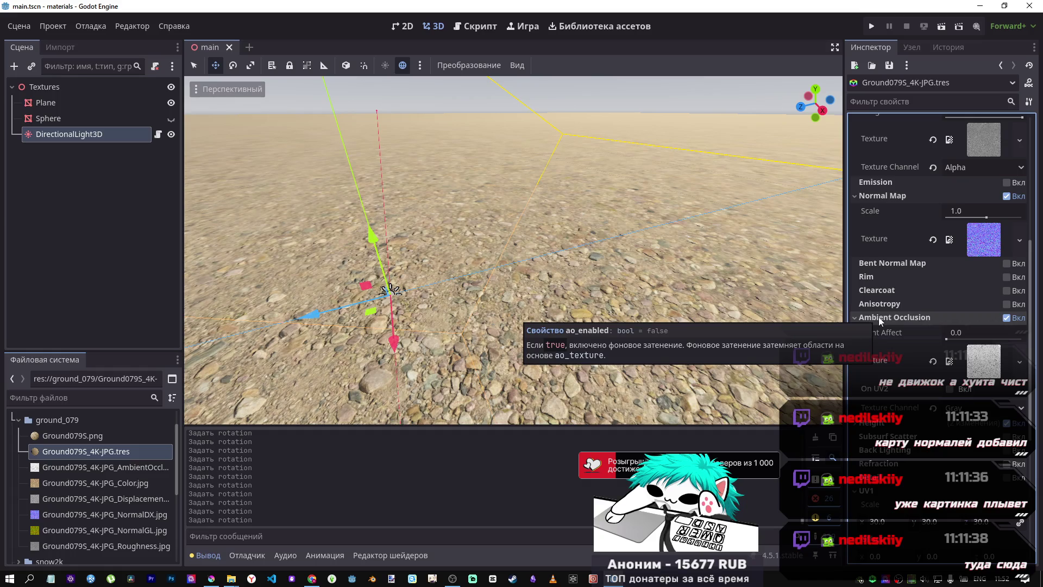
mouse_move(957, 338)
left_mouse_down()
mouse_move(1033, 342)
mouse_move(946, 338)
mouse_move(1021, 339)
left_mouse_up()
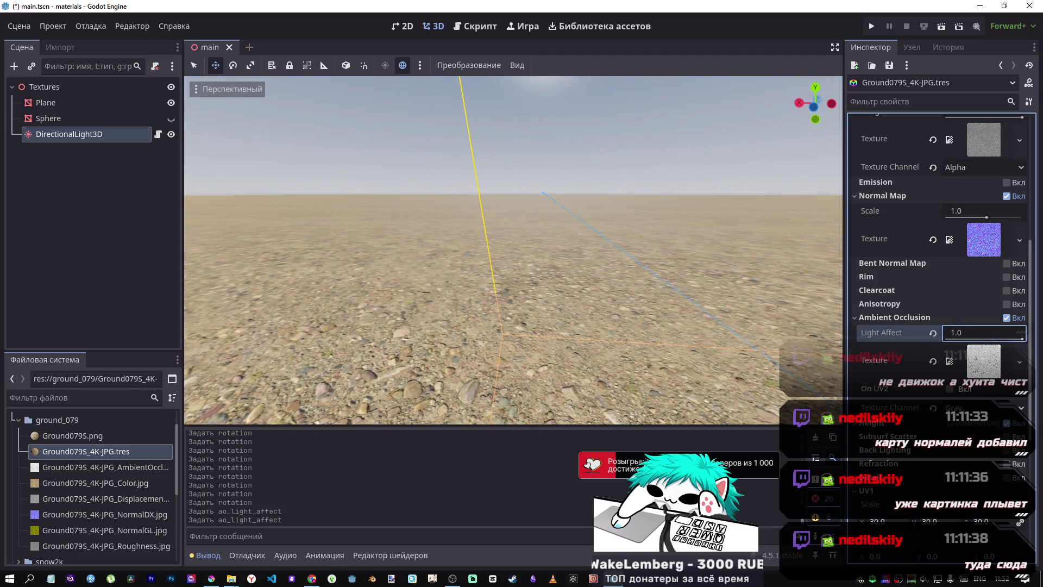
Step: Collapse Ambient Occlusion, expand Height, try a scale of 16 and revert it to 5.0
left_click(894, 318)
left_click(902, 329)
left_click_drag(984, 353, 1021, 352)
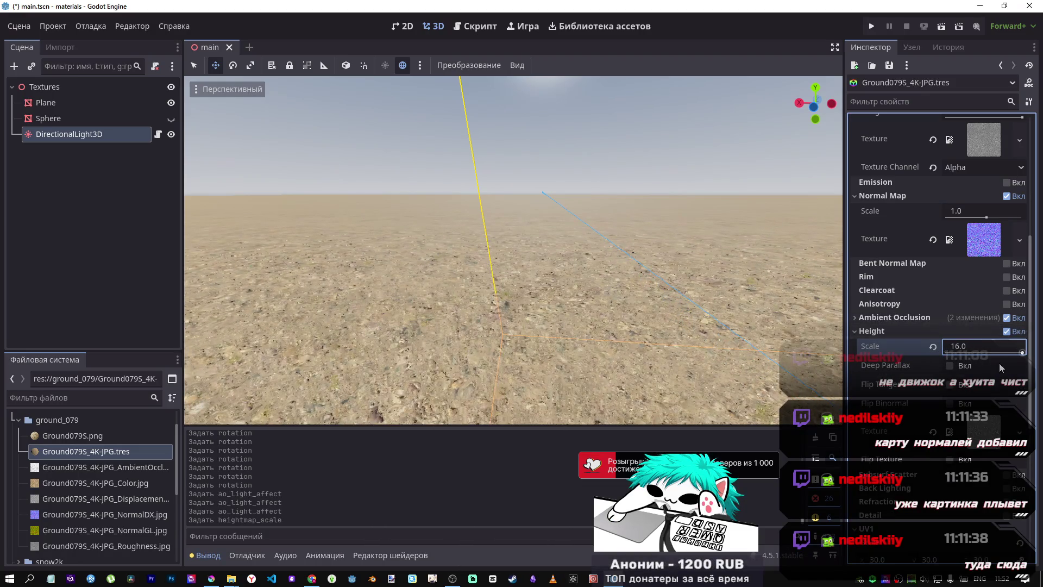
left_click(932, 348)
mouse_move(823, 357)
left_mouse_down()
mouse_move(706, 304)
mouse_move(652, 353)
mouse_move(624, 326)
mouse_move(598, 353)
mouse_move(570, 315)
mouse_move(543, 304)
mouse_move(511, 249)
left_mouse_up()
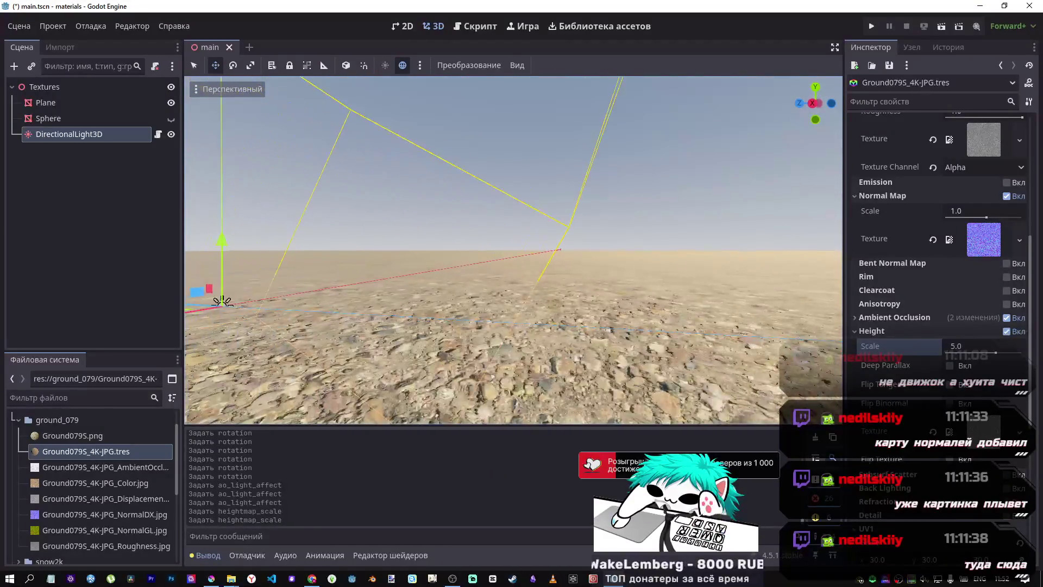
Step: Set the height scale to 1.0 and orbit over the ground to check the shallower depth
left_click(969, 350)
type("1")
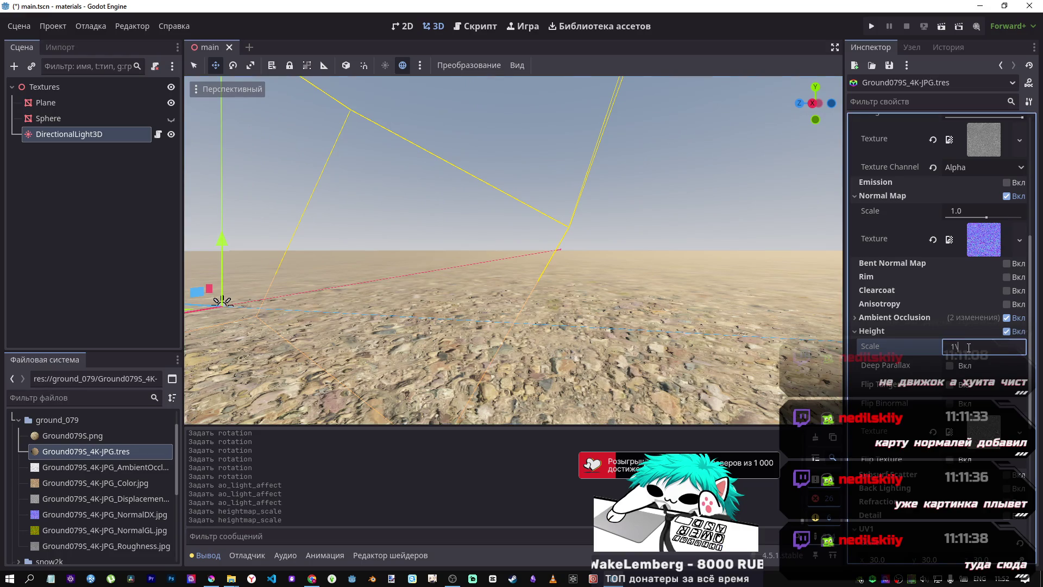
key("Return")
mouse_move(513, 249)
left_mouse_down()
mouse_move(489, 201)
mouse_move(488, 217)
mouse_move(407, 245)
mouse_move(271, 260)
mouse_move(238, 290)
mouse_move(396, 222)
mouse_move(413, 230)
left_mouse_up()
left_click_drag(791, 352, 791, 352)
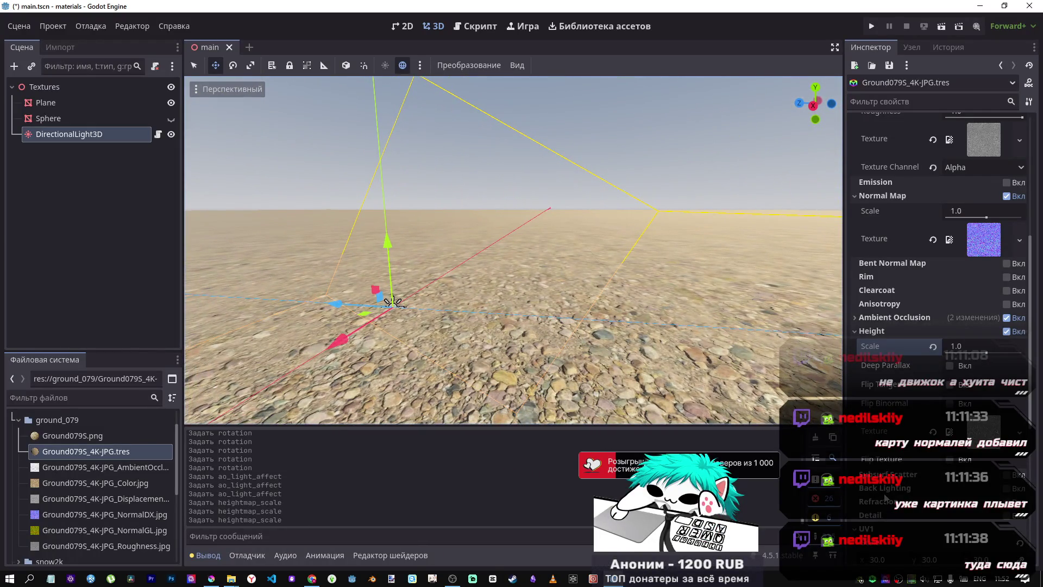
scroll(884, 493, "down", 3)
scroll(880, 490, "up", 15)
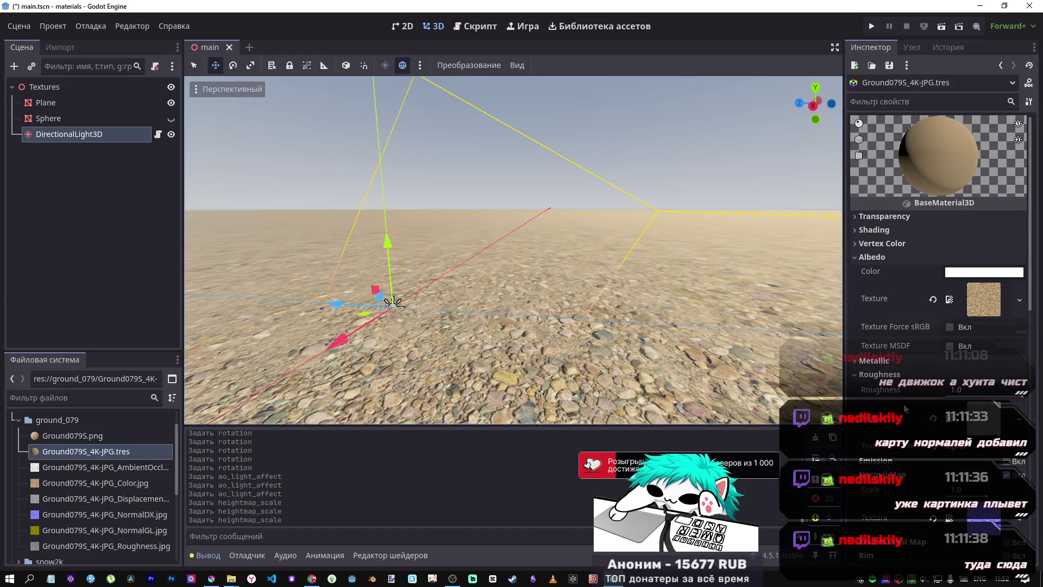
Step: Toggle the gravel material's Roughness between 0 and 1.0 while orbiting toward the sun
left_click_drag(918, 396, 869, 397)
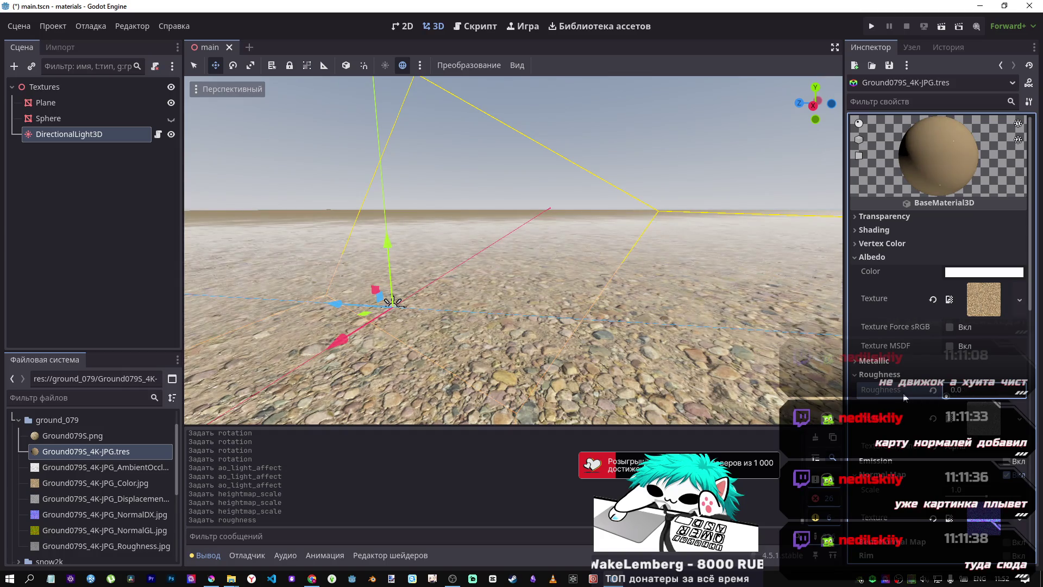
mouse_move(592, 312)
left_mouse_down()
mouse_move(575, 299)
mouse_move(543, 353)
left_mouse_up()
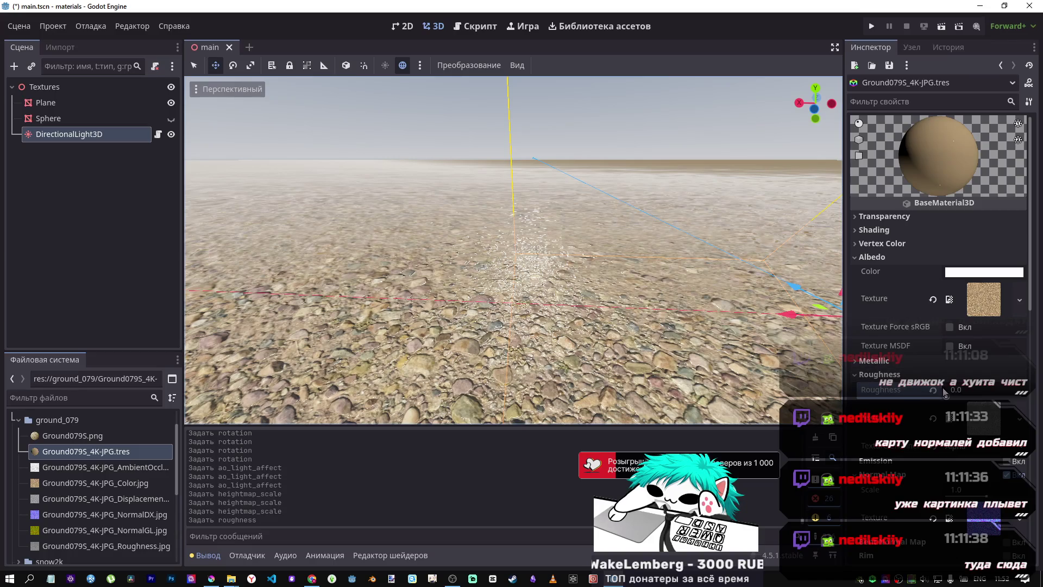
left_click(934, 391)
left_click_drag(994, 394, 950, 395)
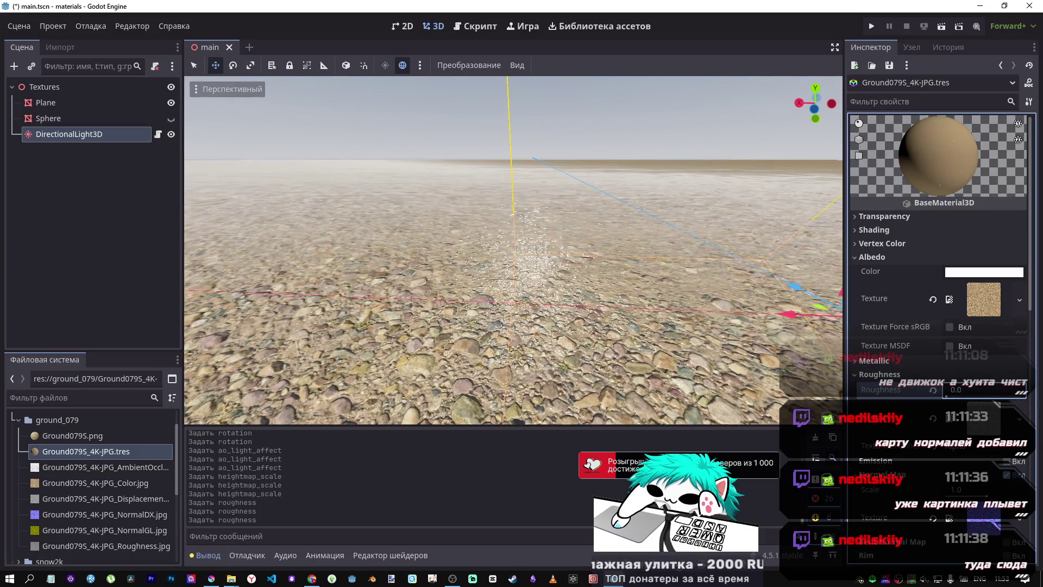
mouse_move(829, 307)
left_mouse_down()
mouse_move(826, 337)
mouse_move(825, 271)
mouse_move(825, 353)
mouse_move(825, 304)
mouse_move(782, 294)
left_mouse_up()
key("w")
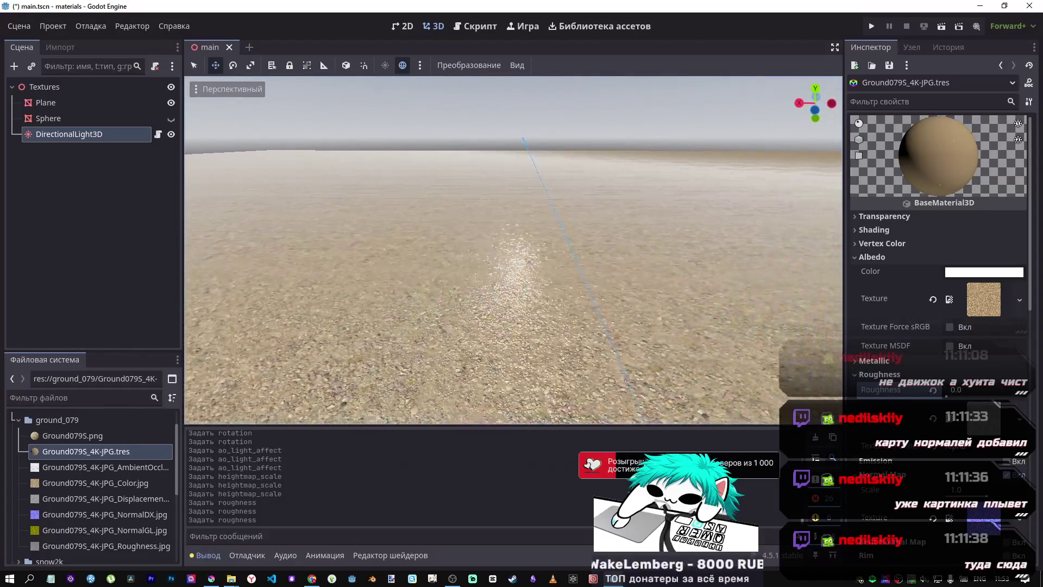
left_click(934, 390)
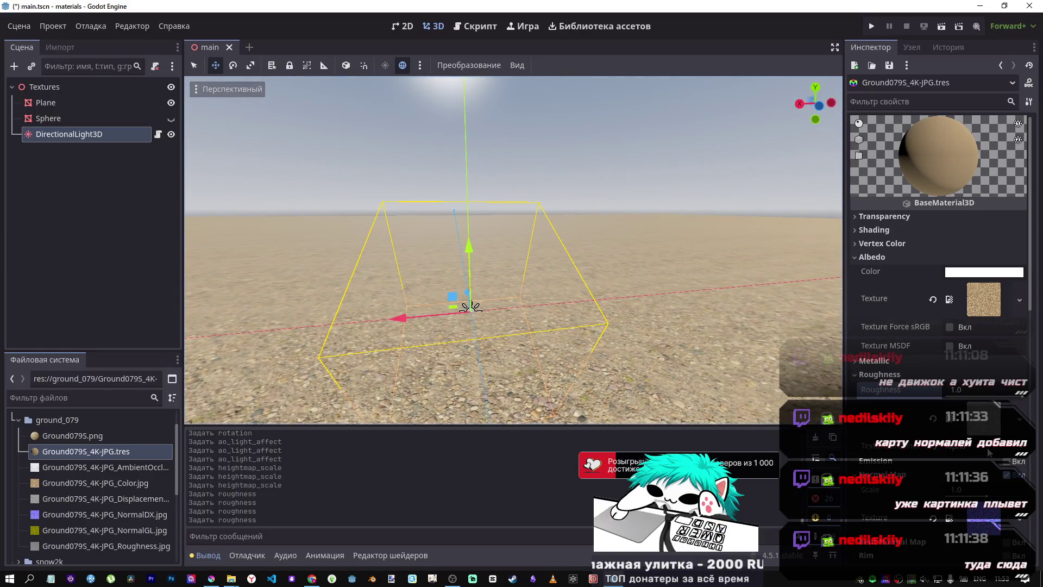
Step: Try different roughness texture channels, resetting Roughness to 1.0, then raise it to about 0.84
left_click(972, 451)
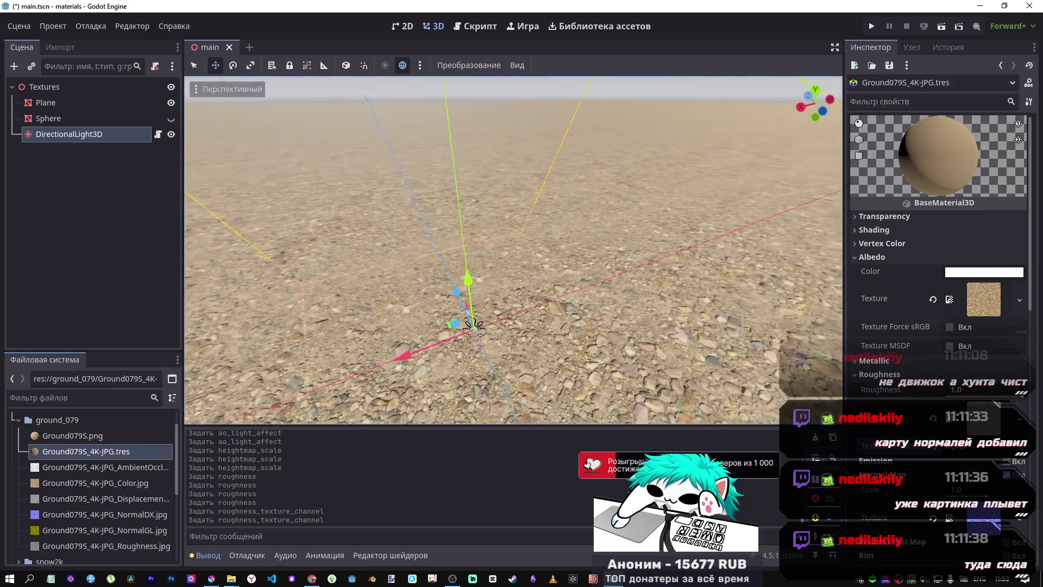
left_click(938, 452)
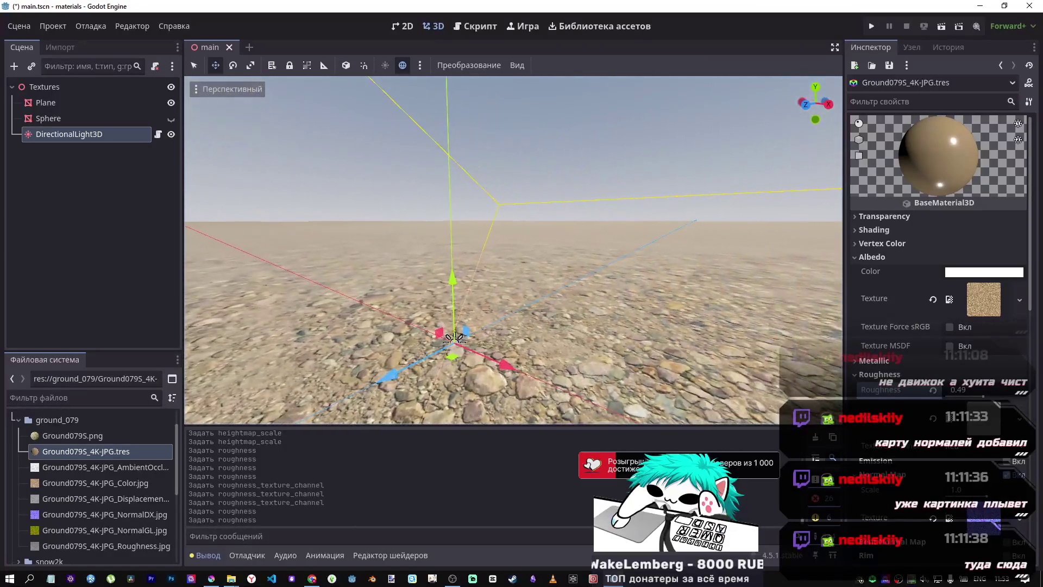
left_click(933, 390)
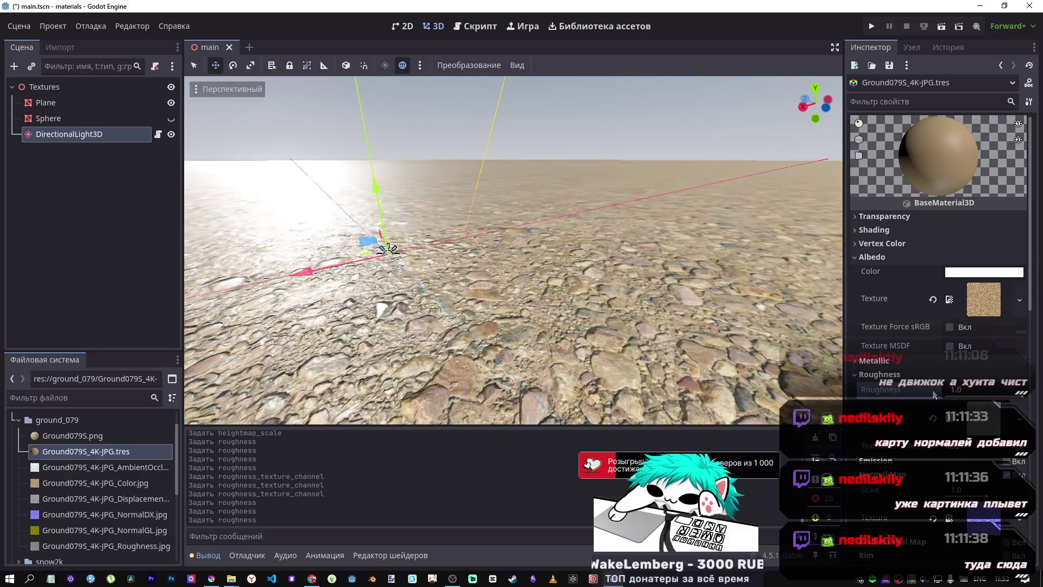
left_click(960, 458)
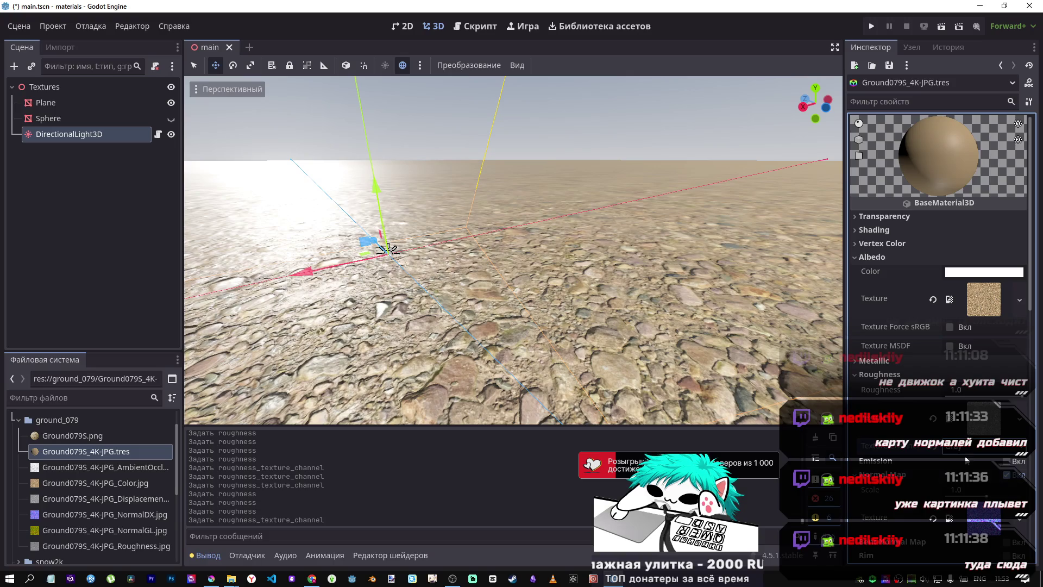
left_click_drag(1018, 397, 946, 397)
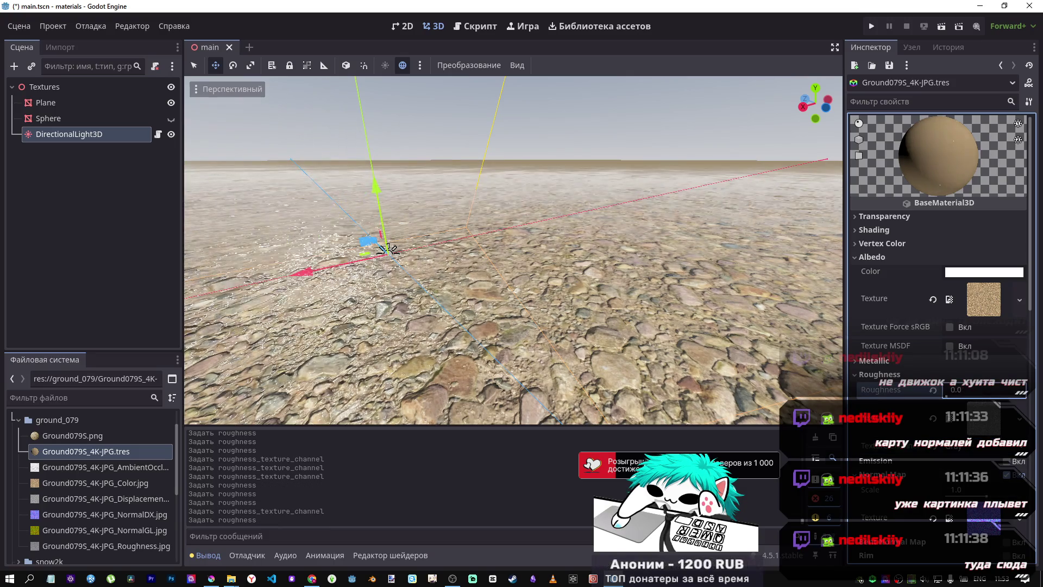
left_click(932, 391)
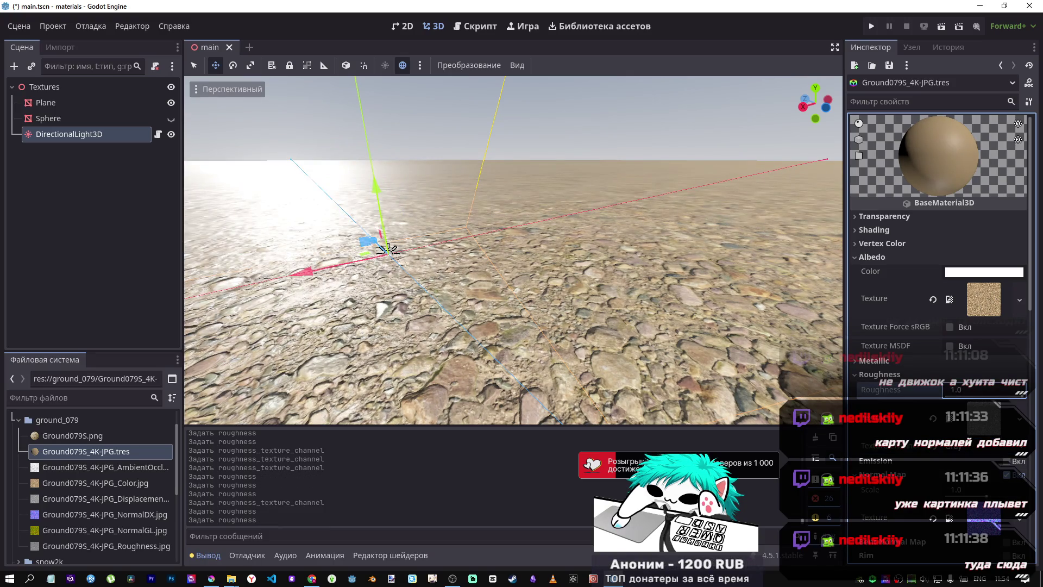
left_click(933, 390)
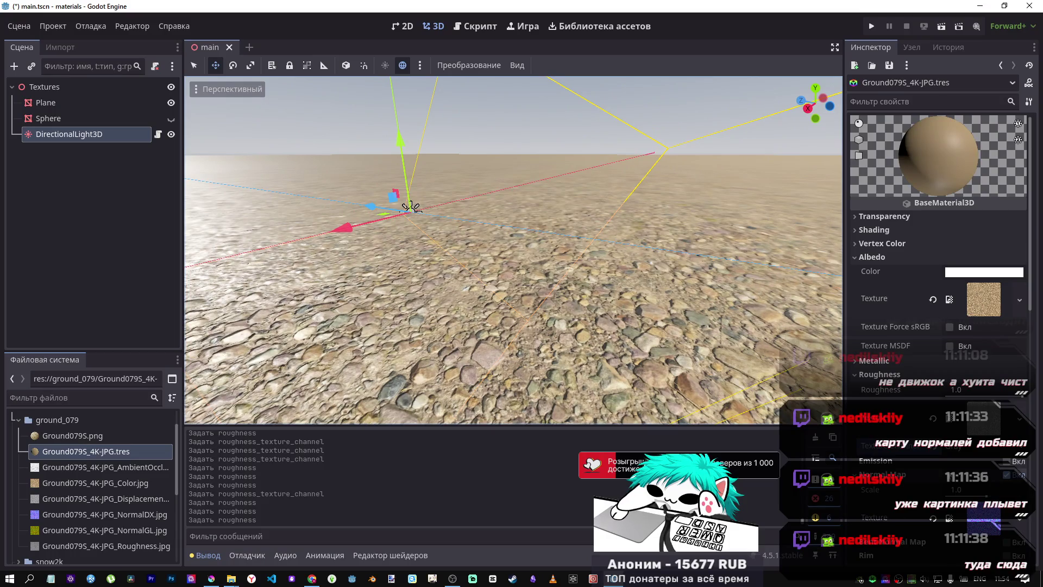
left_click(960, 511)
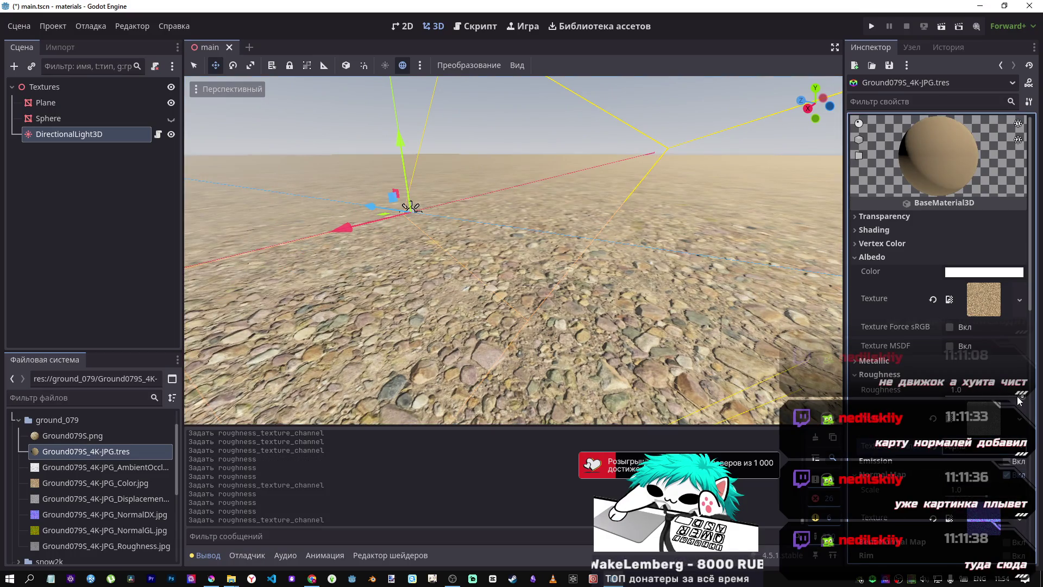
left_click_drag(986, 396, 1012, 398)
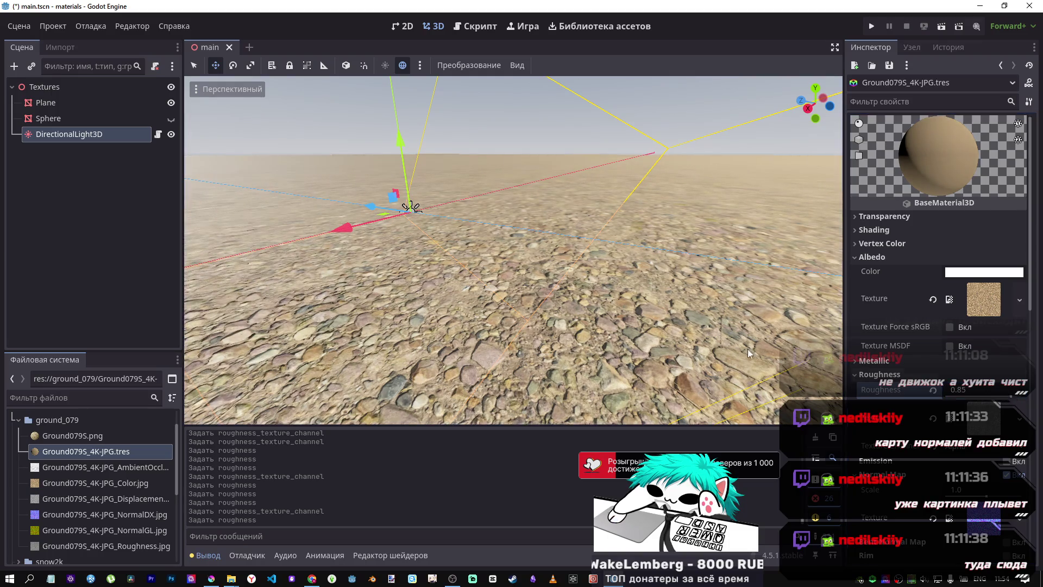
Step: Compare Roughness 0 and about 0.14 from new camera positions, then set it back to 1.0
key("w")
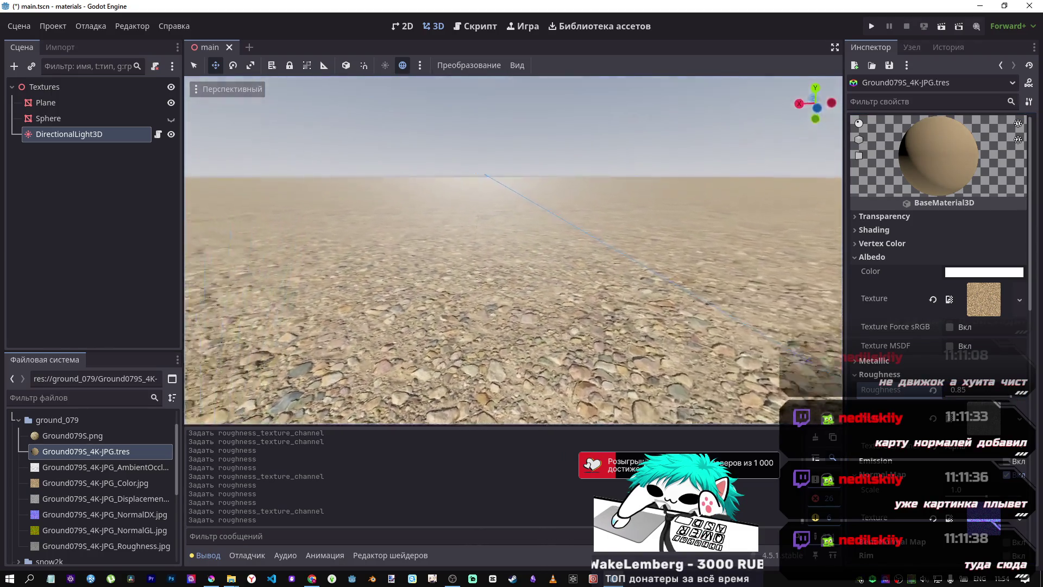
key("s")
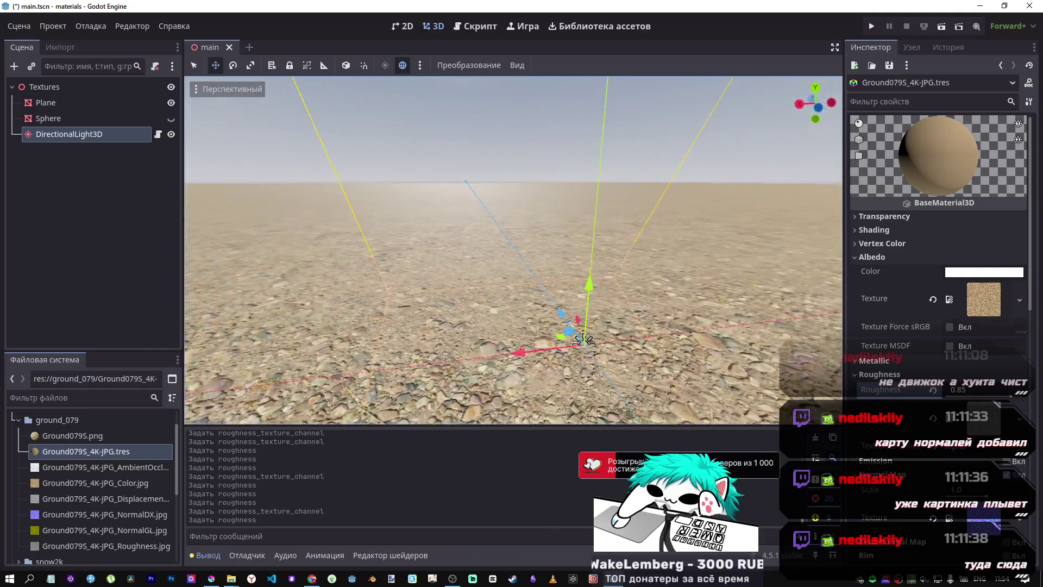
key("s")
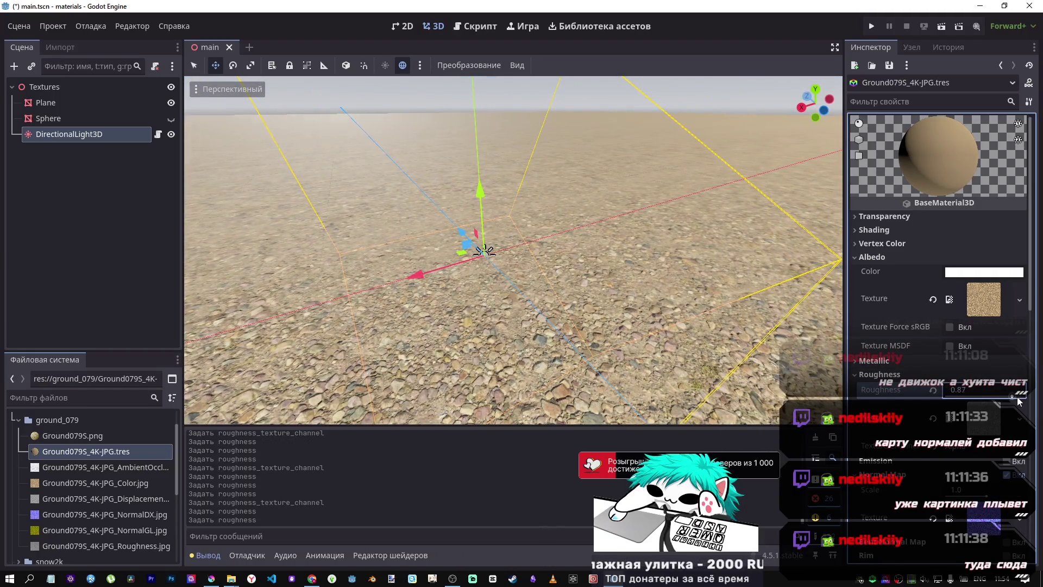
mouse_move(1012, 400)
left_mouse_down()
mouse_move(946, 397)
mouse_move(1005, 400)
left_mouse_up()
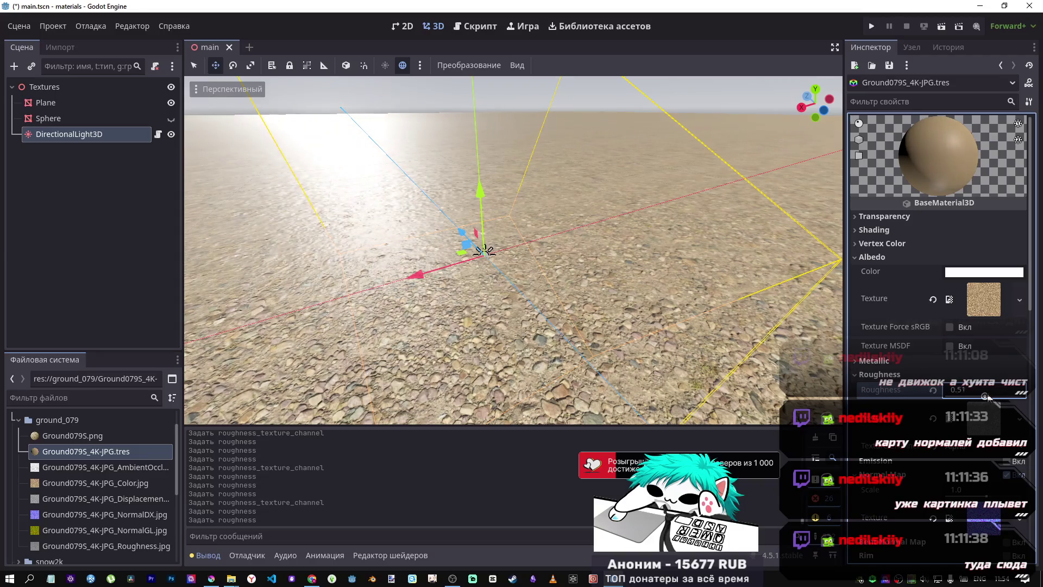
mouse_move(975, 397)
left_mouse_down()
mouse_move(960, 397)
mouse_move(1022, 404)
left_mouse_up()
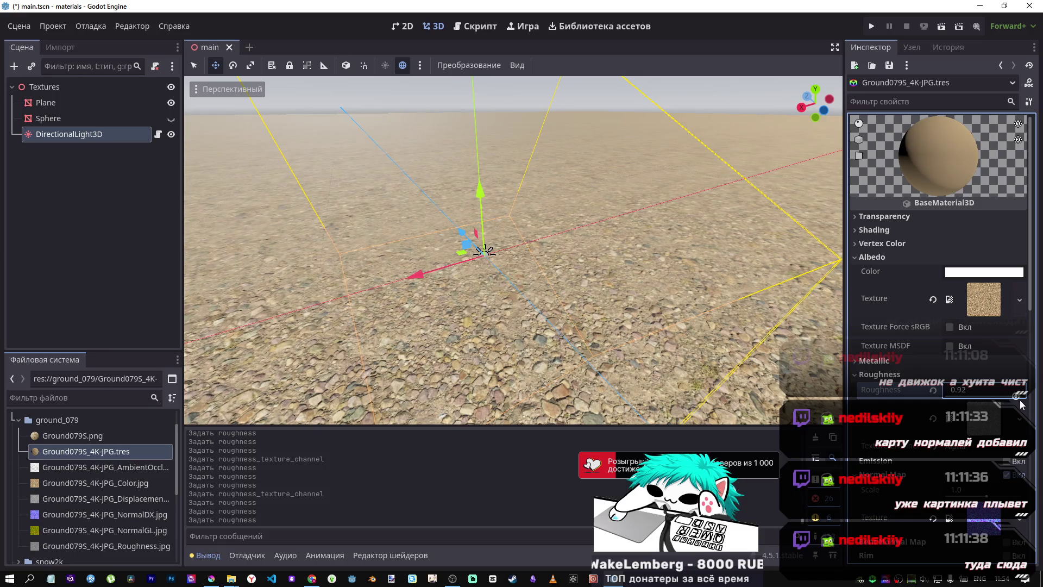
mouse_move(738, 339)
left_mouse_down()
mouse_move(679, 304)
mouse_move(721, 344)
left_mouse_up()
left_click_drag(938, 387, 937, 399)
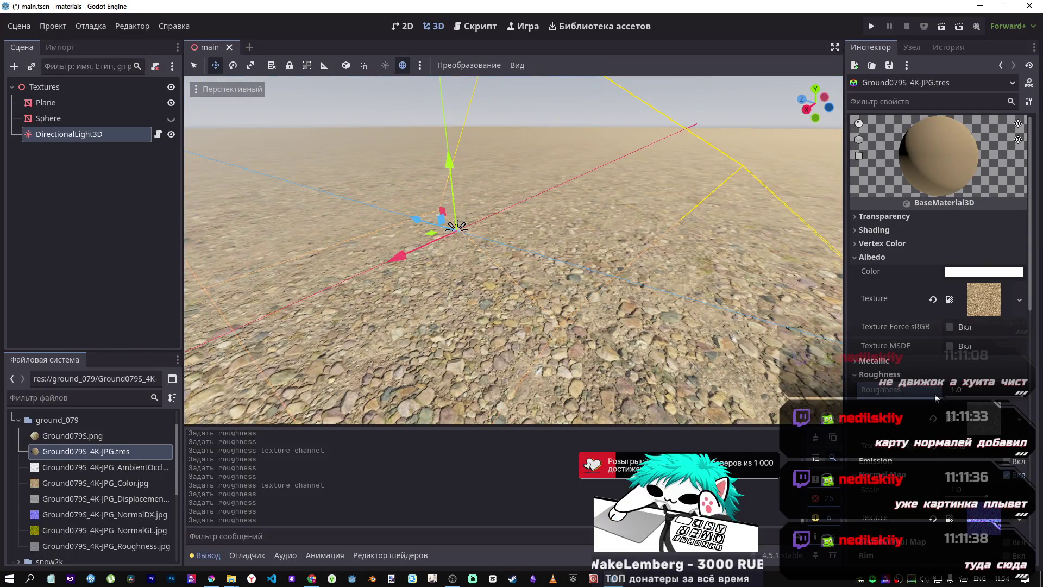
Step: Tilt the view up for a low look across the tiled gravel toward the horizon
scroll(568, 305, "down", 5)
scroll(554, 302, "up", 10)
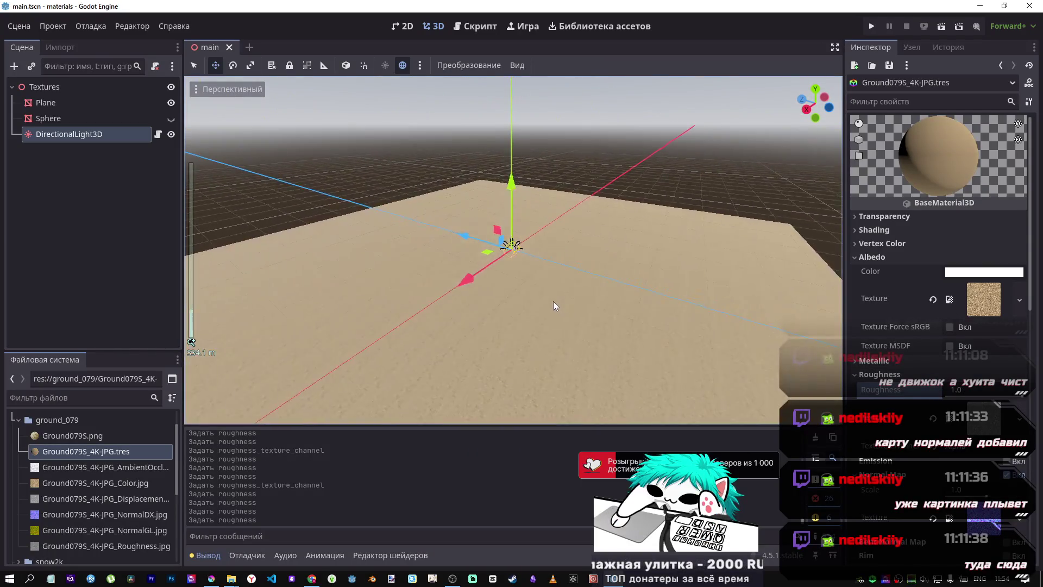
mouse_move(543, 299)
left_mouse_down()
mouse_move(544, 260)
mouse_move(100, 248)
left_mouse_up()
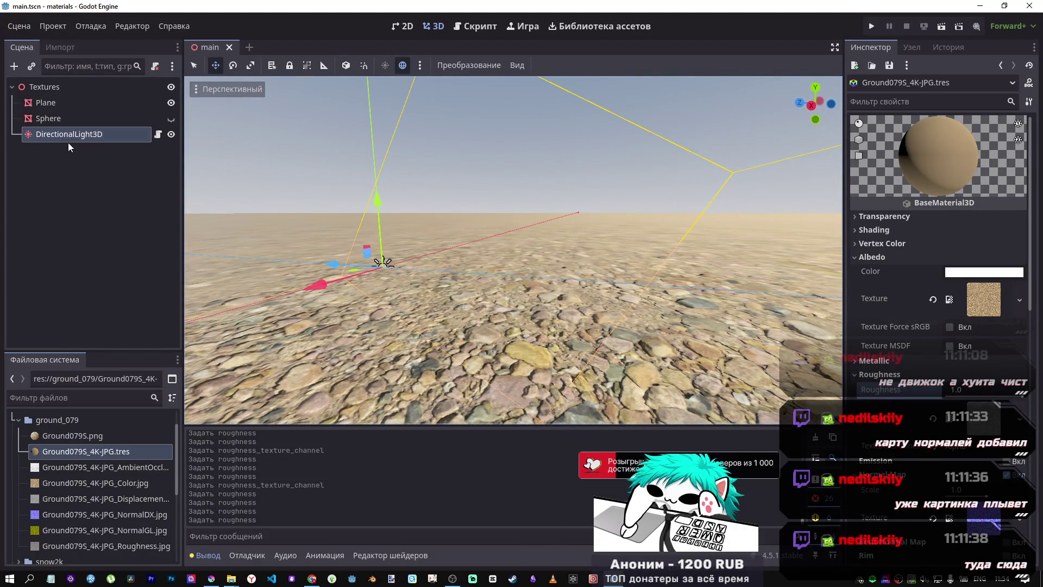
Step: Select DirectionalLight3D and rotate its gizmo to re-angle the light, then open the Ground079S_4K-JPG material
left_click(85, 138)
scroll(456, 198, "down", 15)
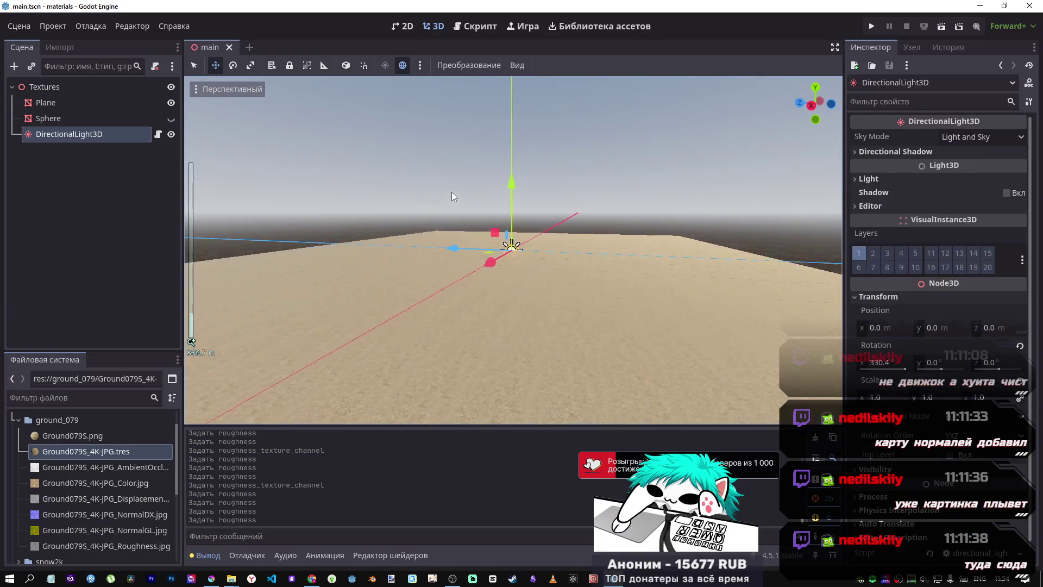
scroll(516, 211, "down", 2)
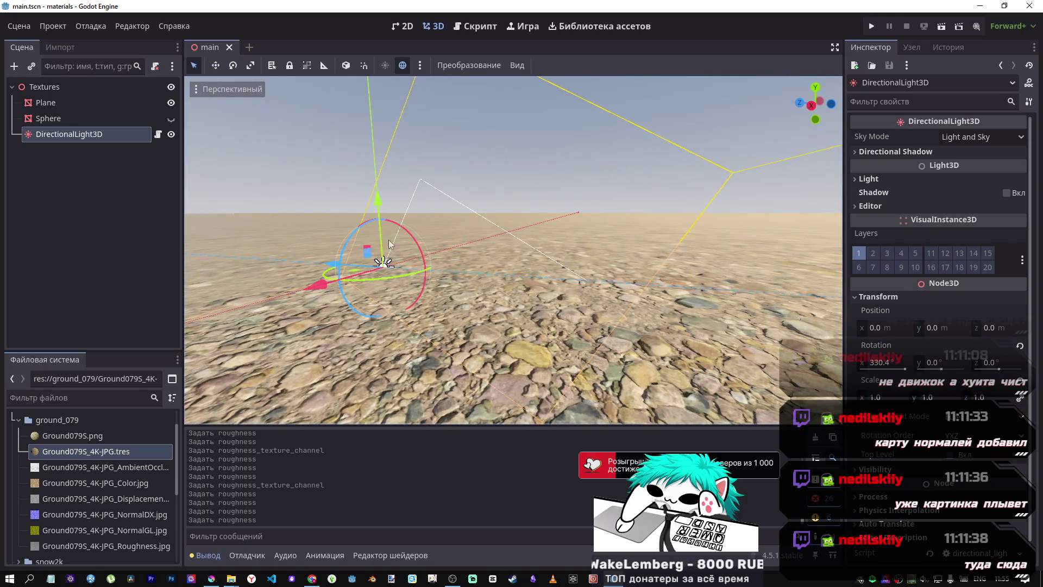
mouse_move(406, 237)
left_mouse_down()
mouse_move(416, 262)
mouse_move(395, 265)
mouse_move(395, 247)
mouse_move(357, 216)
left_mouse_up()
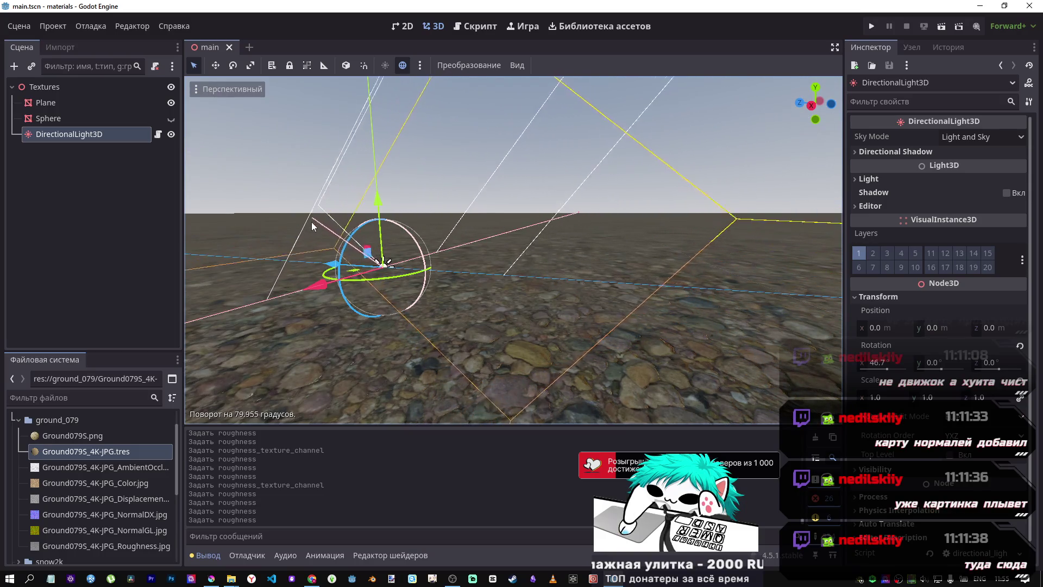
mouse_move(359, 220)
left_mouse_down()
mouse_move(382, 221)
mouse_move(416, 259)
mouse_move(400, 288)
mouse_move(379, 284)
mouse_move(382, 262)
mouse_move(368, 284)
mouse_move(406, 286)
mouse_move(359, 270)
left_mouse_up()
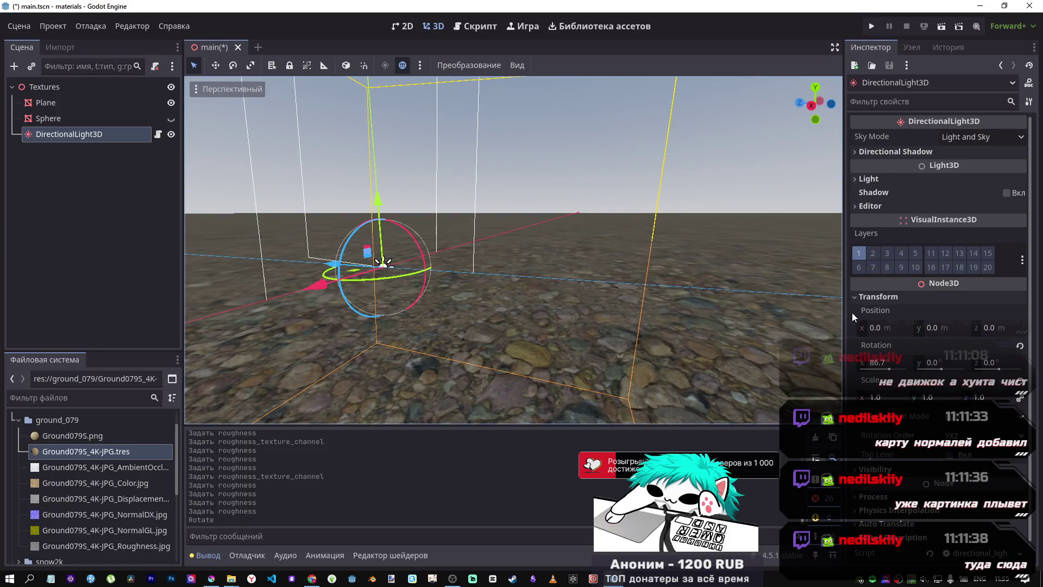
left_click(122, 452)
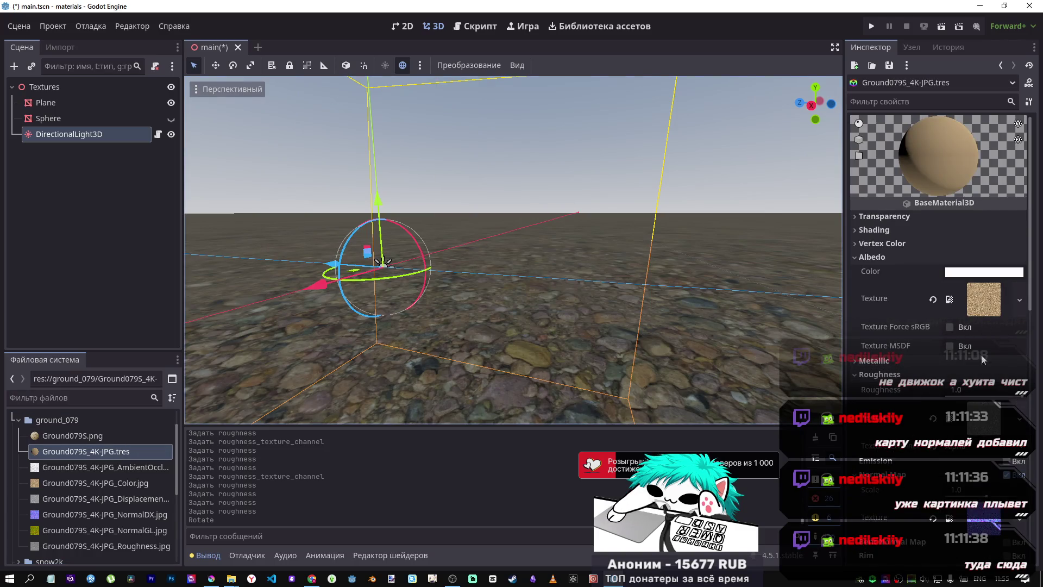
Step: Switch the roughness texture channel, look around the ground and sky, then reset Roughness to 1.0
left_click(960, 455)
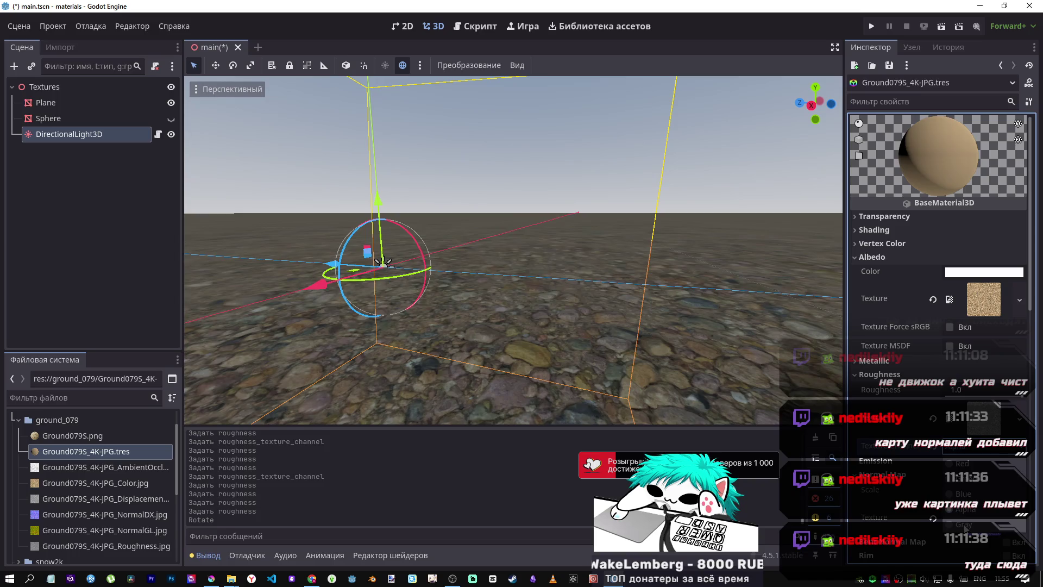
left_click(964, 525)
mouse_move(686, 323)
left_mouse_down()
mouse_move(624, 315)
mouse_move(641, 380)
mouse_move(734, 369)
mouse_move(744, 380)
mouse_move(749, 326)
mouse_move(761, 412)
mouse_move(815, 397)
mouse_move(974, 387)
mouse_move(890, 392)
left_mouse_up()
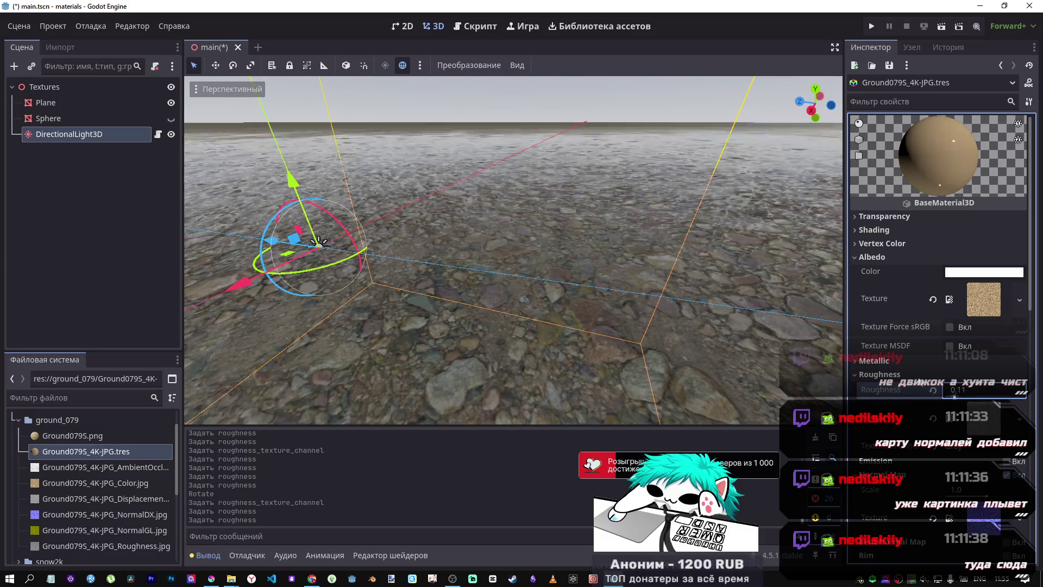
mouse_move(683, 352)
left_mouse_down()
mouse_move(684, 299)
mouse_move(690, 332)
mouse_move(655, 309)
mouse_move(803, 367)
left_mouse_up()
scroll(671, 318, "down", 10)
left_click(933, 389)
Step: Reset Roughness to 1.0, choose another texture channel and roughness value, and orbit to centre the light
mouse_move(706, 326)
left_mouse_down()
mouse_move(690, 317)
mouse_move(732, 374)
mouse_move(706, 391)
mouse_move(852, 385)
left_mouse_up()
key("ctrl+z")
left_click(934, 391)
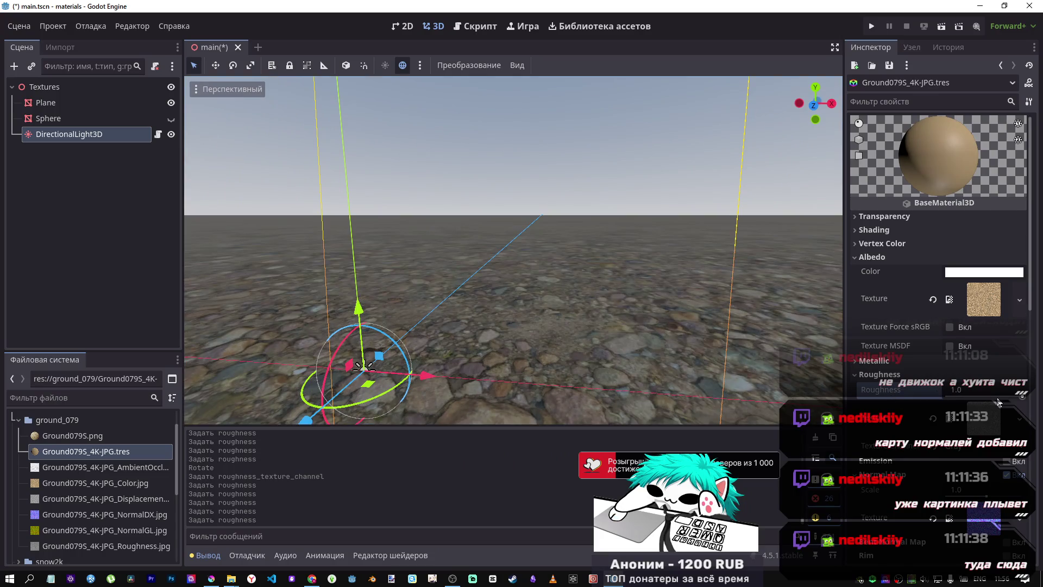
left_click(947, 450)
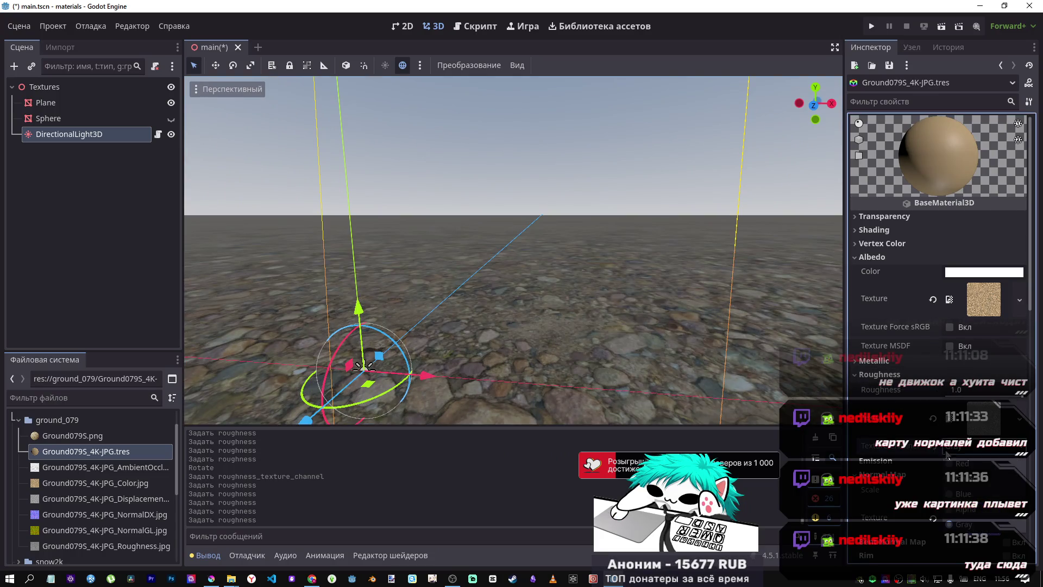
left_click(960, 510)
left_click_drag(998, 401, 997, 404)
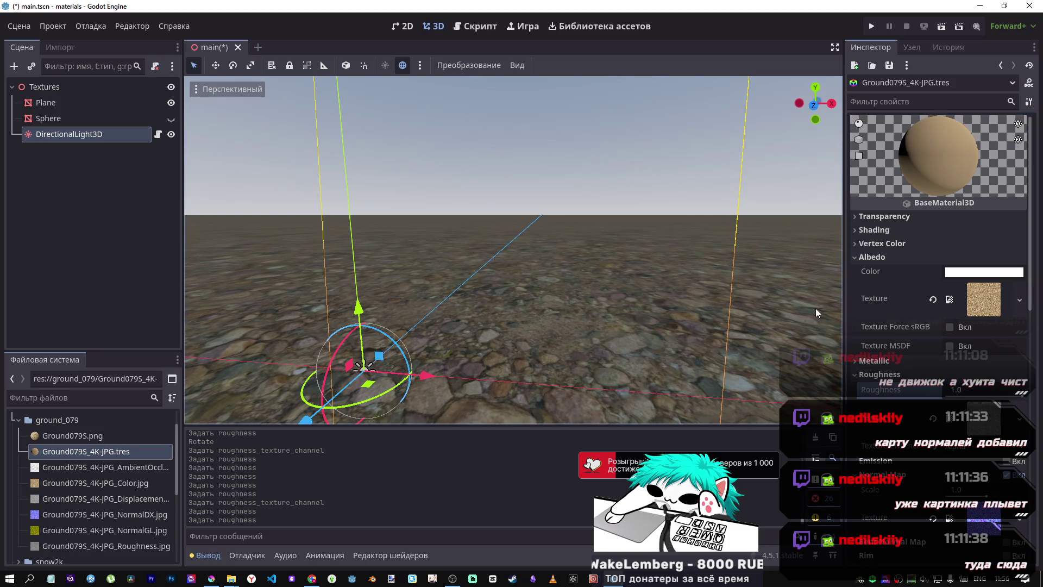
mouse_move(640, 299)
left_mouse_down()
mouse_move(569, 296)
mouse_move(616, 265)
mouse_move(672, 255)
mouse_move(707, 259)
mouse_move(732, 287)
mouse_move(673, 344)
mouse_move(621, 366)
mouse_move(544, 367)
left_mouse_up()
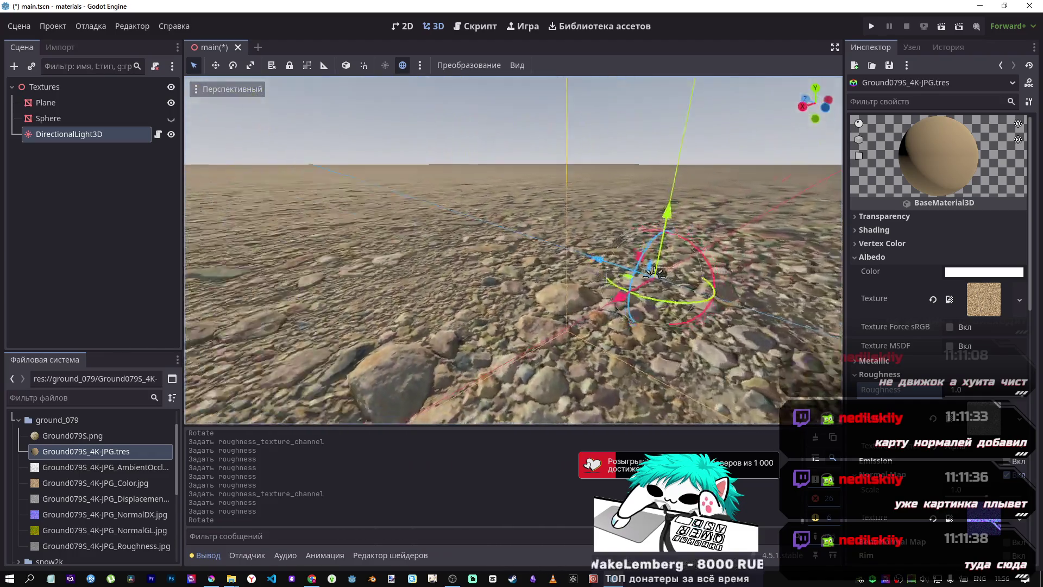
left_click_drag(513, 250, 445, 250)
left_click_drag(334, 367, 282, 413)
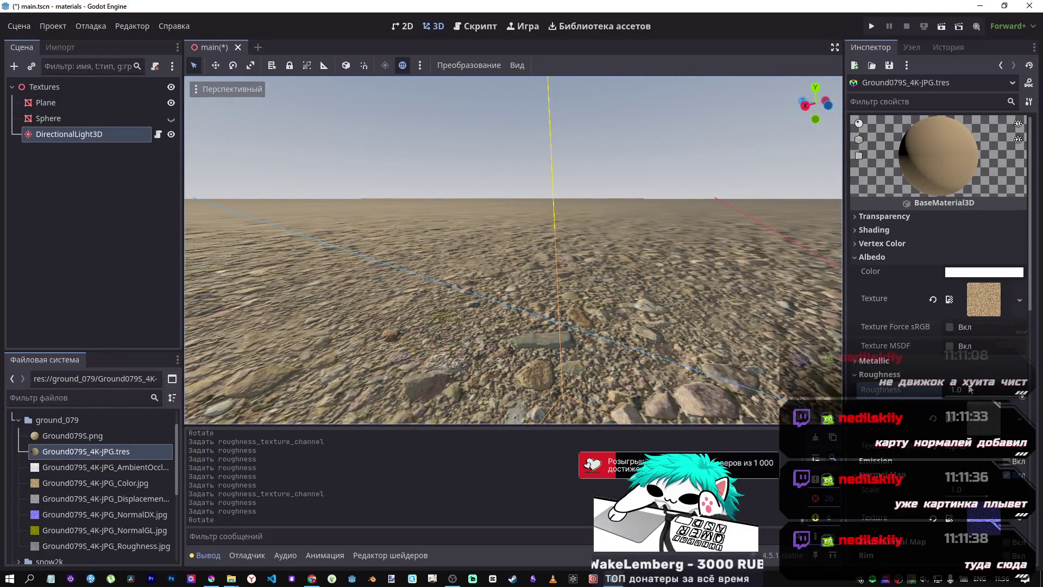
Step: Choose another roughness texture channel and drop Roughness to 0.0 for a glossy ground
left_click(972, 446)
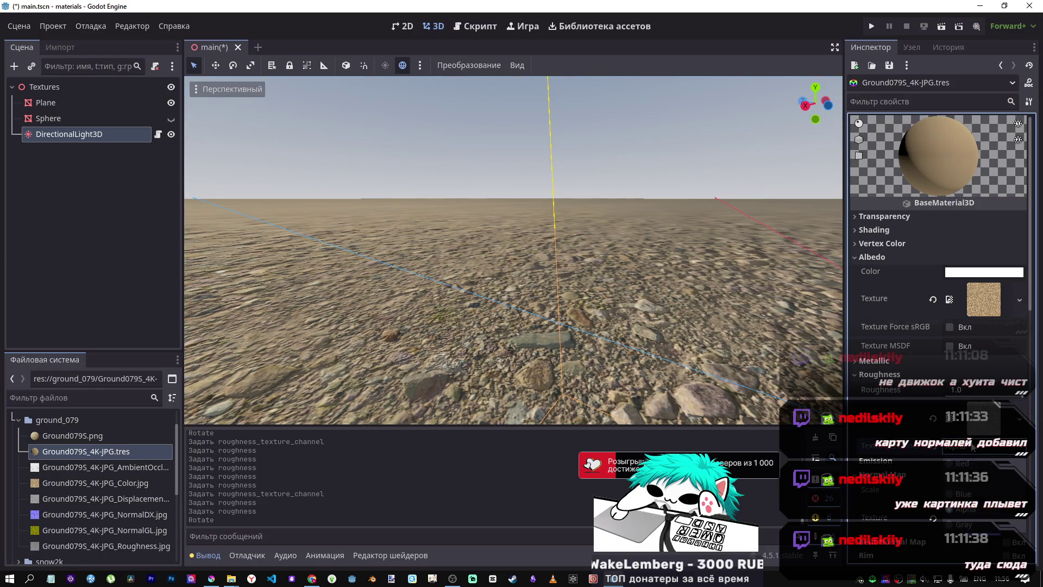
left_click(962, 522)
mouse_move(513, 272)
left_mouse_down()
mouse_move(513, 239)
mouse_move(513, 283)
mouse_move(513, 228)
mouse_move(514, 315)
mouse_move(513, 283)
left_mouse_up()
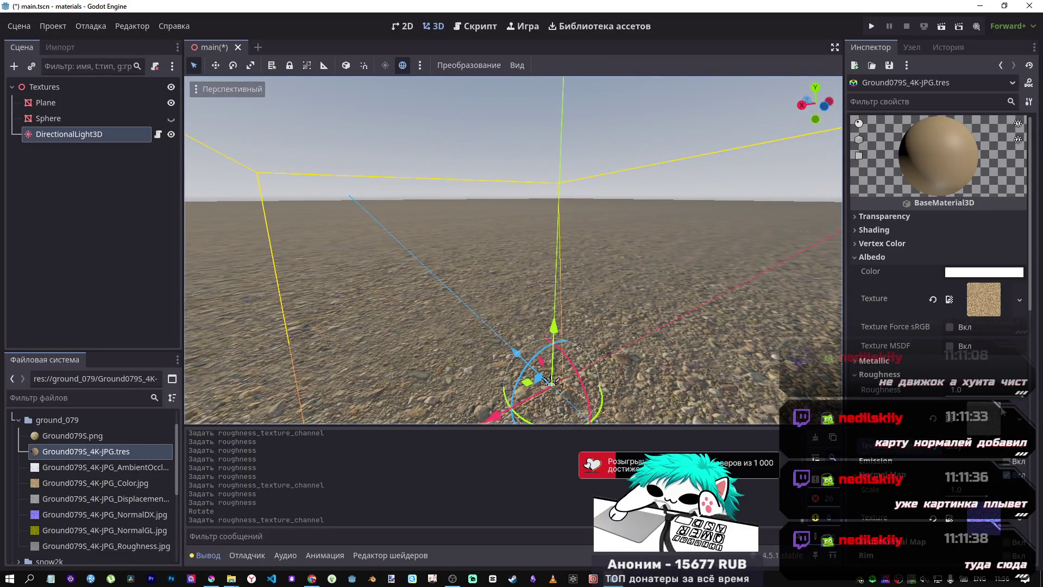
mouse_move(513, 282)
left_mouse_down()
mouse_move(513, 228)
mouse_move(513, 315)
mouse_move(492, 315)
mouse_move(521, 282)
mouse_move(513, 293)
mouse_move(819, 365)
left_mouse_up()
mouse_move(973, 398)
left_mouse_down()
mouse_move(932, 398)
mouse_move(1017, 400)
left_mouse_up()
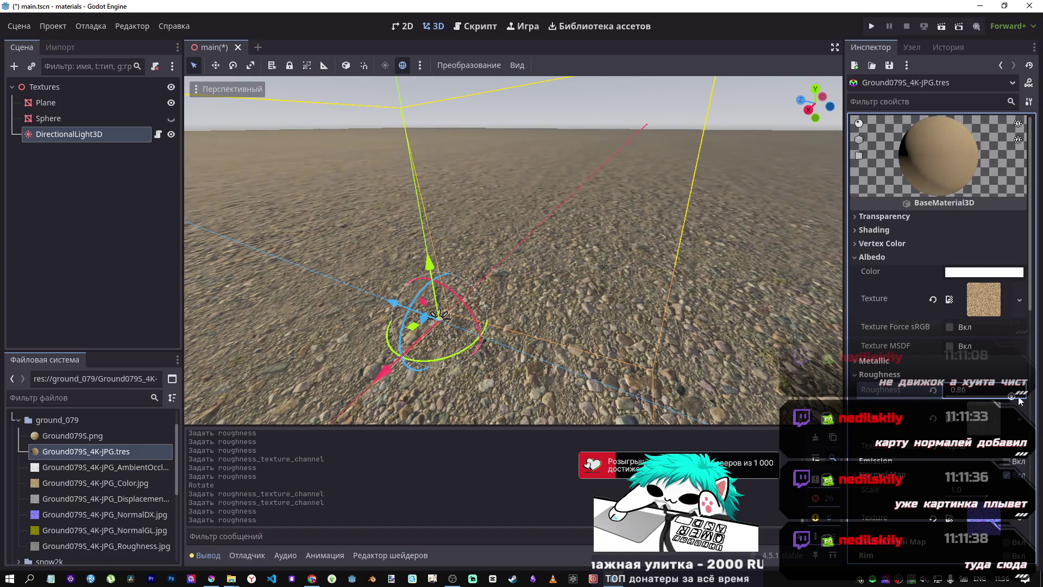
Step: Look around the glossy ground toward the sun, then select the directional light
mouse_move(755, 361)
left_mouse_down()
mouse_move(744, 304)
mouse_move(722, 347)
mouse_move(717, 326)
mouse_move(717, 353)
mouse_move(706, 307)
mouse_move(570, 212)
mouse_move(431, 233)
mouse_move(407, 268)
mouse_move(353, 267)
mouse_move(374, 263)
mouse_move(361, 256)
mouse_move(364, 272)
mouse_move(391, 274)
mouse_move(370, 271)
mouse_move(370, 250)
mouse_move(380, 315)
left_mouse_up()
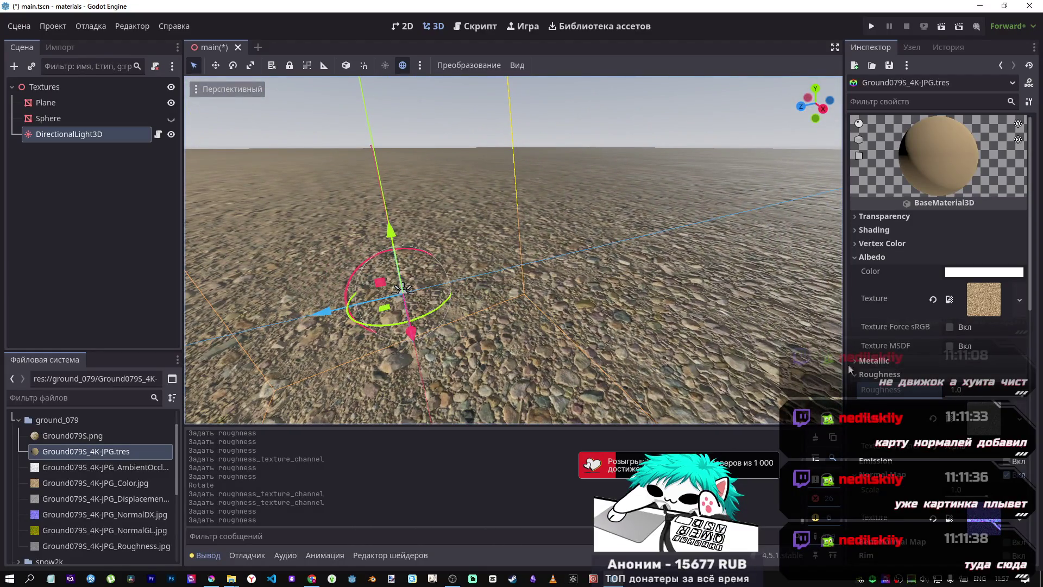
mouse_move(771, 374)
left_mouse_down()
mouse_move(682, 387)
mouse_move(856, 389)
left_mouse_up()
left_click(972, 447)
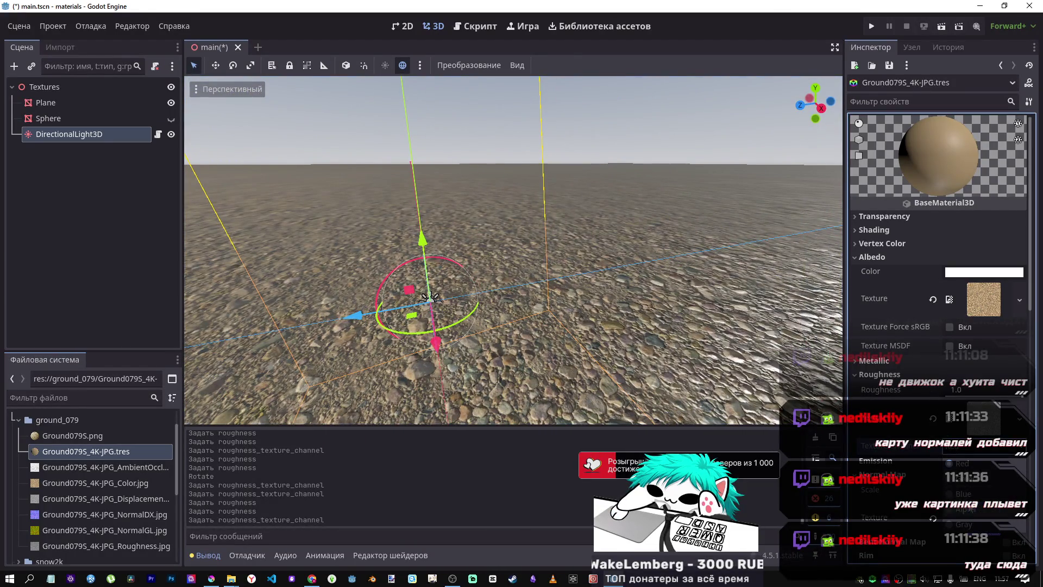
mouse_move(513, 249)
left_mouse_down()
mouse_move(483, 217)
mouse_move(575, 224)
mouse_move(570, 294)
mouse_move(564, 255)
left_mouse_up()
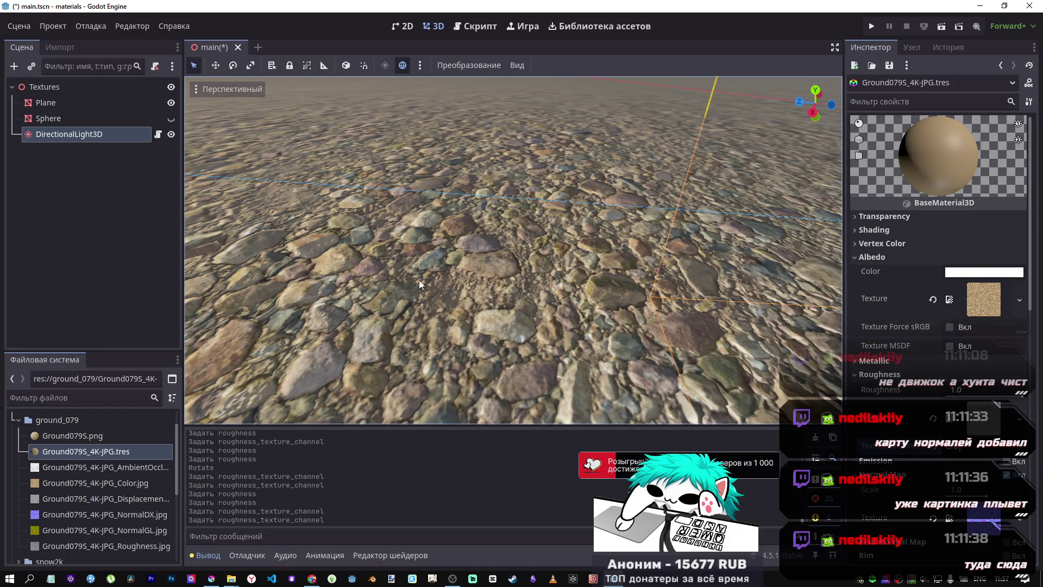
left_click(102, 129)
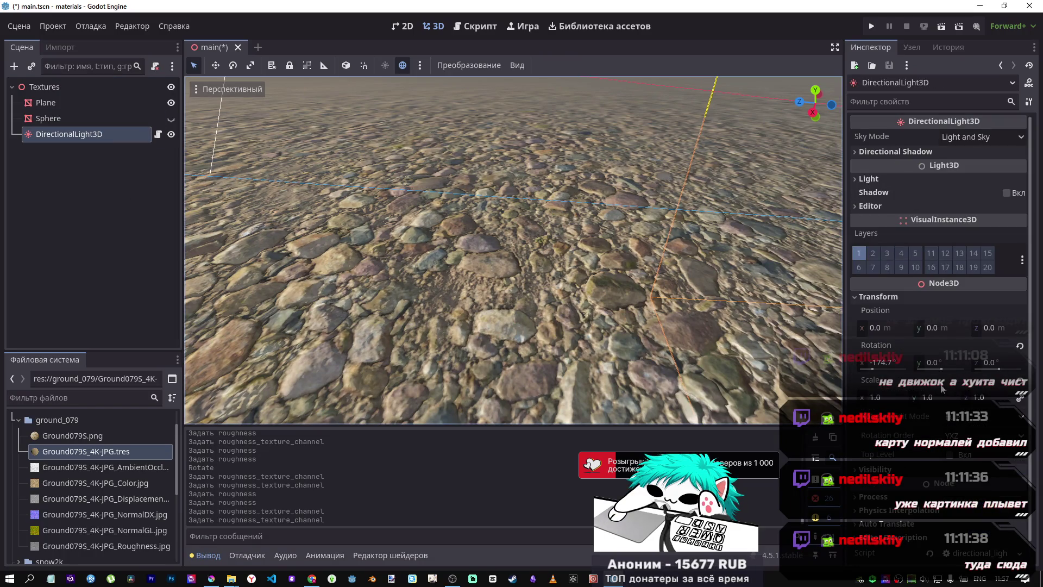
Step: Drag the light's Rotation X field to -183.2°, then select the Sphere node
left_click_drag(879, 375, 883, 373)
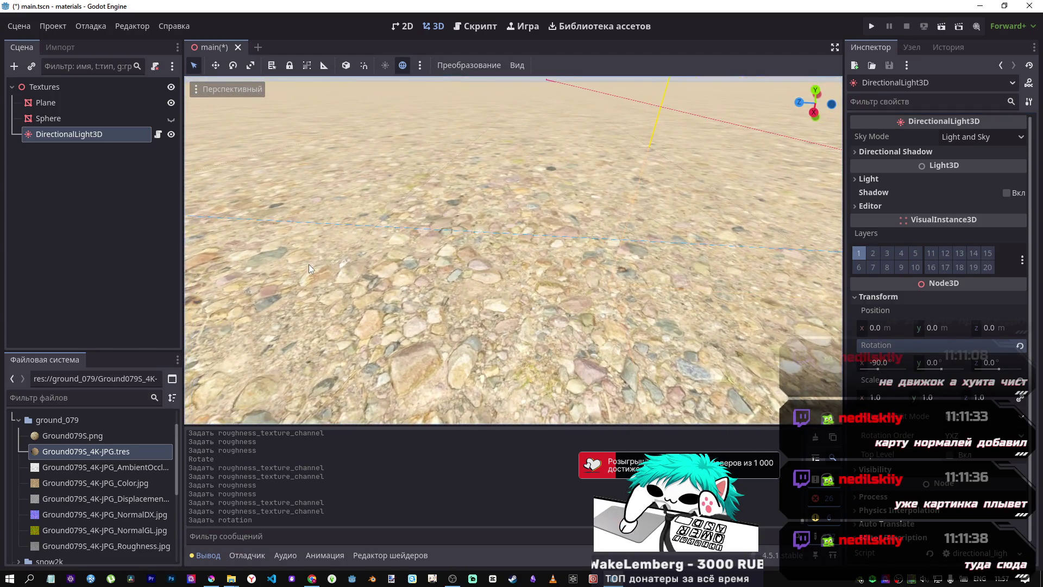
left_click_drag(878, 370, 880, 369)
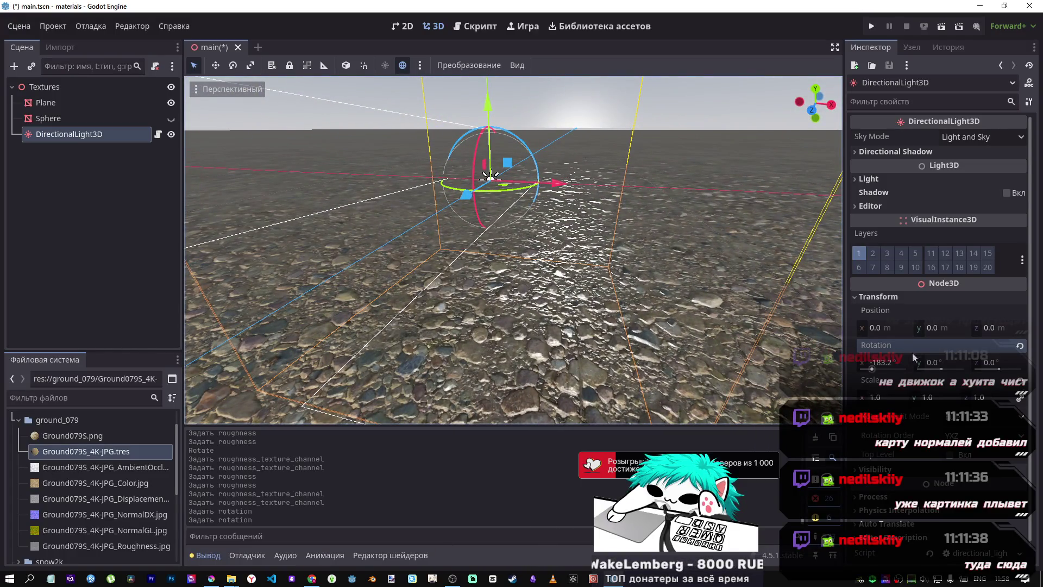
left_click(101, 120)
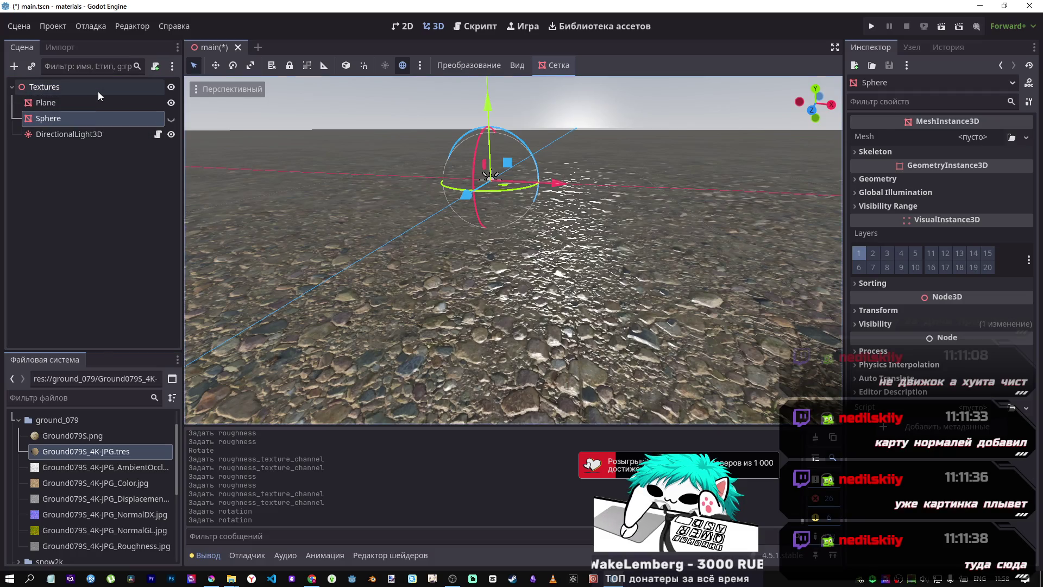
Step: Drop the gravel material's Roughness to 0.0 and clear its roughness texture, then undo and redo to compare
left_click(83, 445)
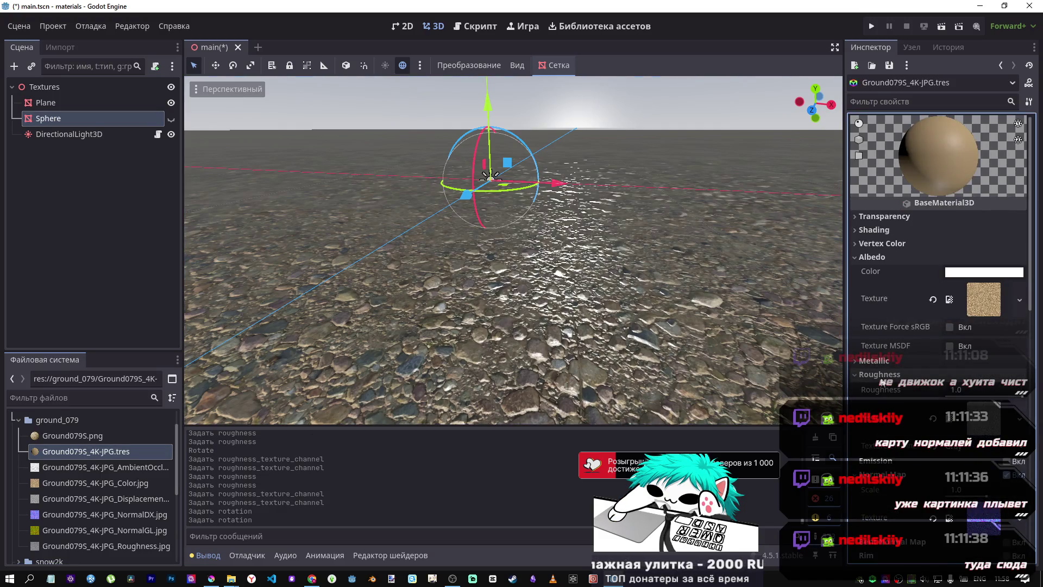
mouse_move(993, 396)
left_mouse_down()
mouse_move(997, 405)
mouse_move(1010, 389)
left_mouse_up()
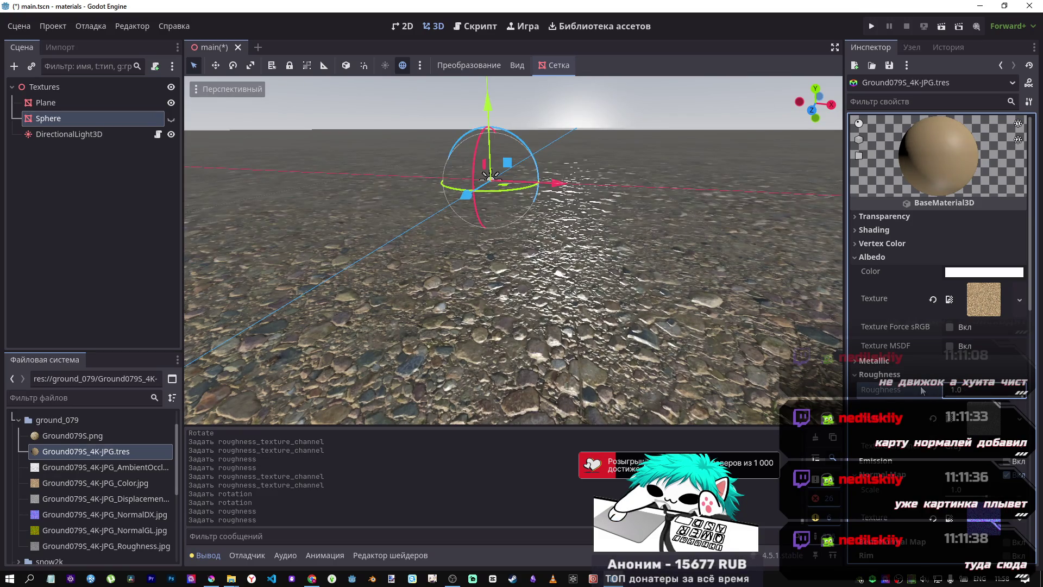
left_click(932, 419)
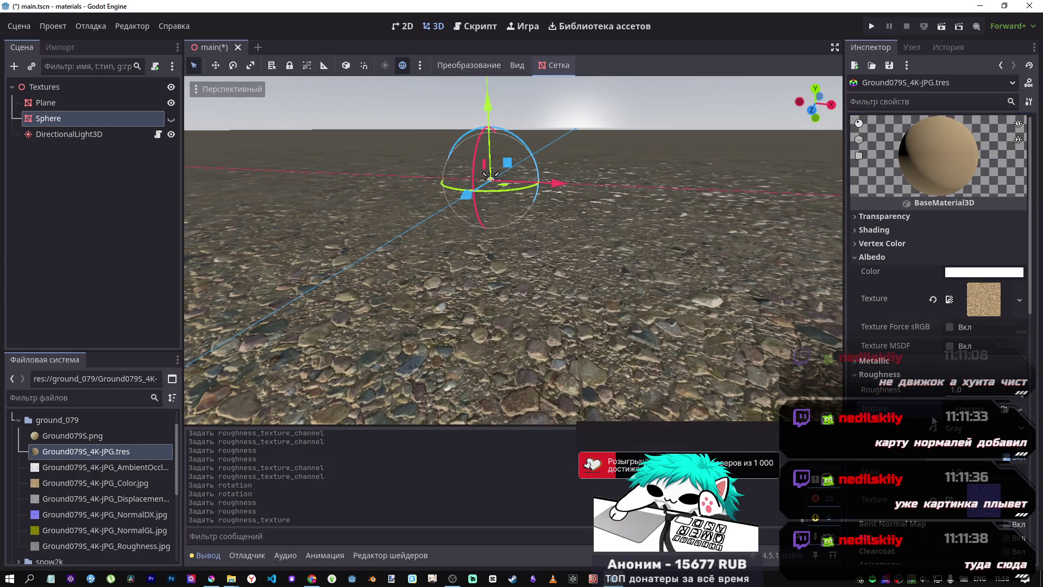
mouse_move(696, 316)
left_mouse_down()
mouse_move(696, 364)
mouse_move(690, 320)
mouse_move(649, 276)
left_mouse_up()
key("ctrl+z")
key("ctrl+z")
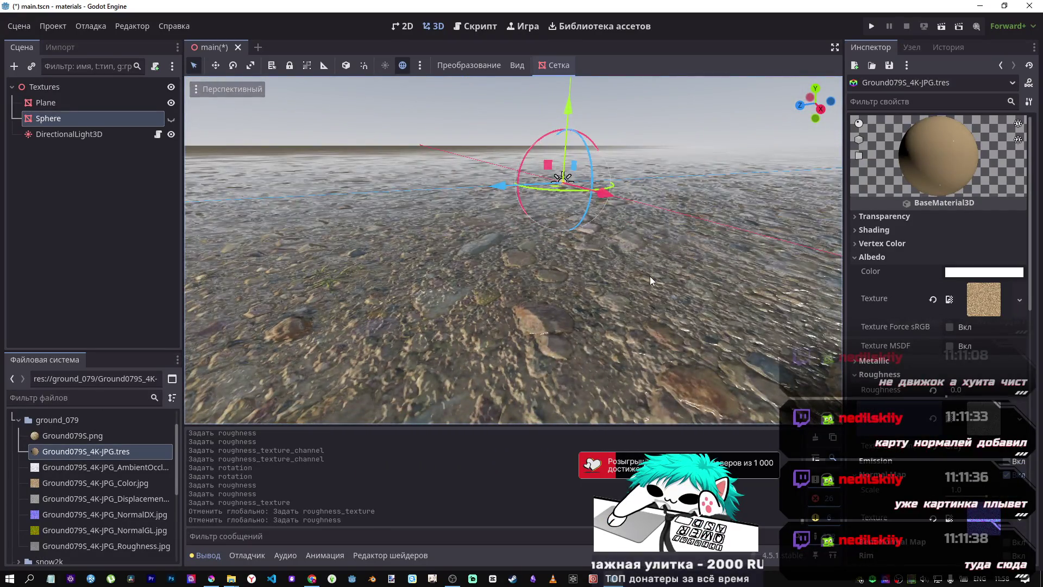
key("ctrl+shift+z")
key("ctrl+shift+z")
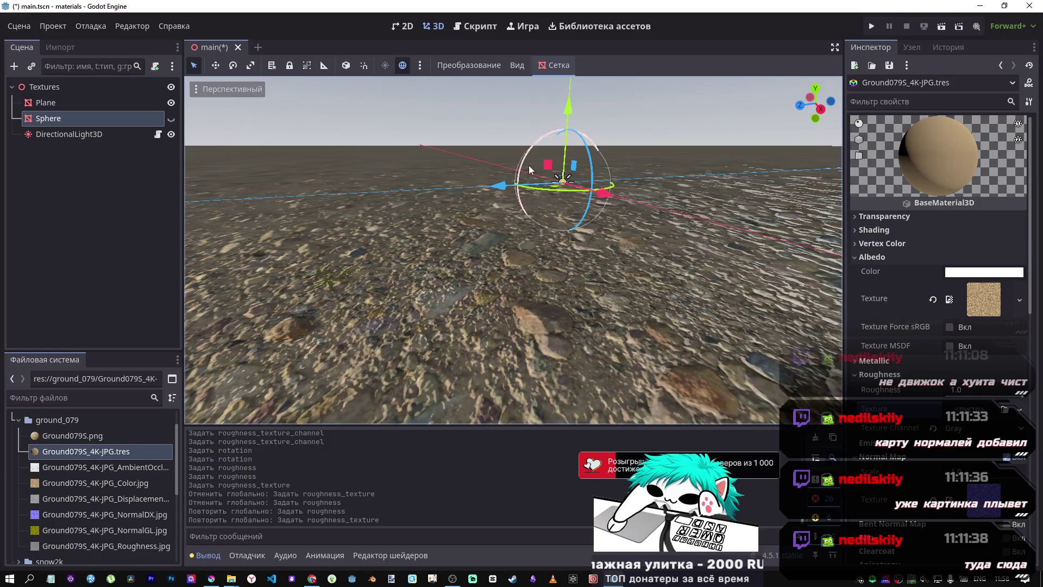
left_click(174, 136)
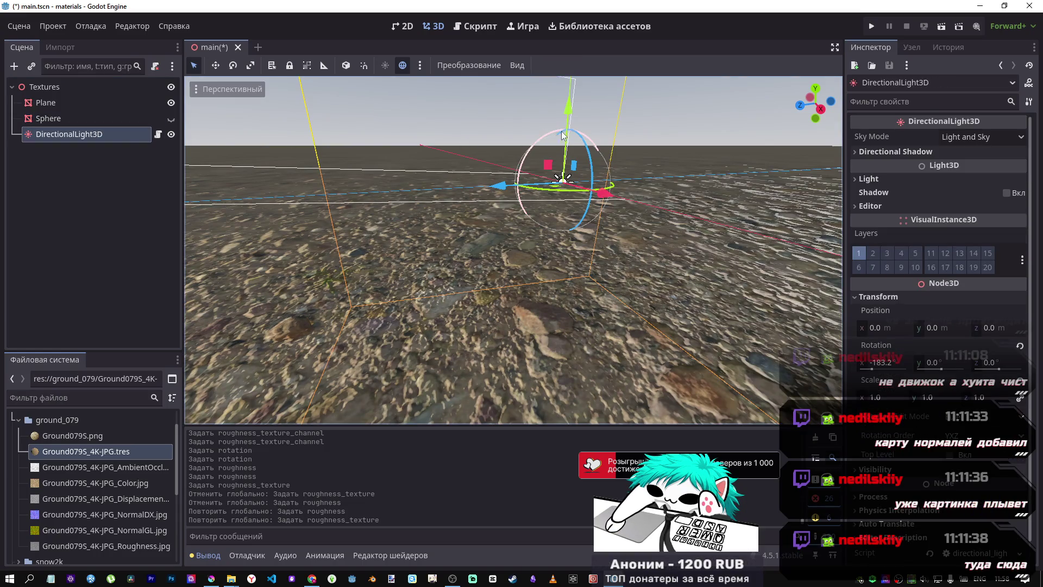